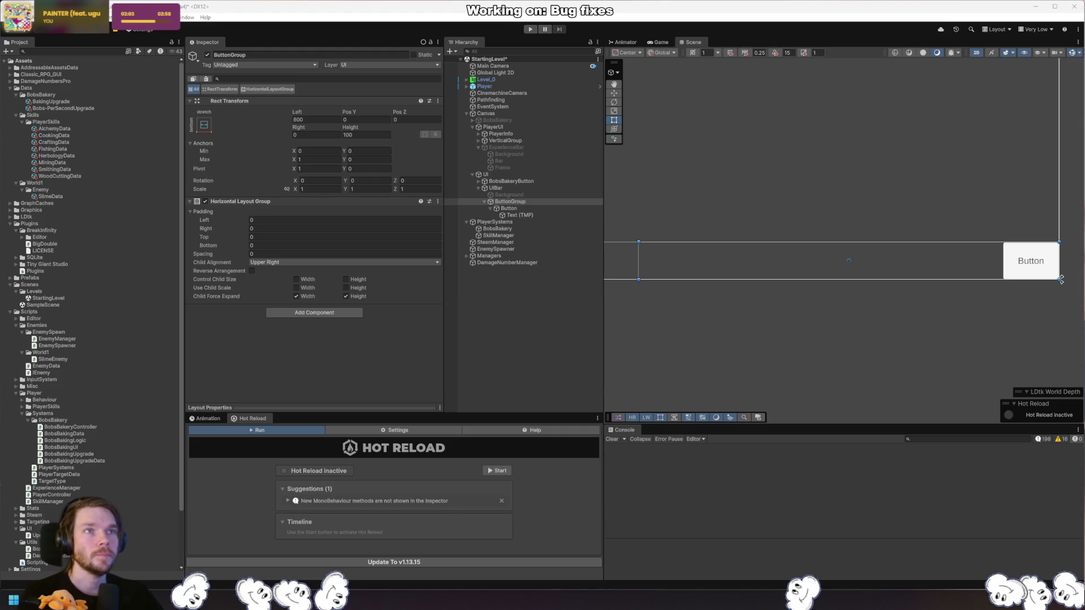
Drag the Firefox window showing the six-stage cycle diagram to the screen centre.
mouse_move(785, 3)
left_mouse_down()
mouse_move(772, 68)
mouse_move(638, 160)
mouse_move(710, 138)
left_mouse_up()
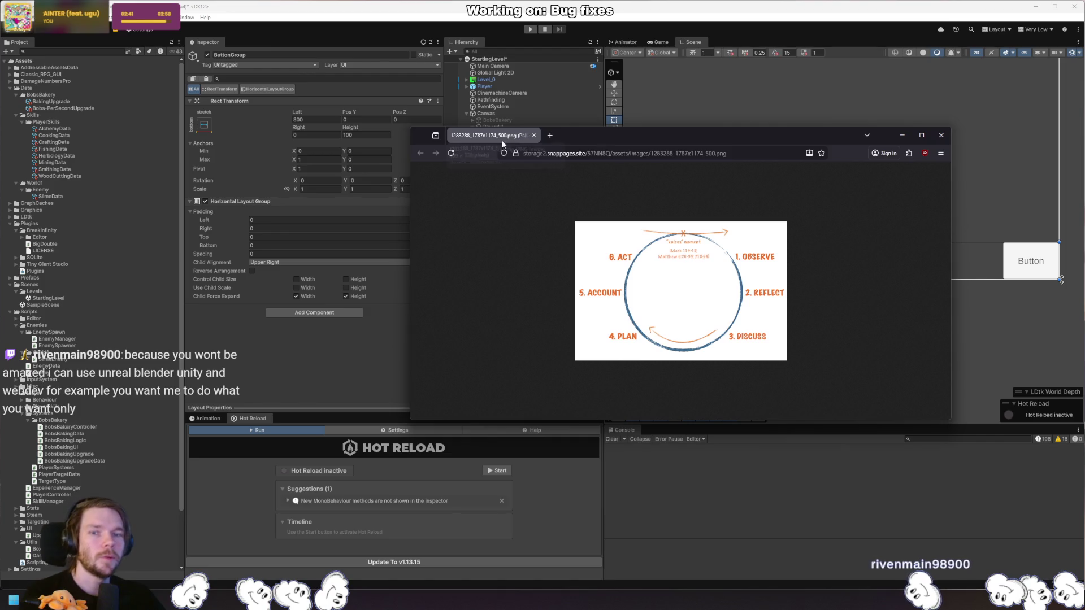
Close the Firefox window with the observe-to-act cycle diagram.
left_click(534, 135)
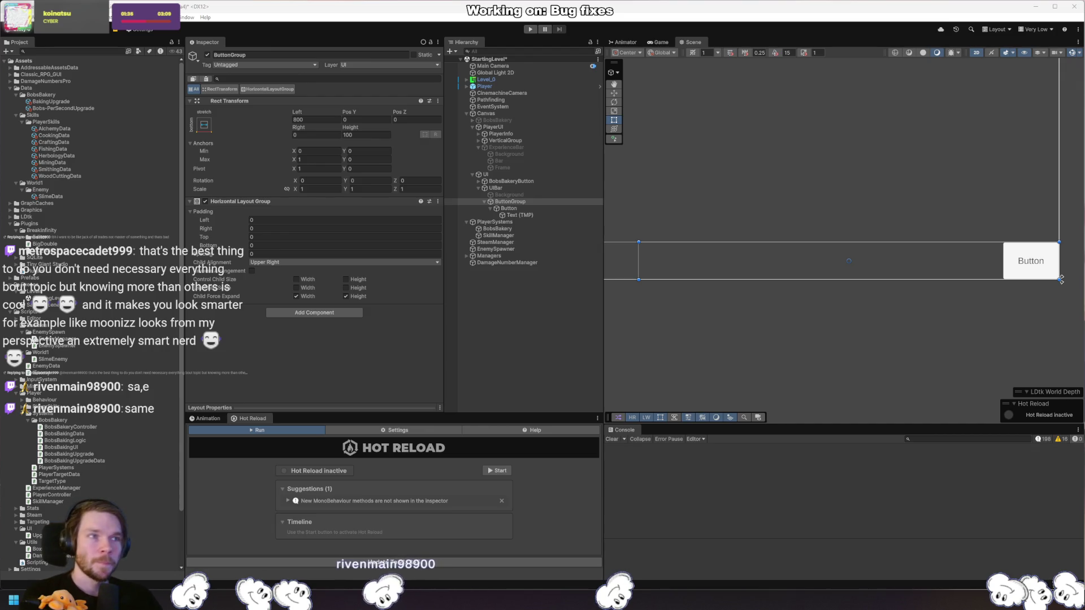
left_click_drag(809, 245, 868, 233)
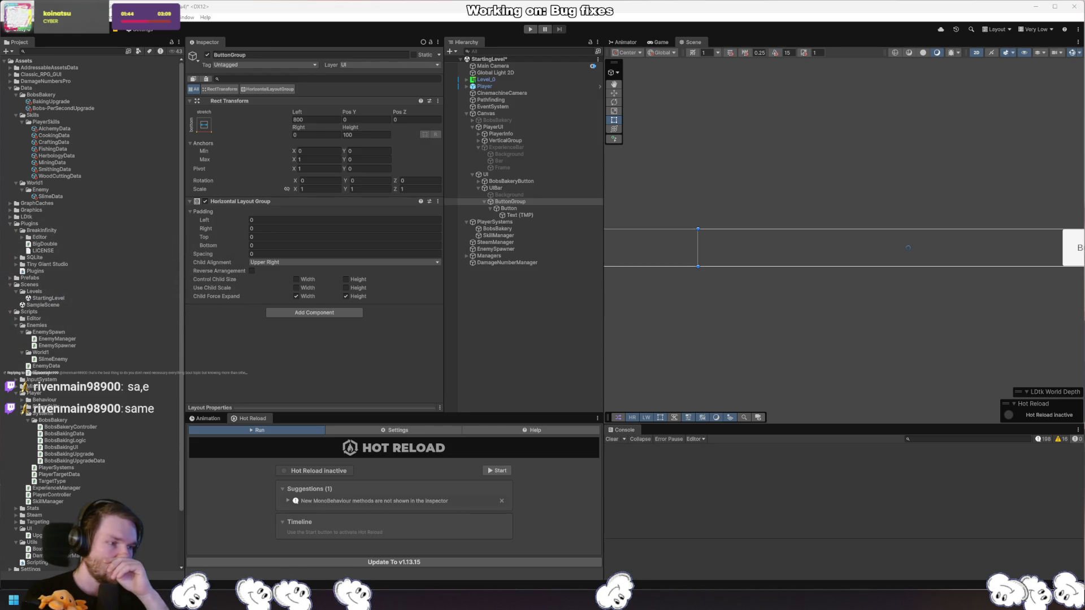
key("f")
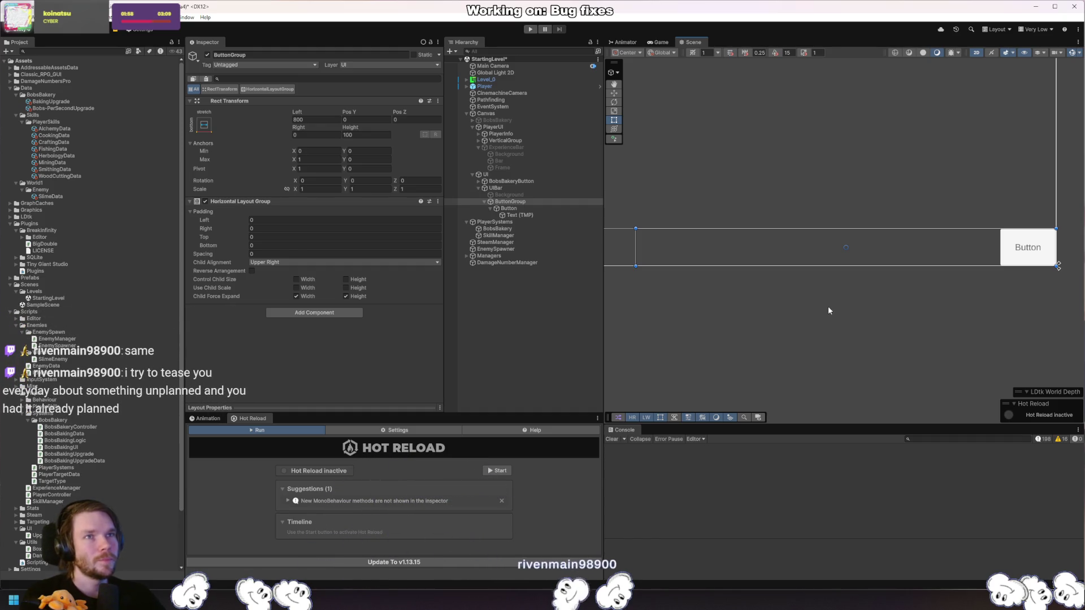
left_click_drag(786, 304, 827, 302)
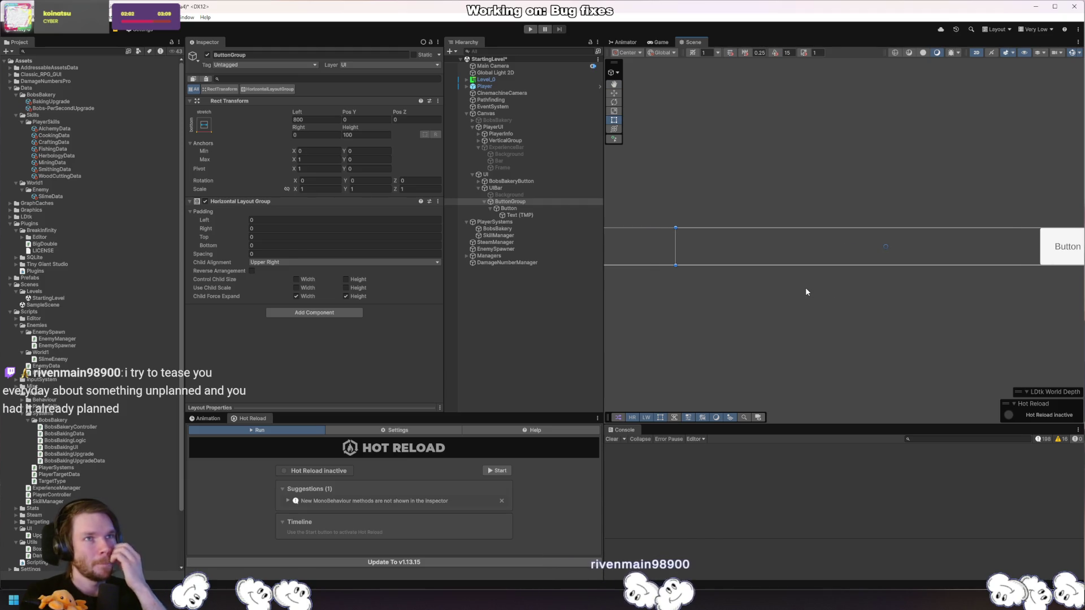
left_click_drag(926, 312, 900, 310)
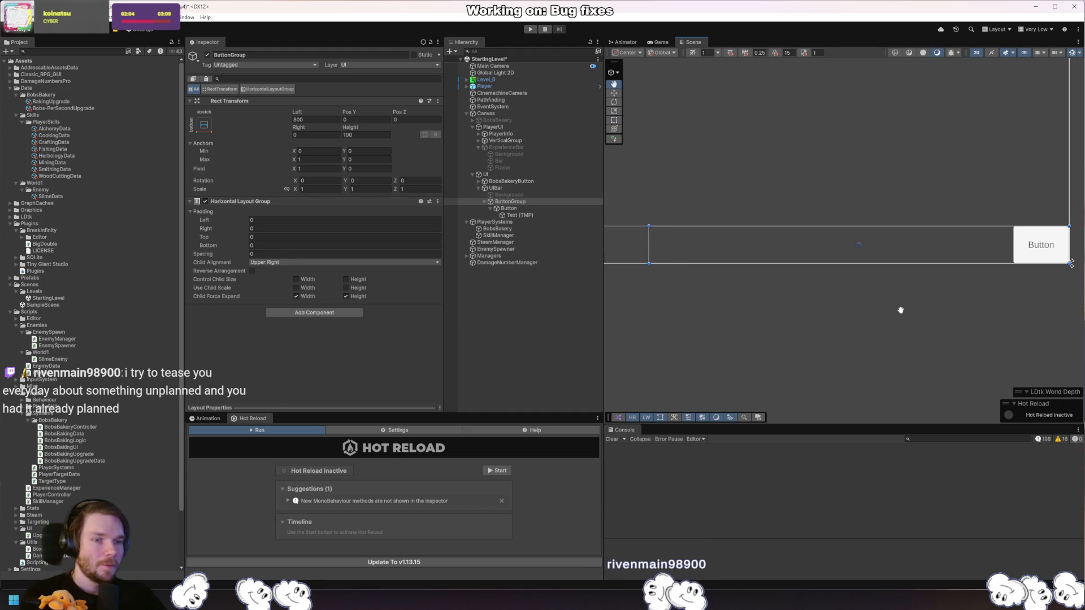
left_click(897, 316)
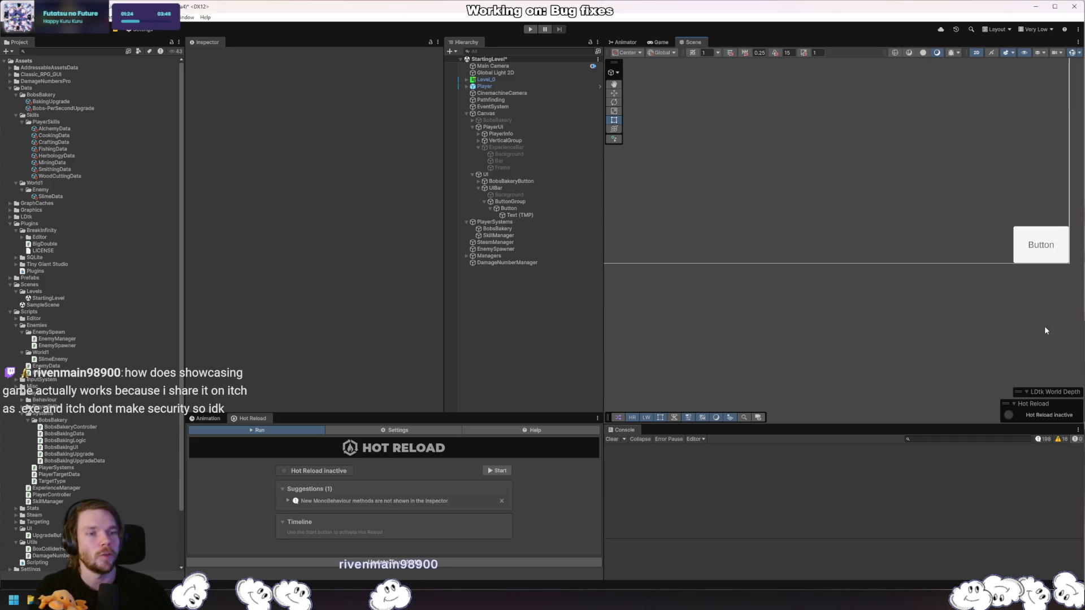
Rename the Button object in the Hierarchy to 'Skills'.
left_click(1043, 255)
left_click(523, 209)
type("Skill")
key("Return")
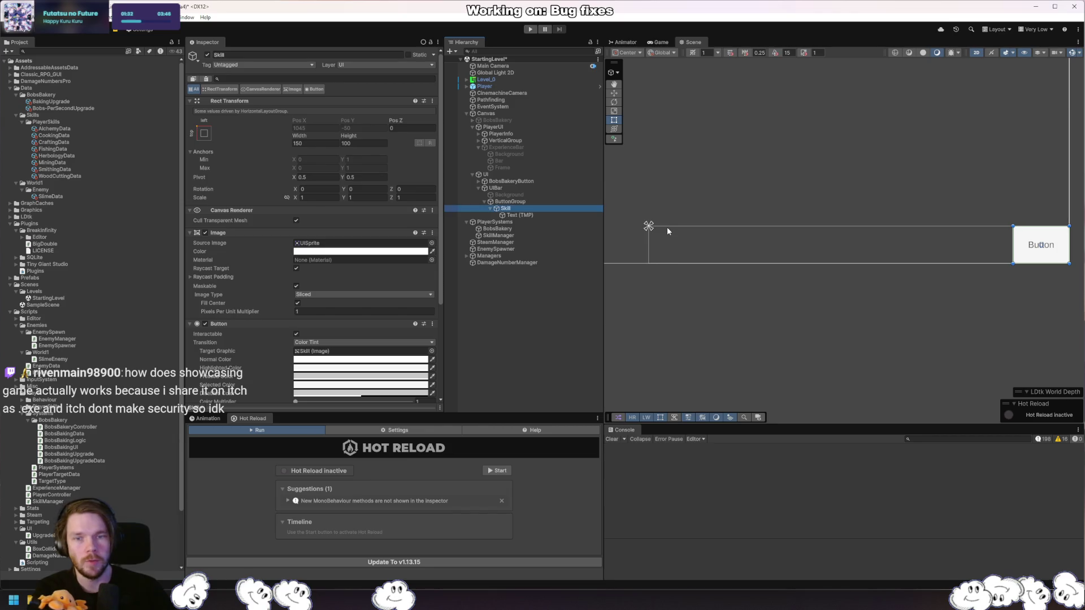
key("F2")
type("Skills")
key("Return")
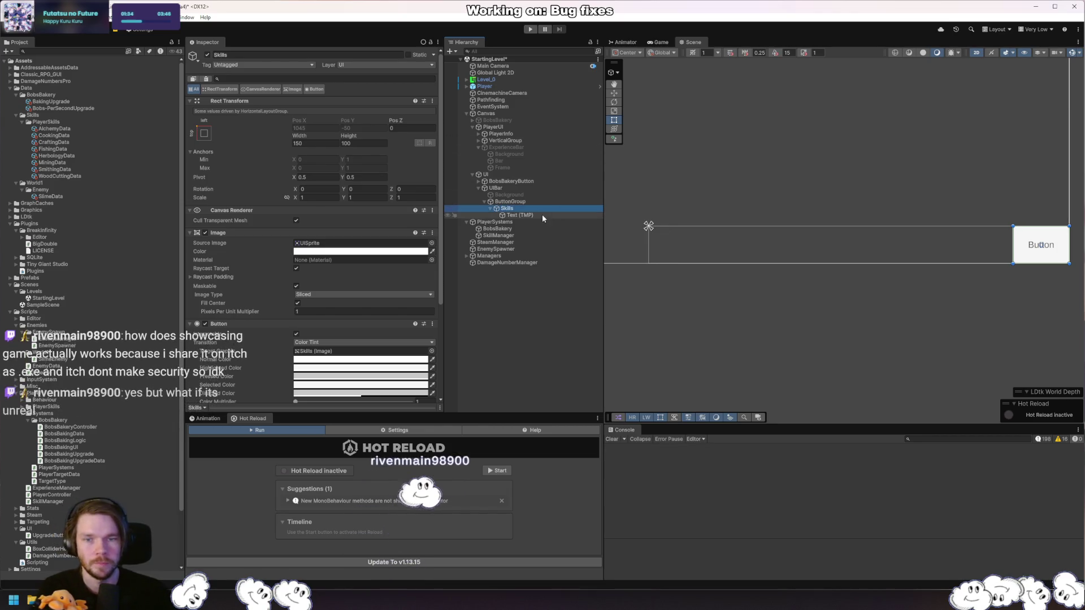
Expand Assets > Classic_RPG_GUI and collapse its Parts folder to browse the sprites.
left_click(542, 214)
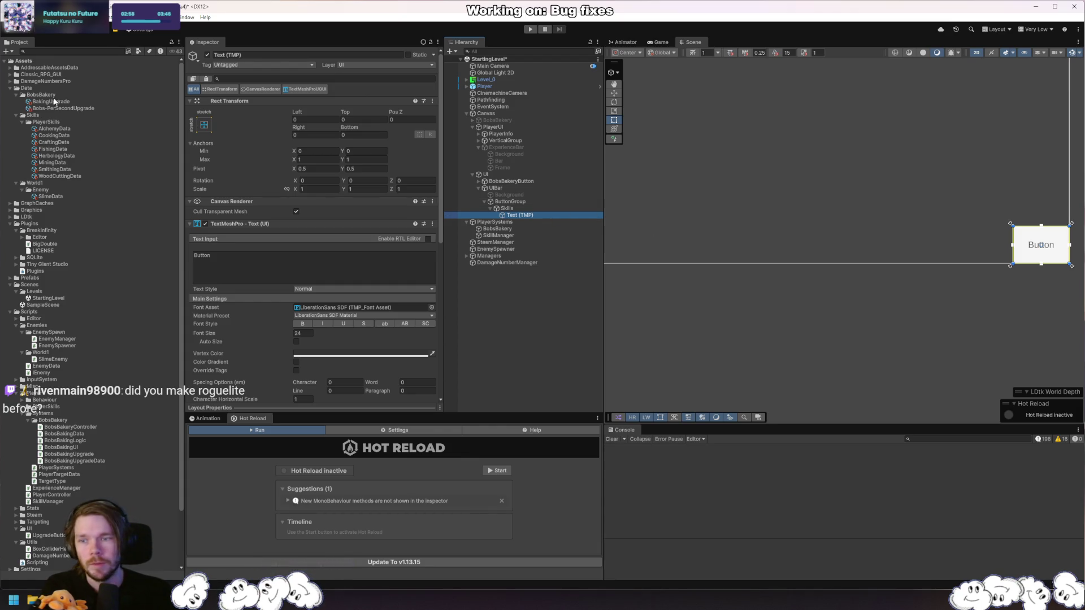
left_click(10, 74)
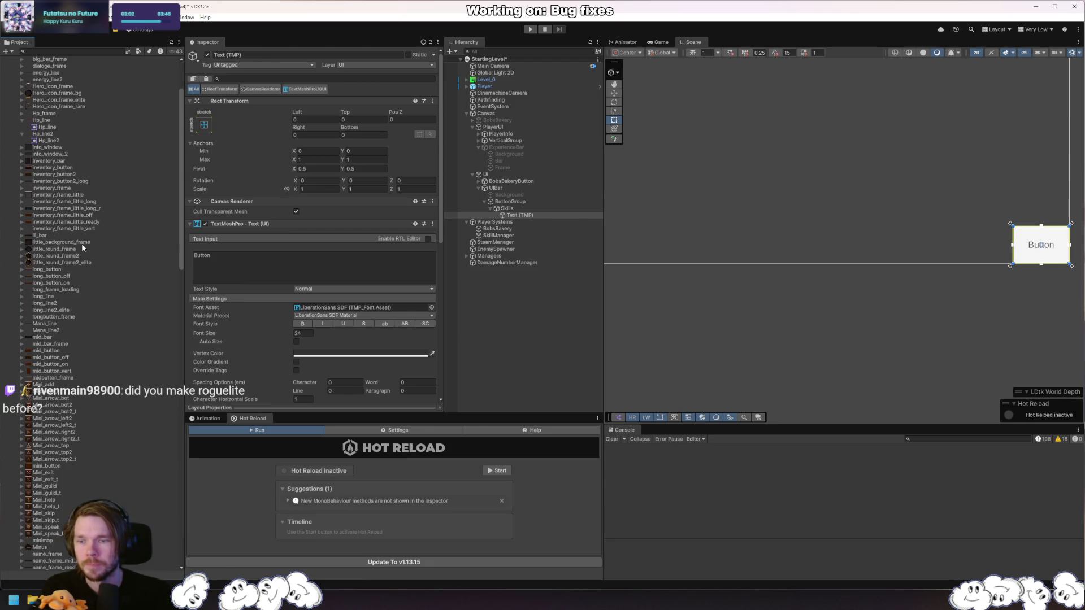
left_click(17, 95)
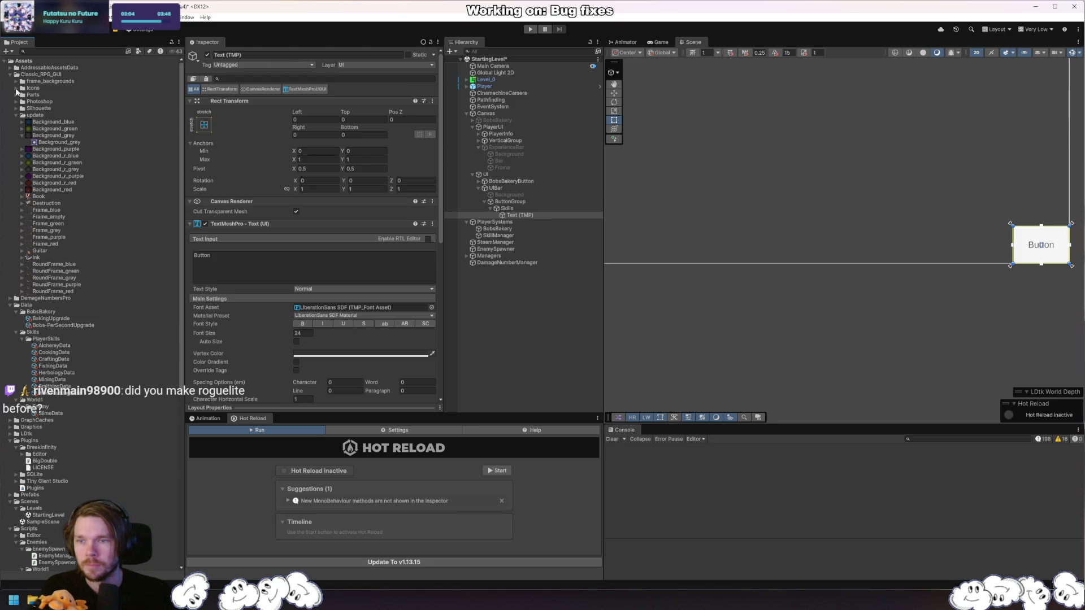
Set the skills book sprite from Icons as the Skills button's Source Image.
left_click(17, 89)
left_click(37, 102)
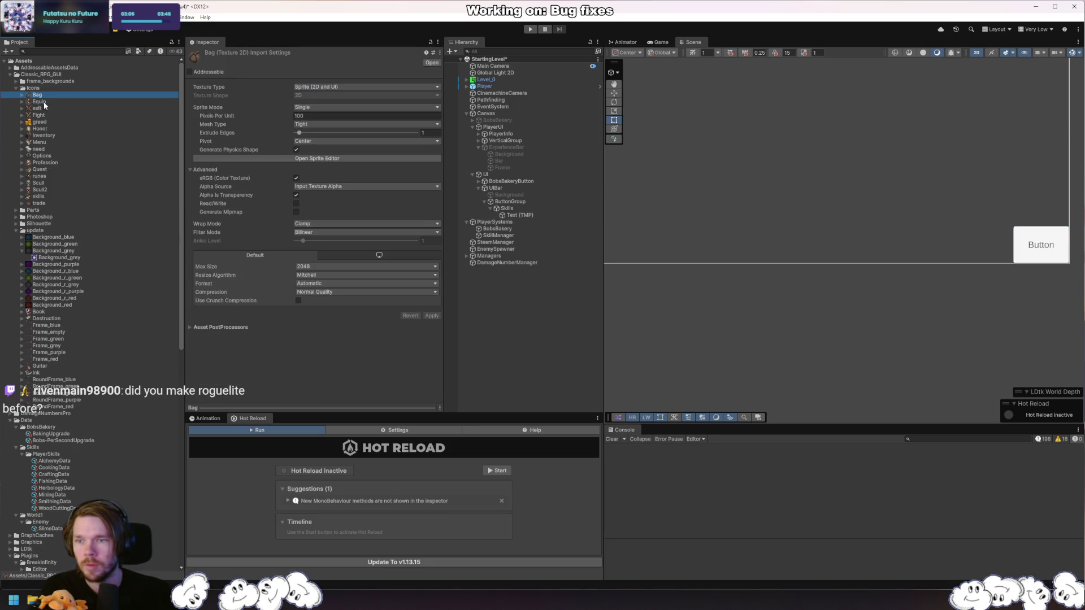
left_click(48, 196)
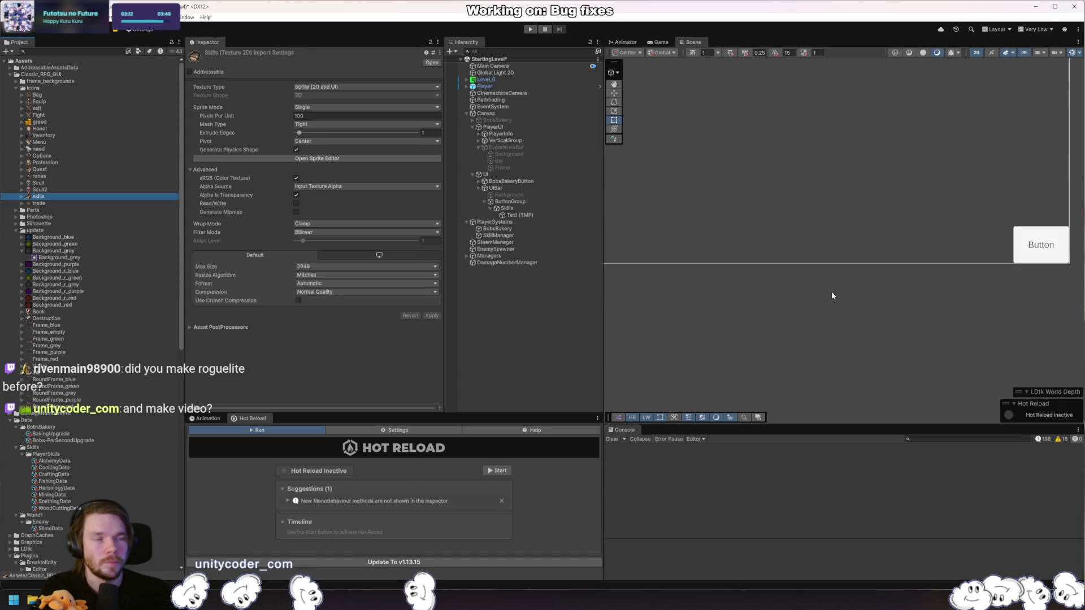
left_click(519, 211)
left_click_drag(40, 196, 343, 246)
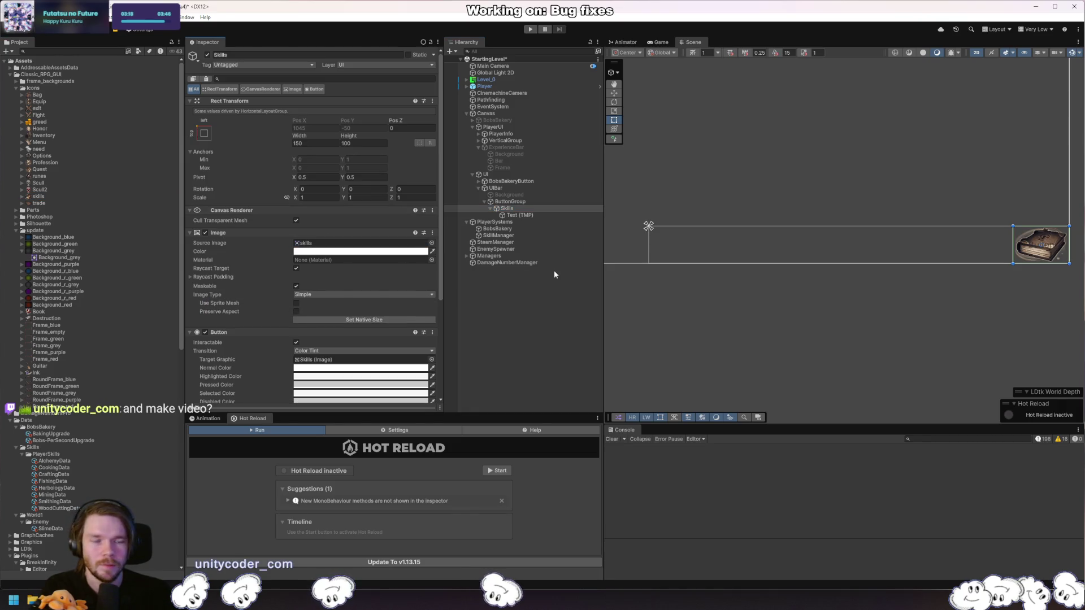
Reduce the Skills button's width from 150 to 100.
left_click(314, 143)
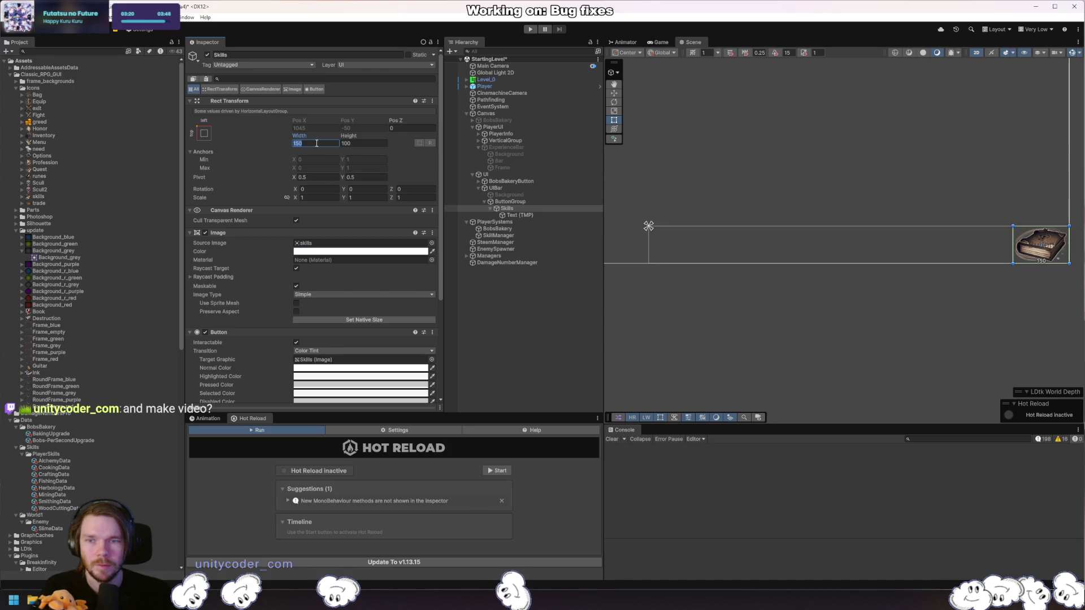
type("100")
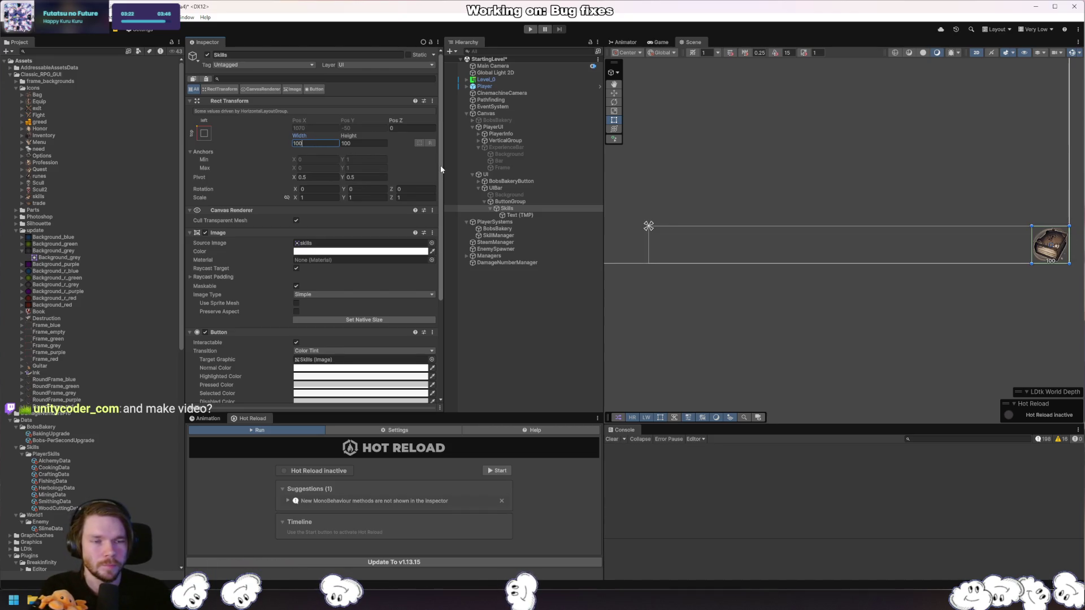
left_click(512, 215)
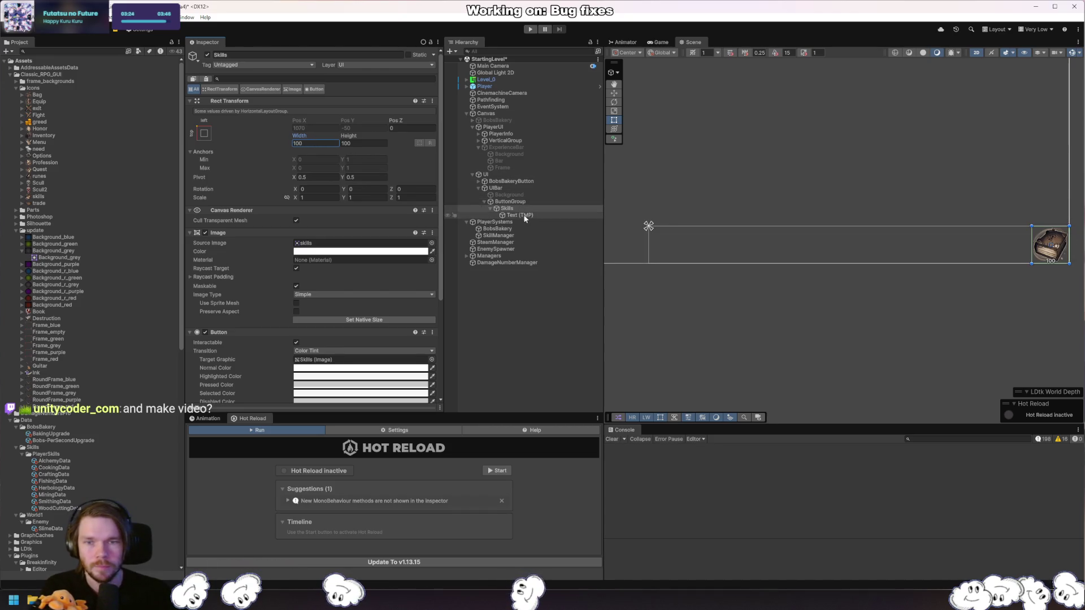
Give the label the Basic-Cool font and change its text from 'Button' to 'Skills'.
left_click(431, 307)
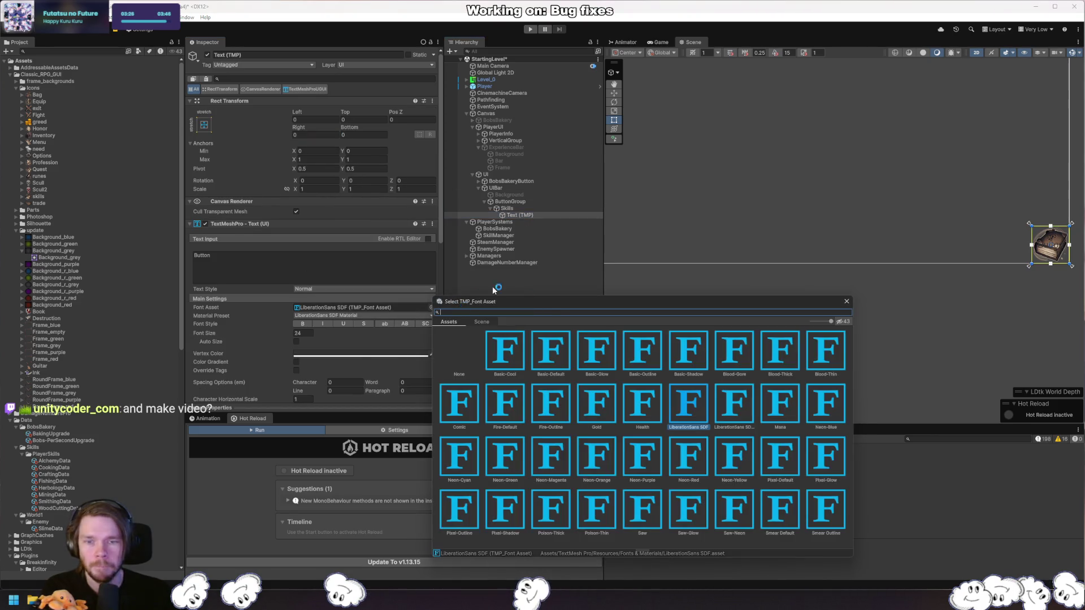
left_click(513, 360)
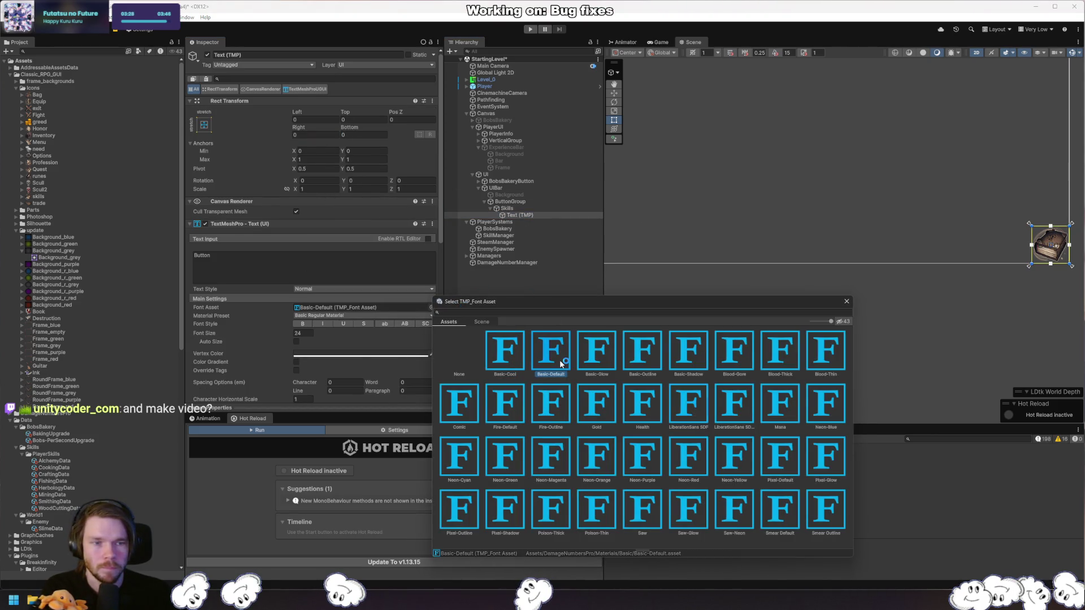
double_click(515, 352)
left_click(374, 255)
type("Skills")
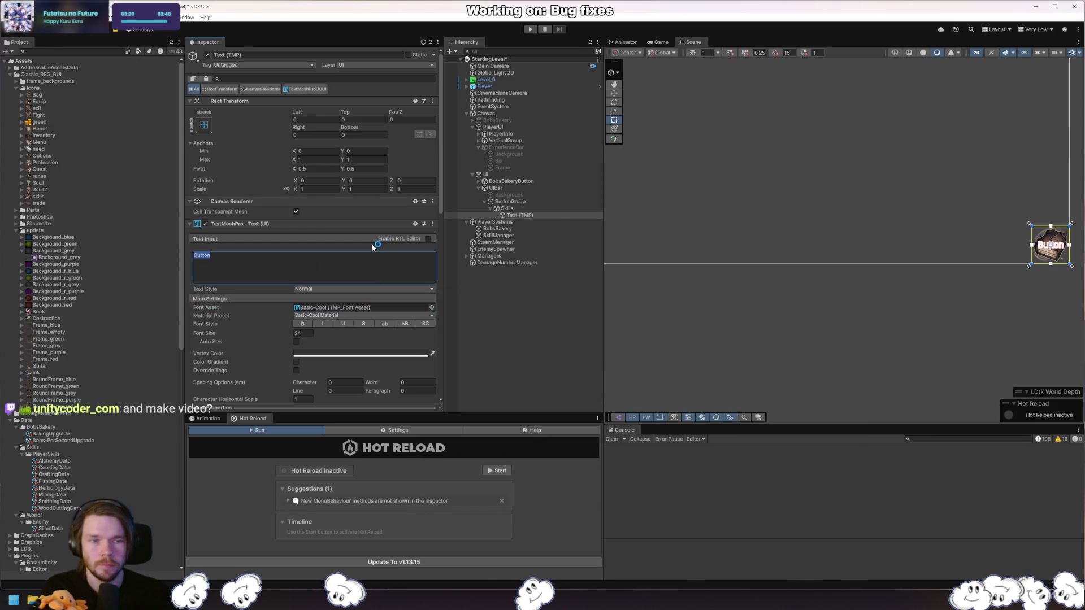
left_click(933, 232)
scroll(935, 252, "up", 4)
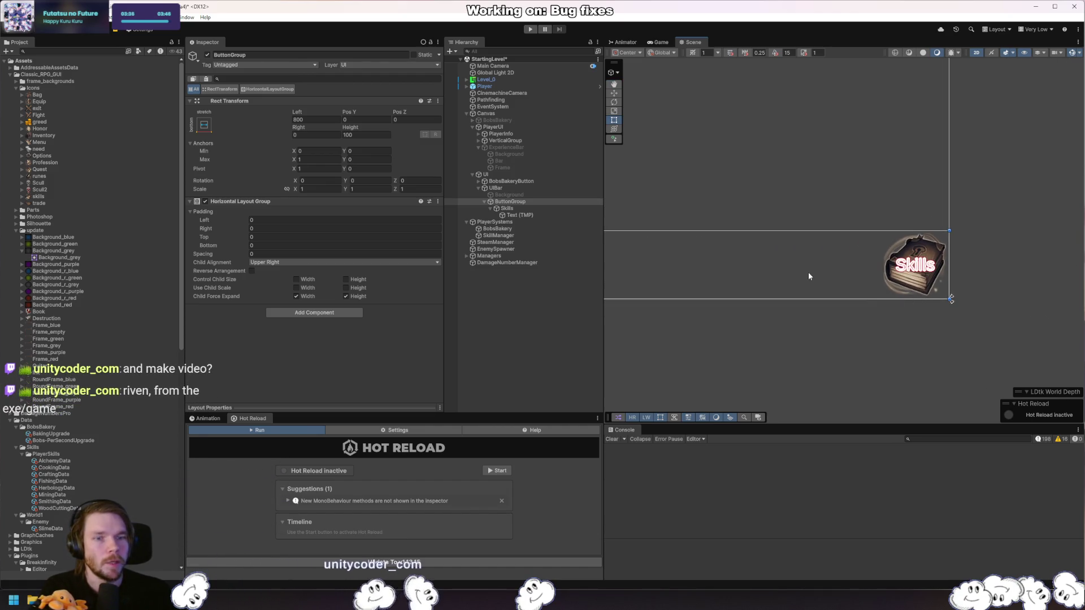
scroll(809, 274, "down", 3)
left_click(859, 321)
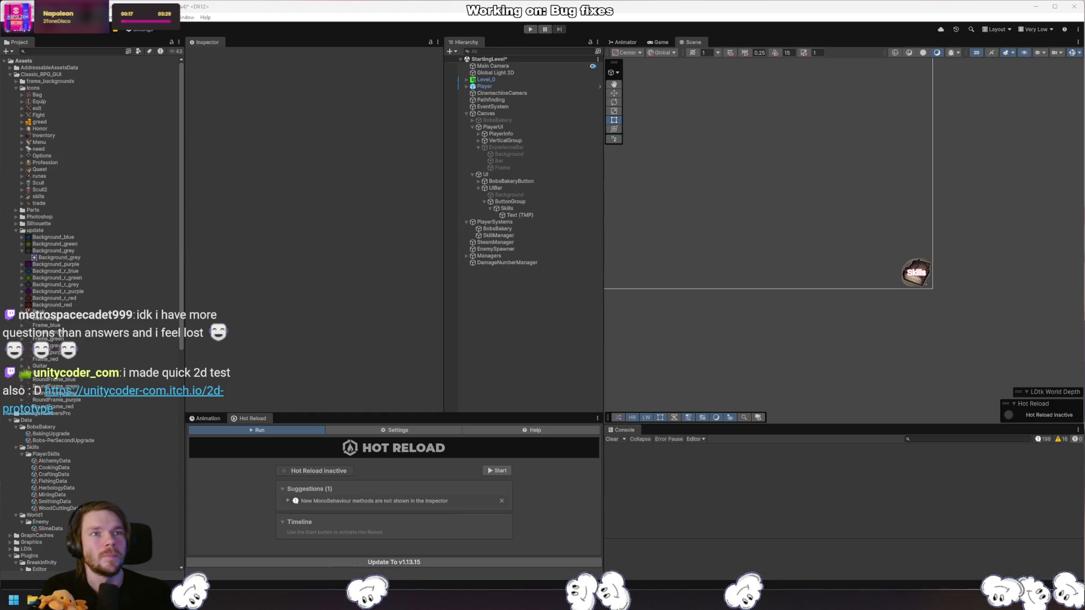
Bring the itch.io 2D prototype over the editor and roam the map with WASD.
left_click_drag(1084, 88, 643, 89)
left_click(514, 215)
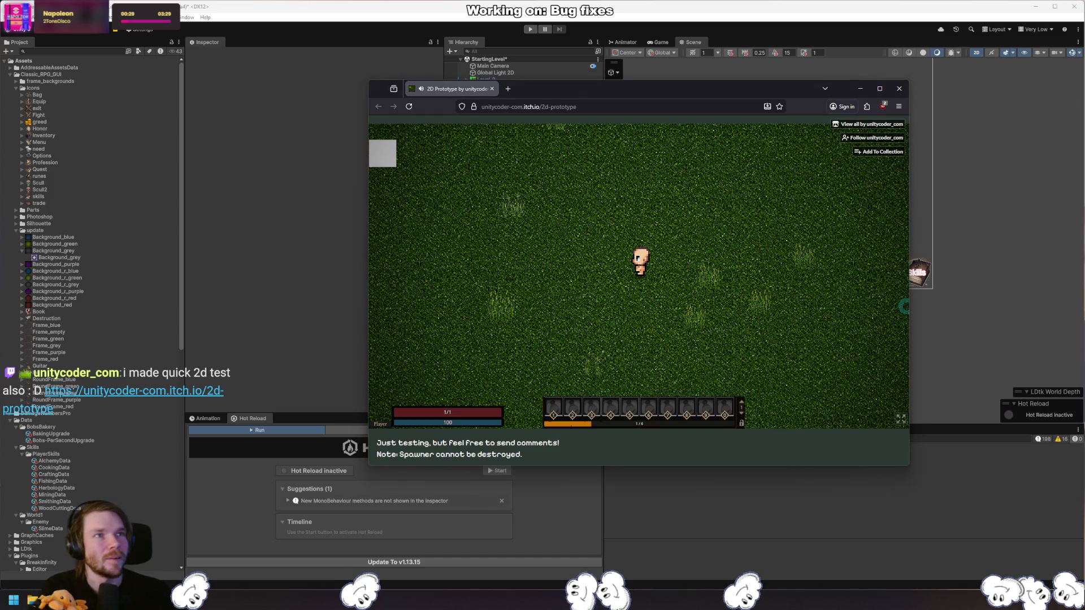
left_click(661, 208)
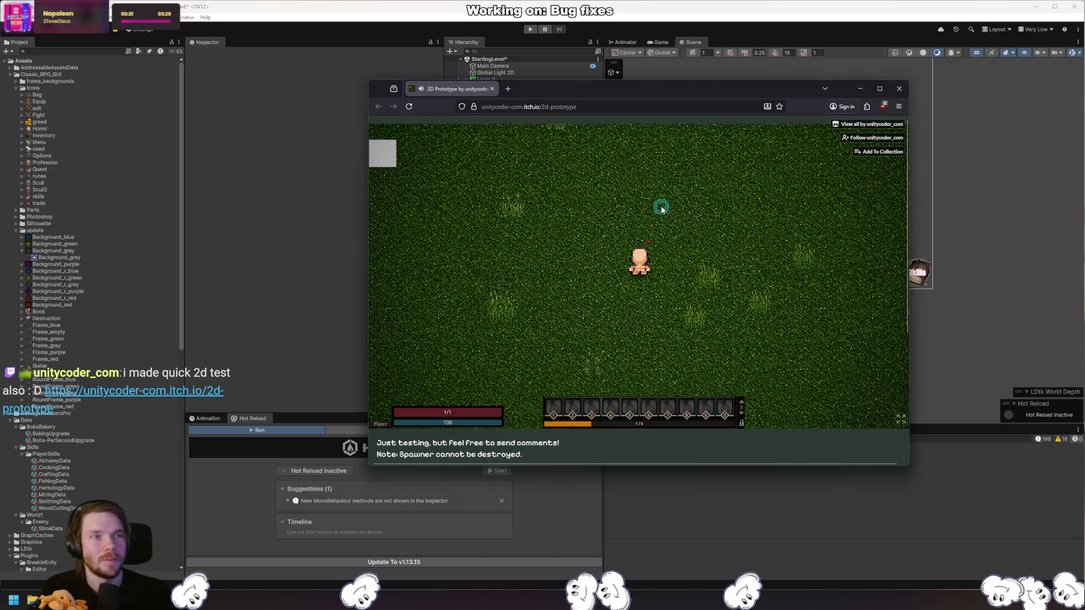
key("s")
key("d")
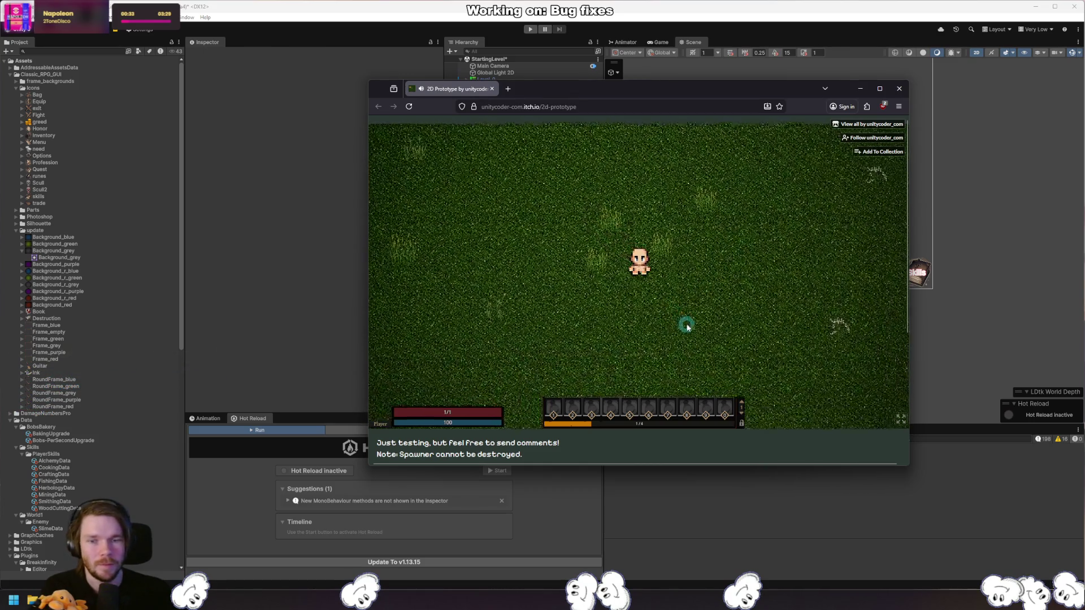
key("w")
key("a")
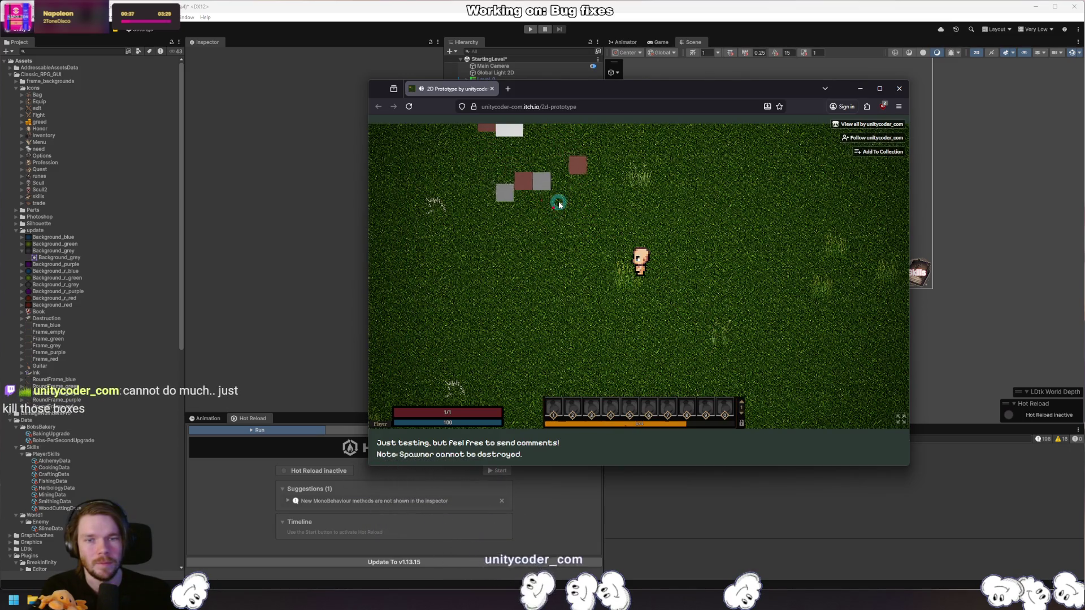
key("d")
key("s")
key("d")
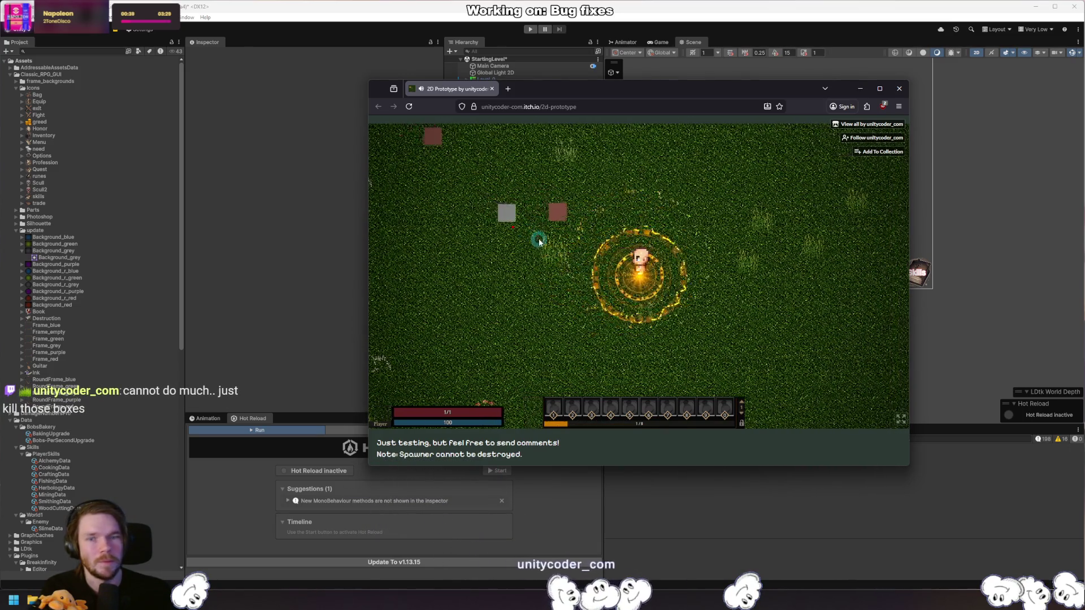
key("w")
key("a")
key("w")
key("a")
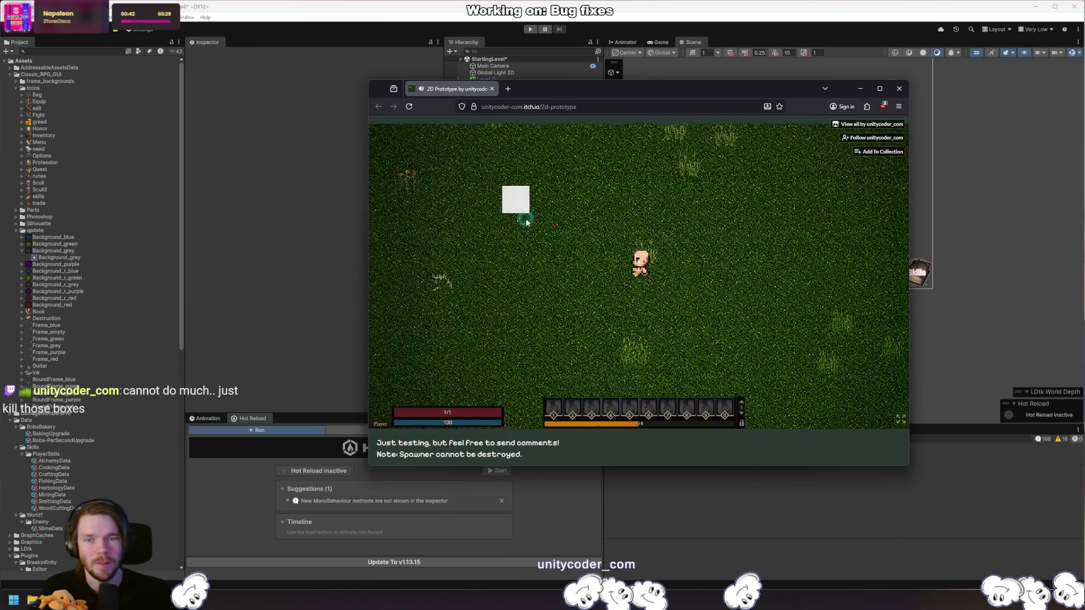
key("w")
key("a")
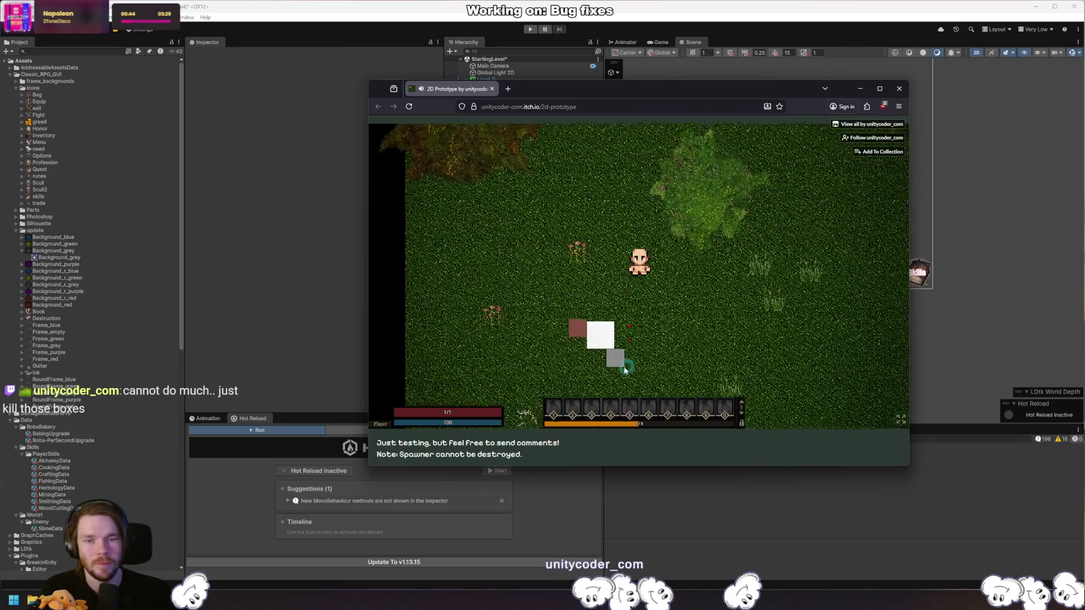
key("d")
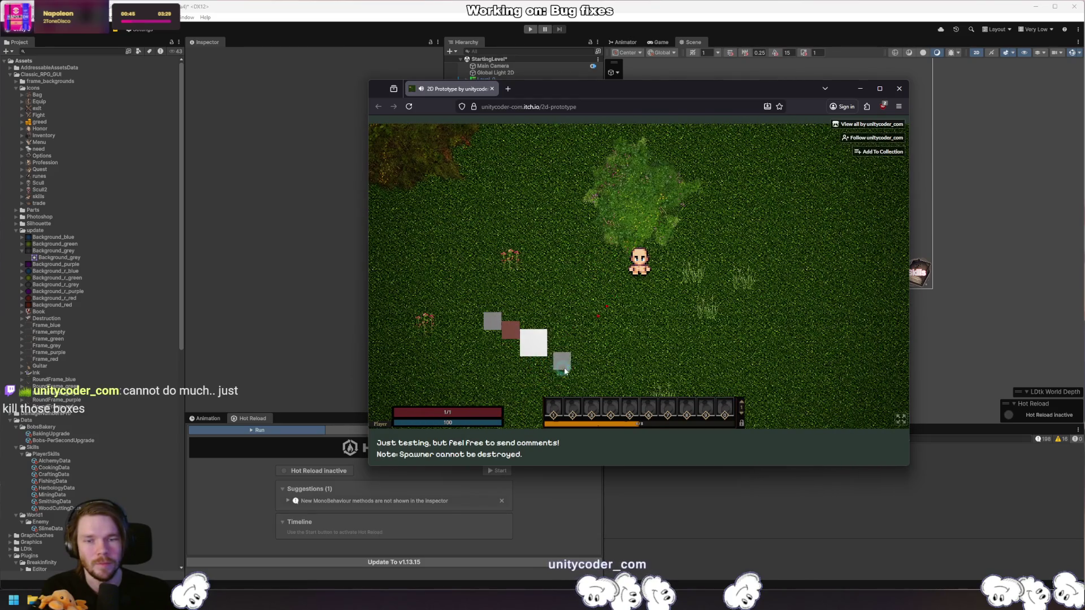
key("d")
key("s")
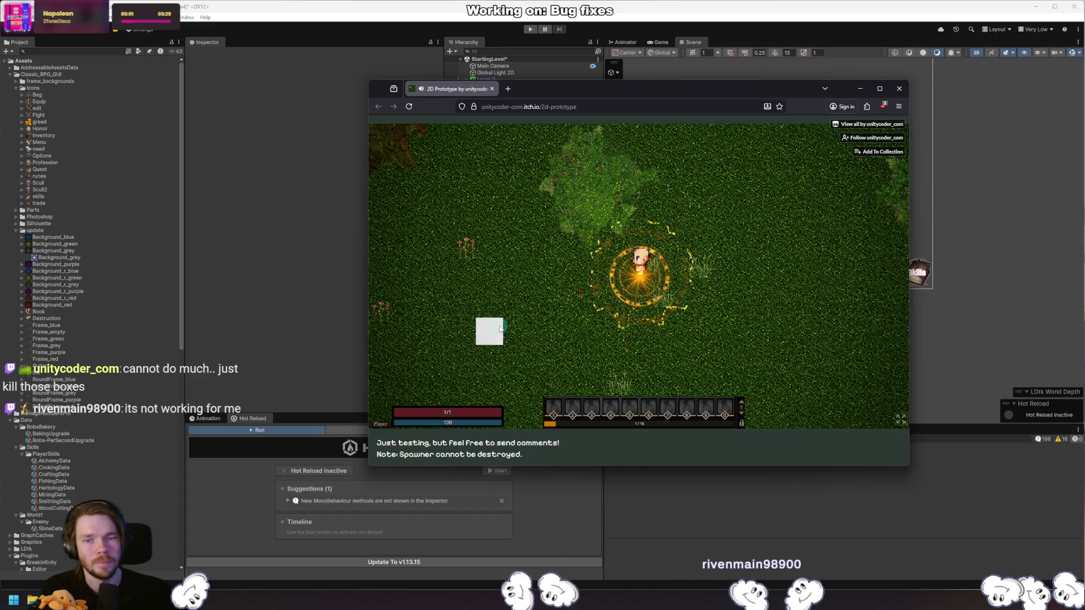
key("d")
key("s")
key("d")
key("s")
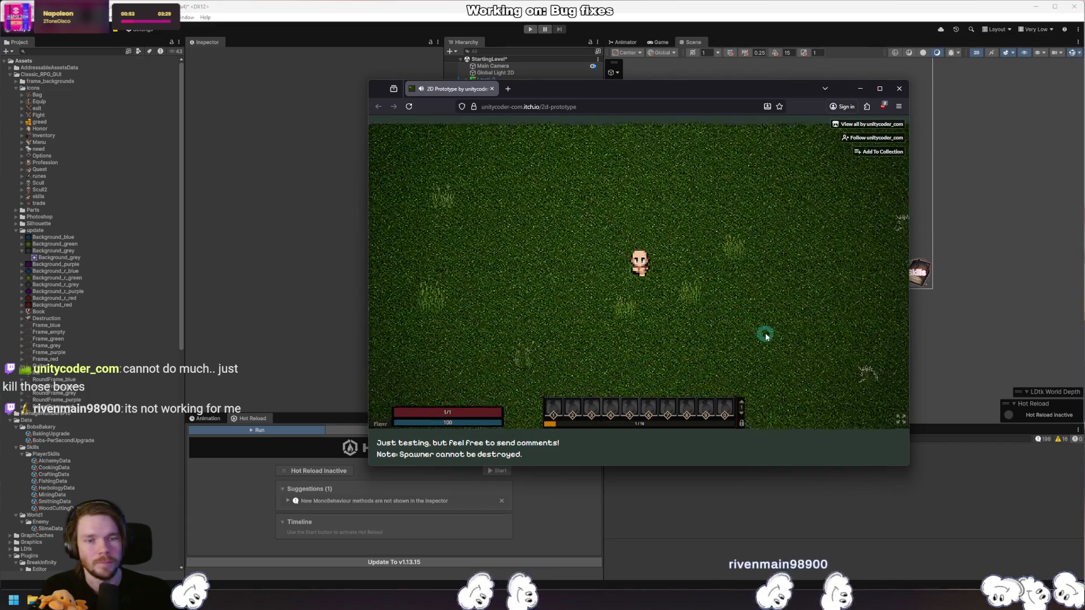
key("s")
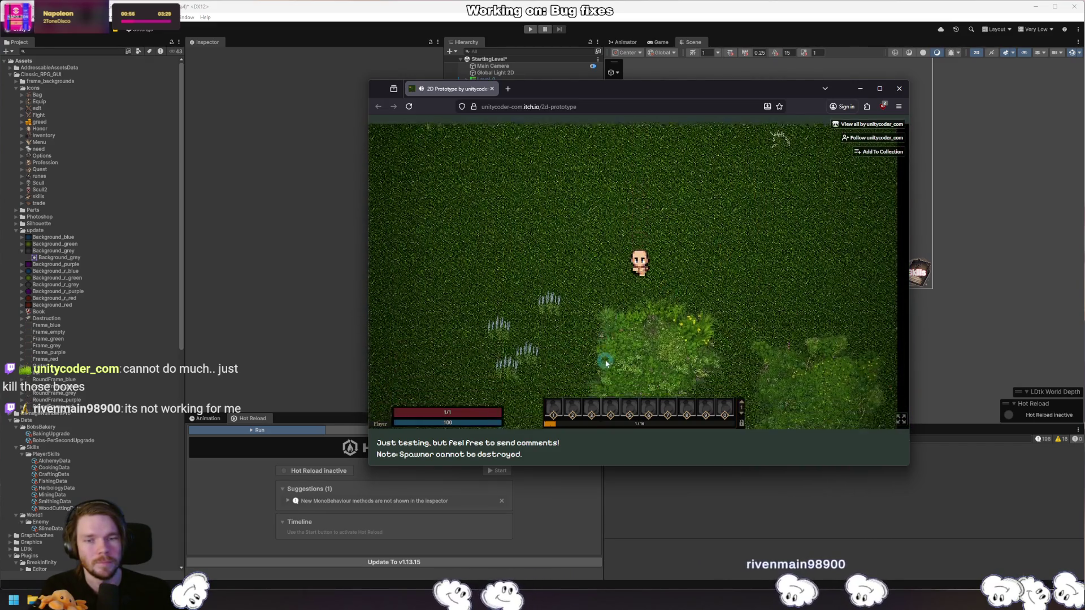
key("d")
key("s")
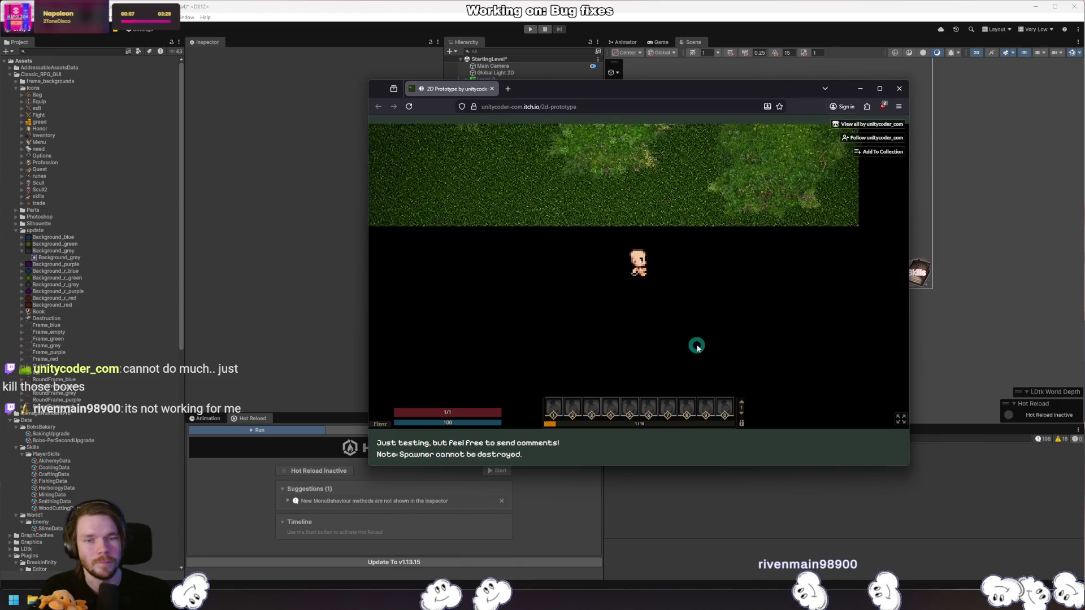
key("w")
key("a")
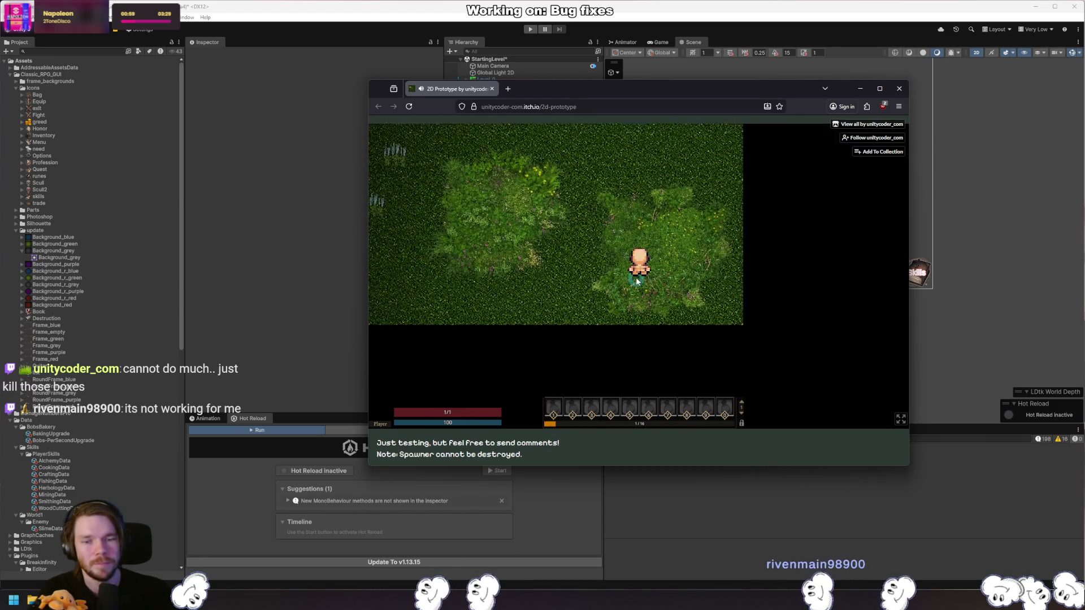
key("w")
key("a")
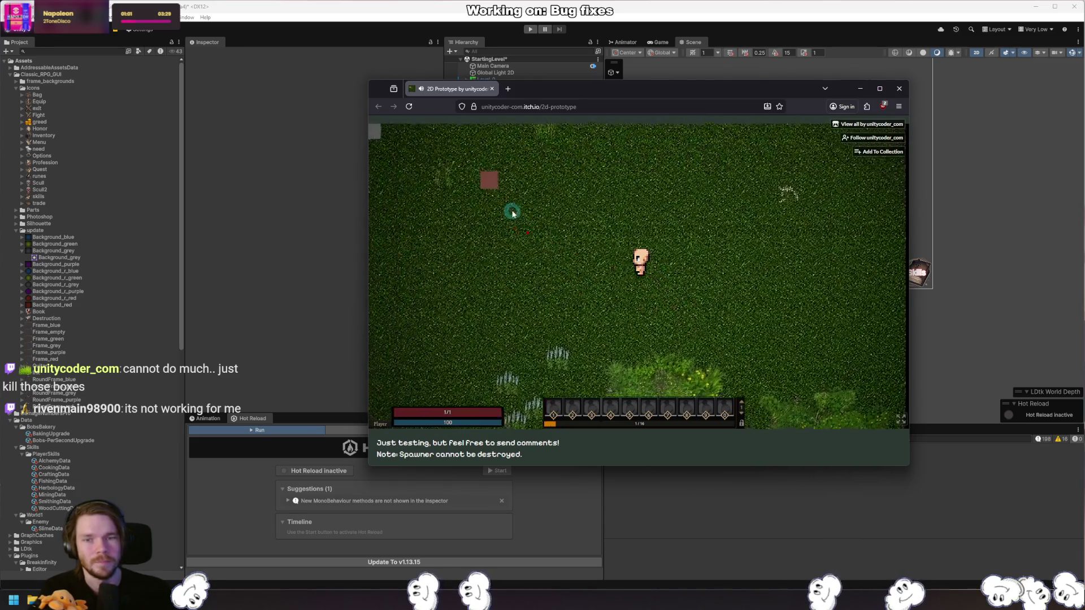
Destroy brown and red boxes with clicks to earn experience.
left_click(551, 283)
key("w")
key("a")
left_click(497, 243)
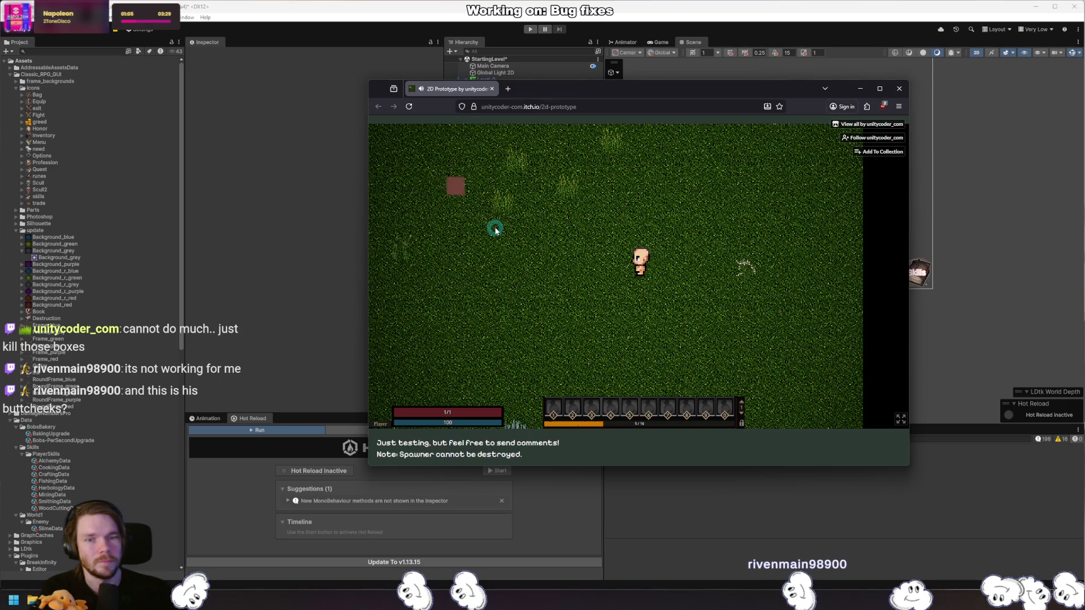
key("w")
key("a")
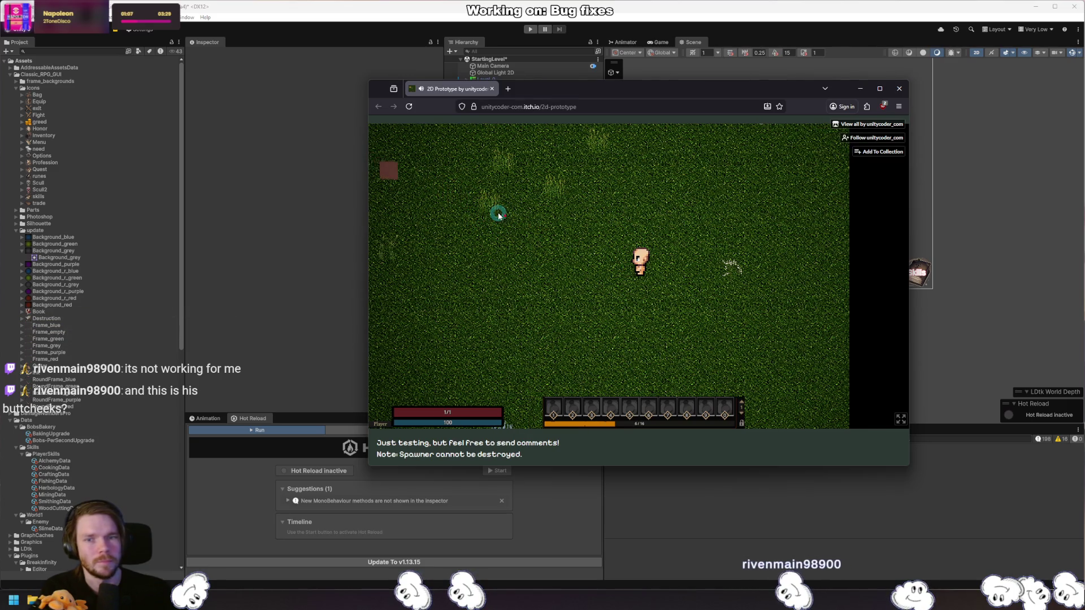
left_click(498, 213)
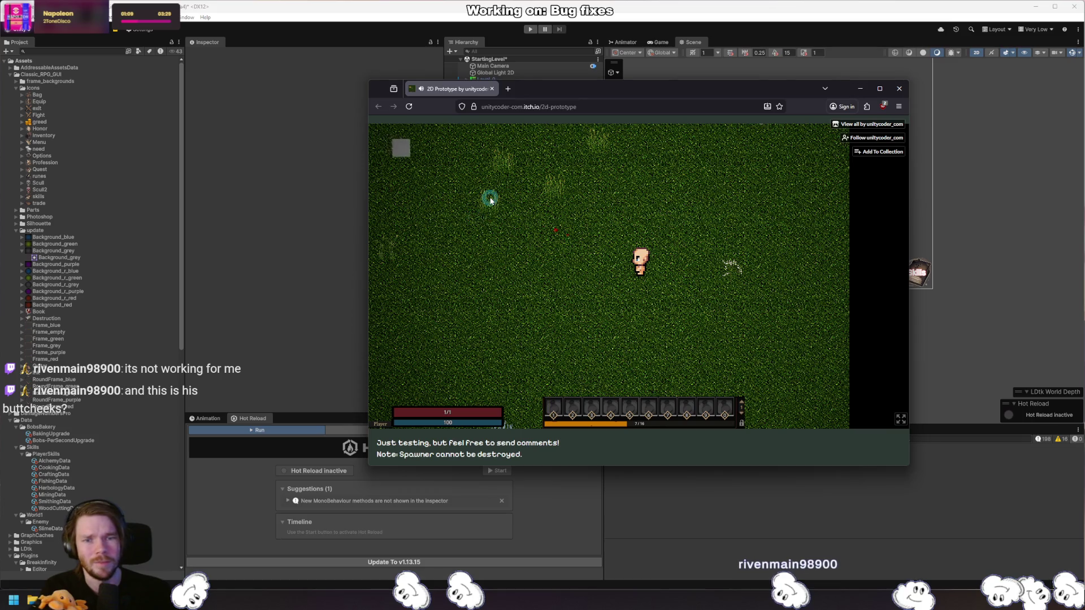
key("w")
key("a")
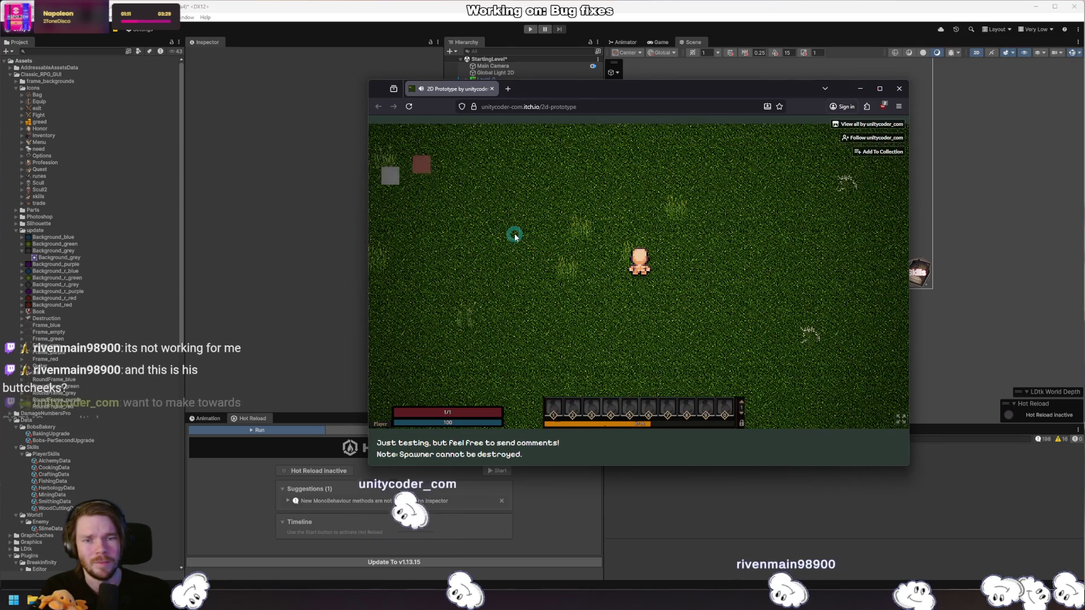
key("w")
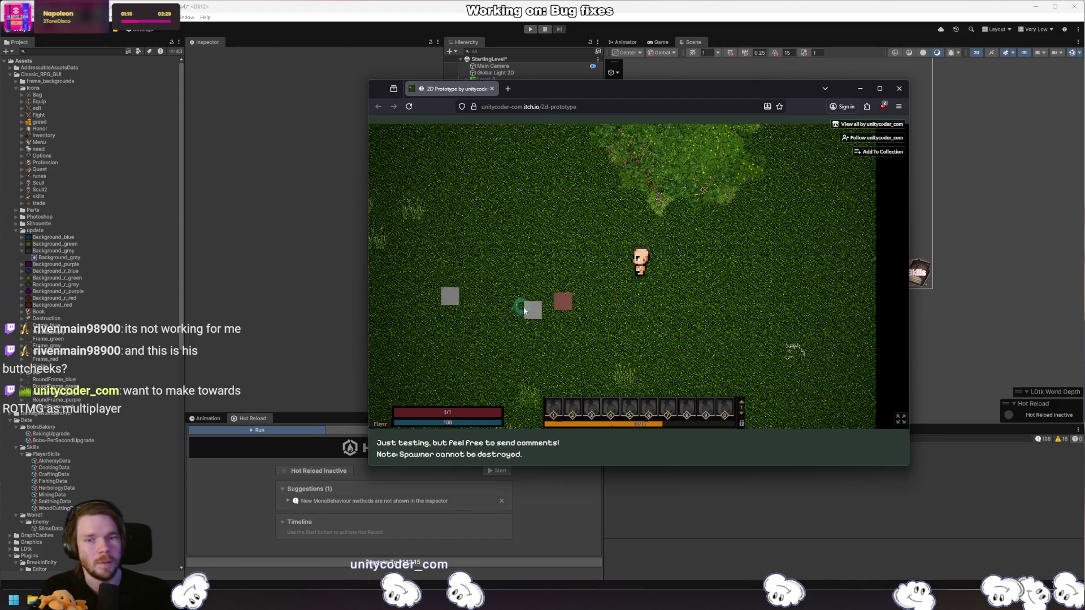
key("d")
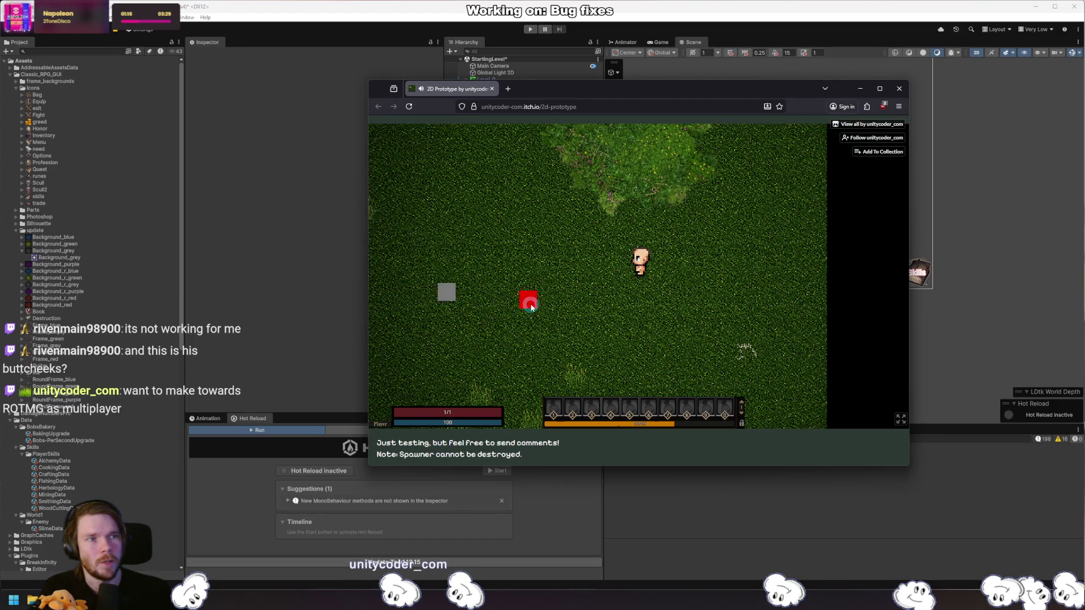
key("d")
left_click(531, 307)
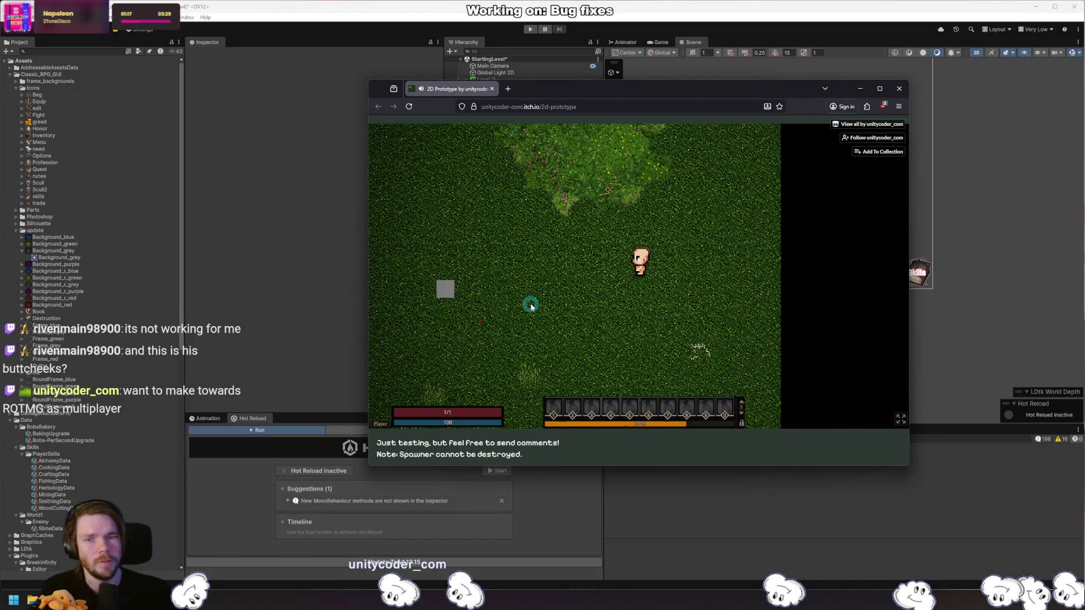
key("s")
key("a")
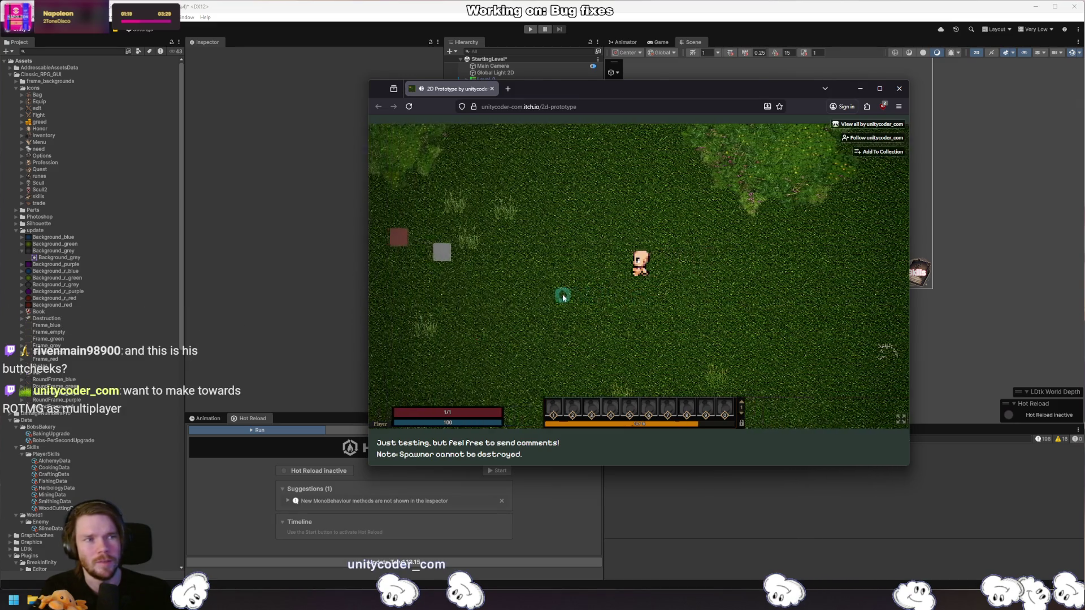
key("s")
key("a")
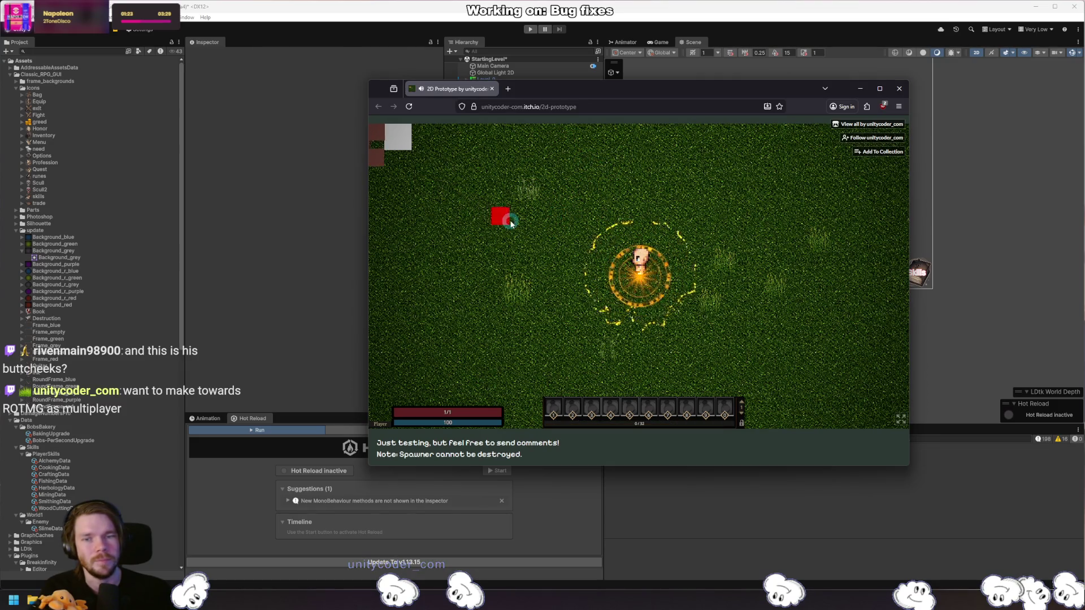
key("w")
key("a")
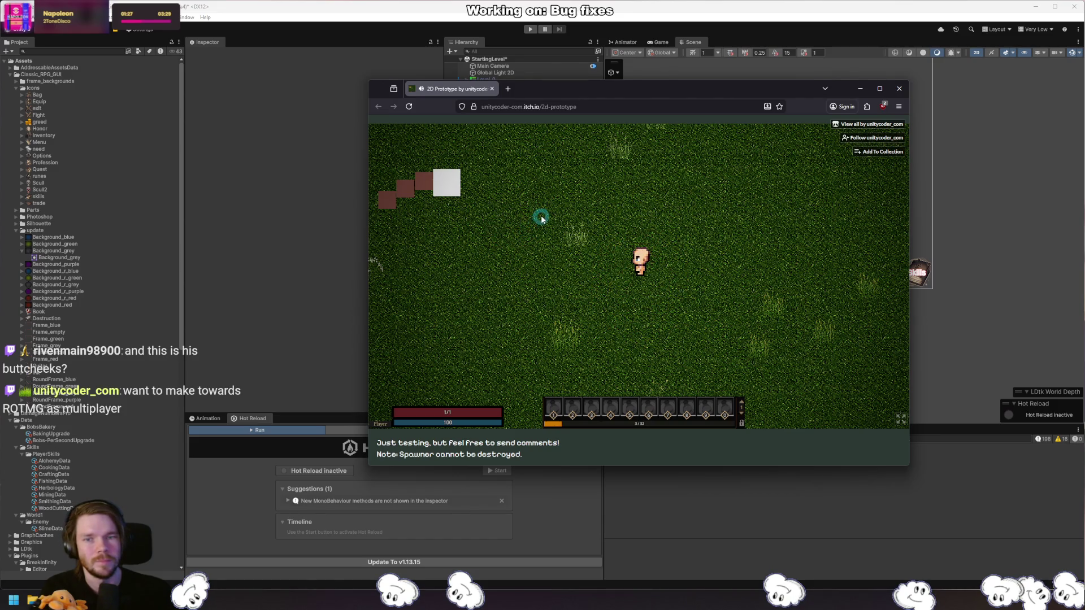
key("s")
key("a")
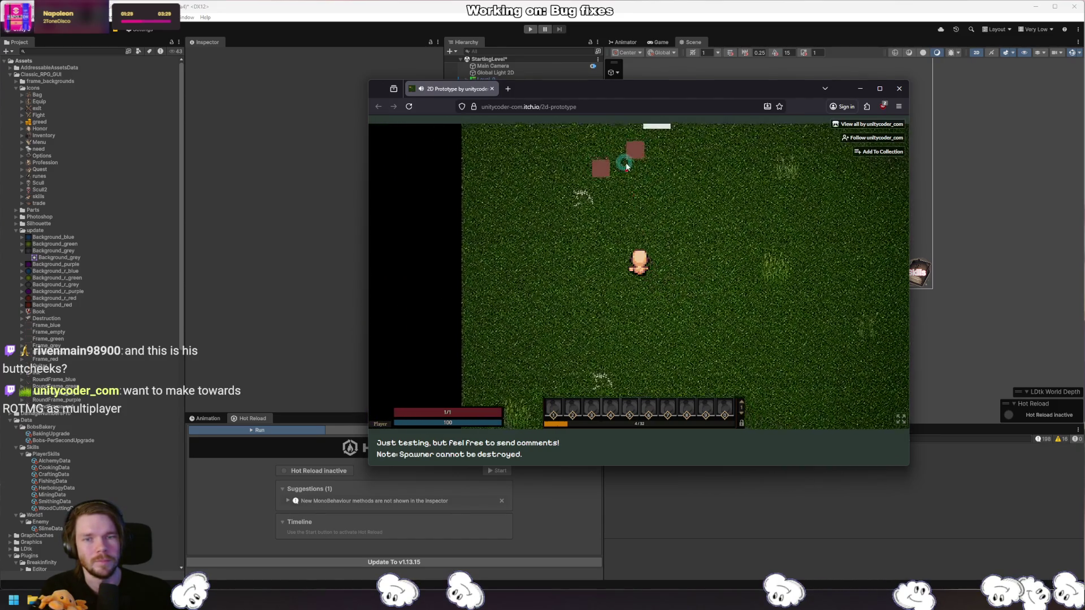
Burn the remaining grey and red boxes with fire attacks, then close the game window.
left_click(626, 167)
key("d")
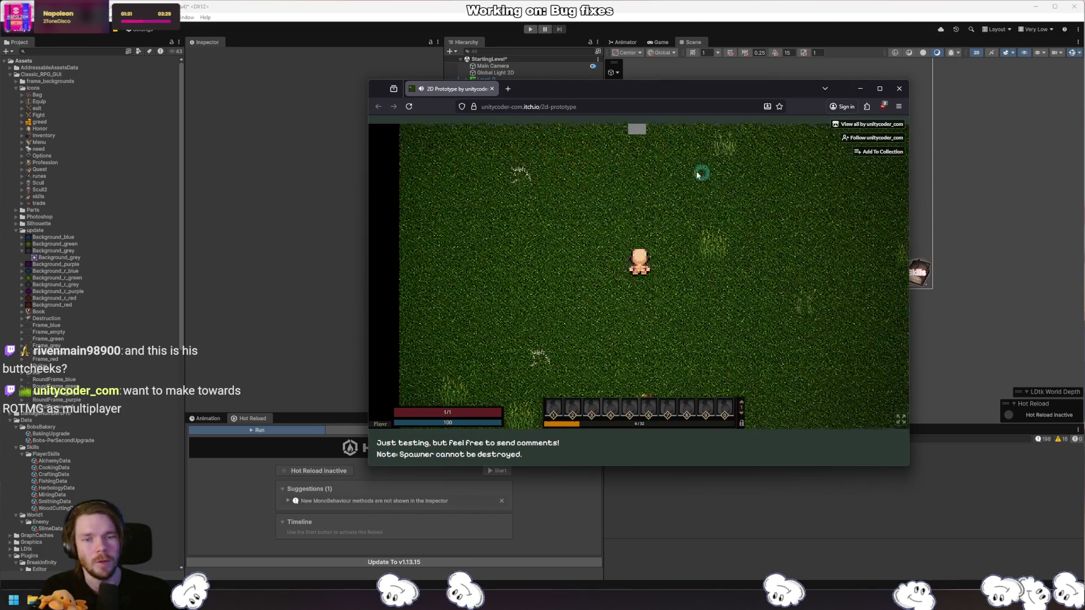
key("d")
key("w")
left_click(526, 232)
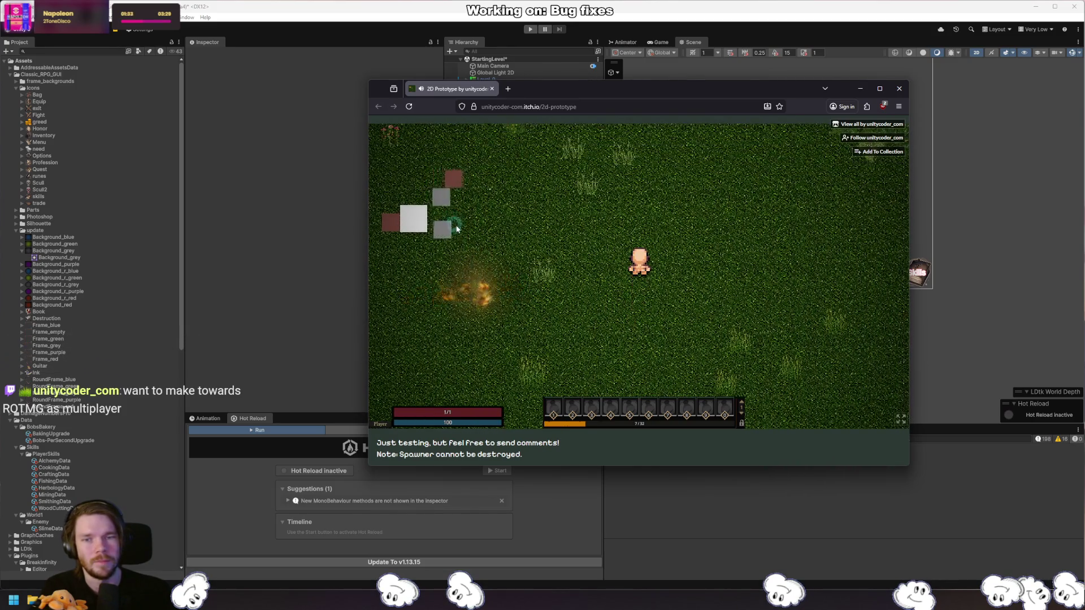
left_click(456, 228)
left_click(415, 226)
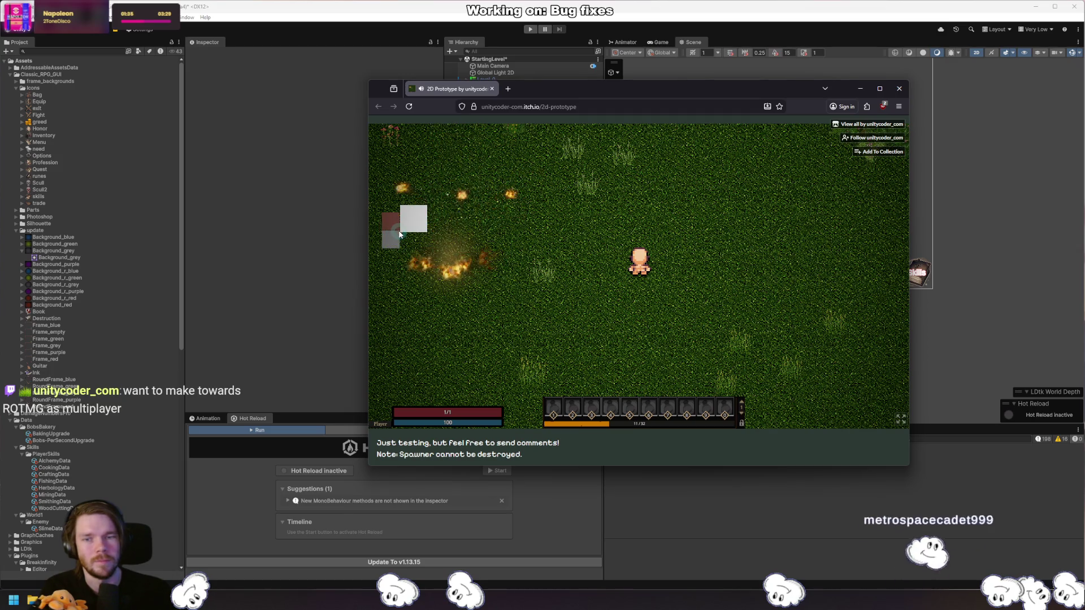
left_click(397, 232)
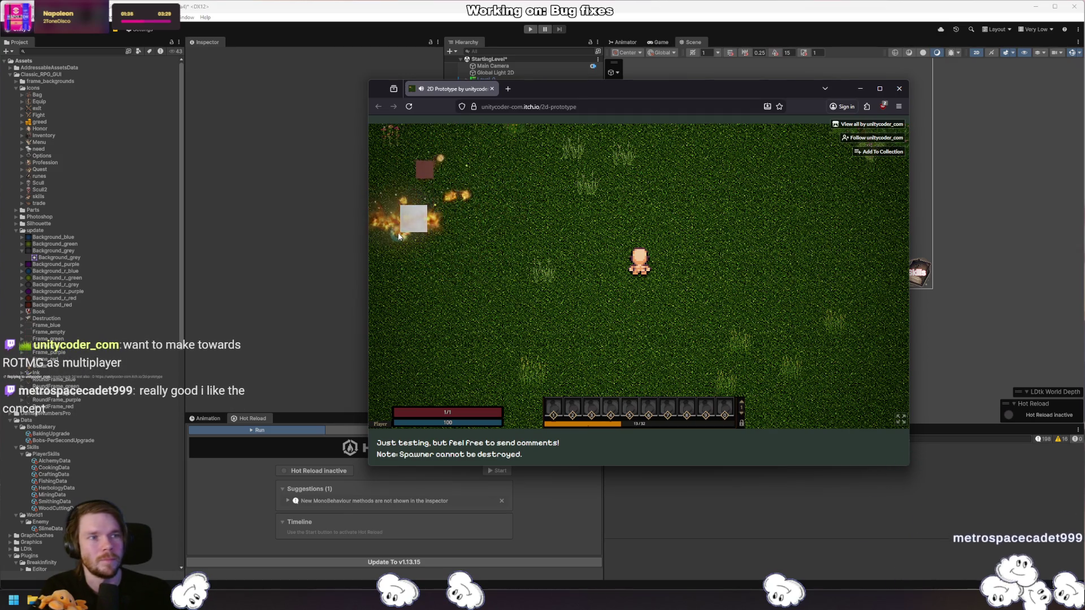
left_click(552, 240)
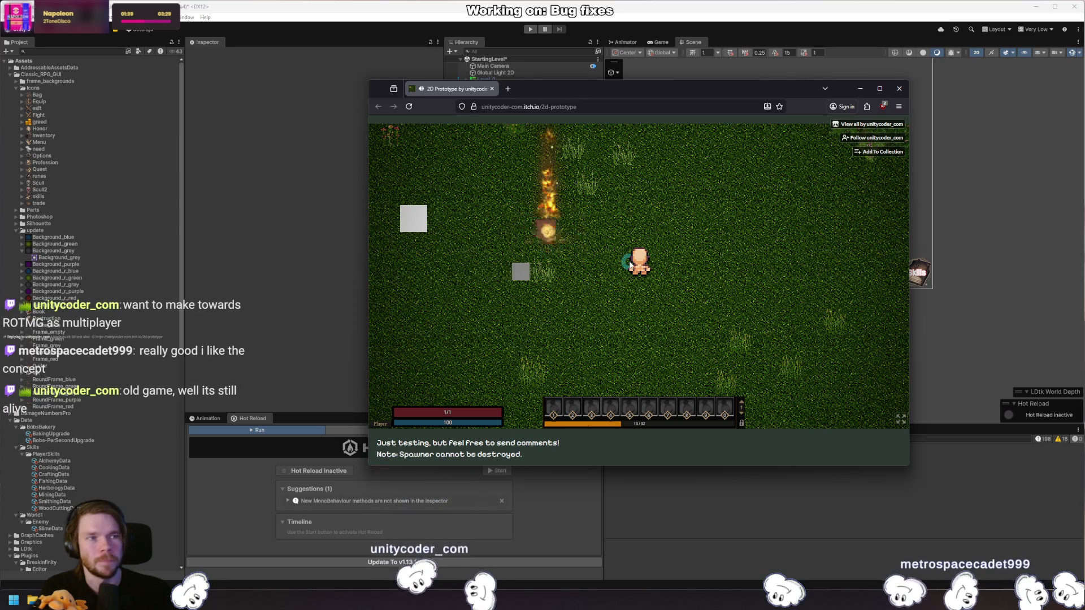
key("d")
key("a")
key("s")
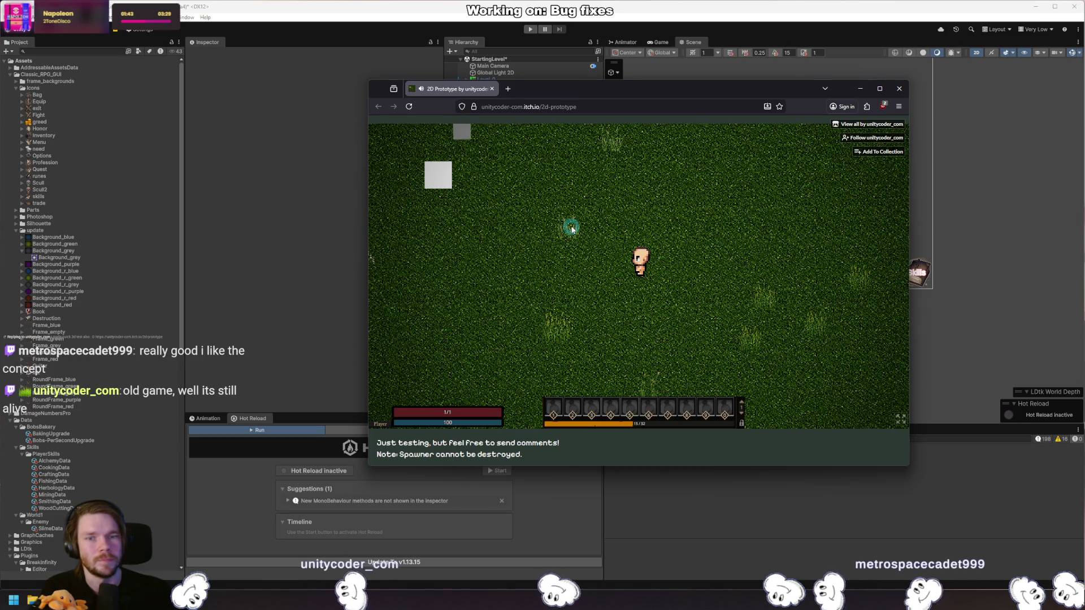
key("w")
left_click(526, 224)
key("d")
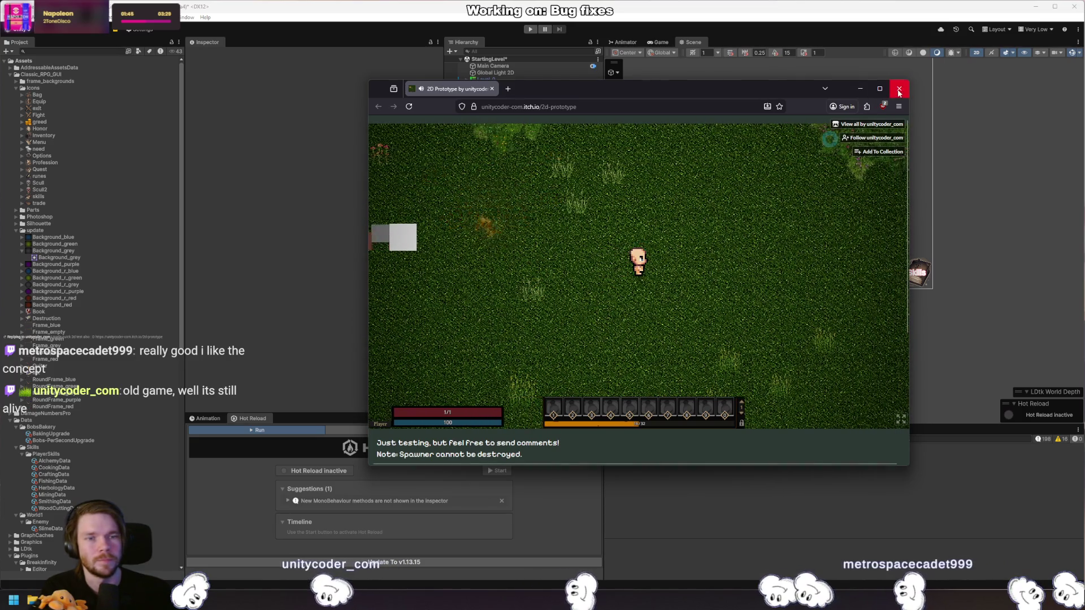
key("a")
key("s")
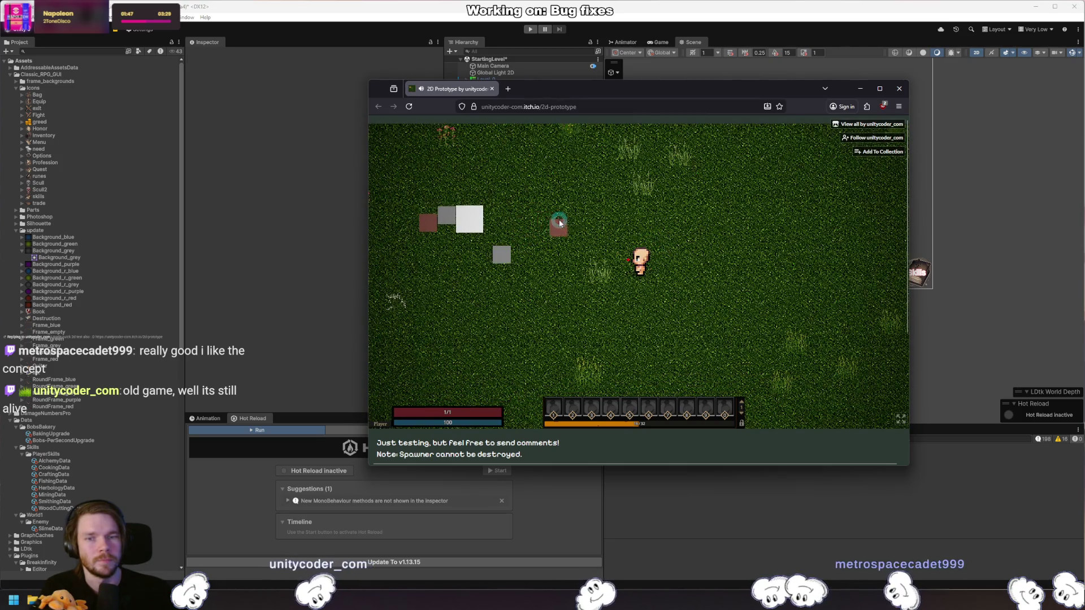
left_click(497, 247)
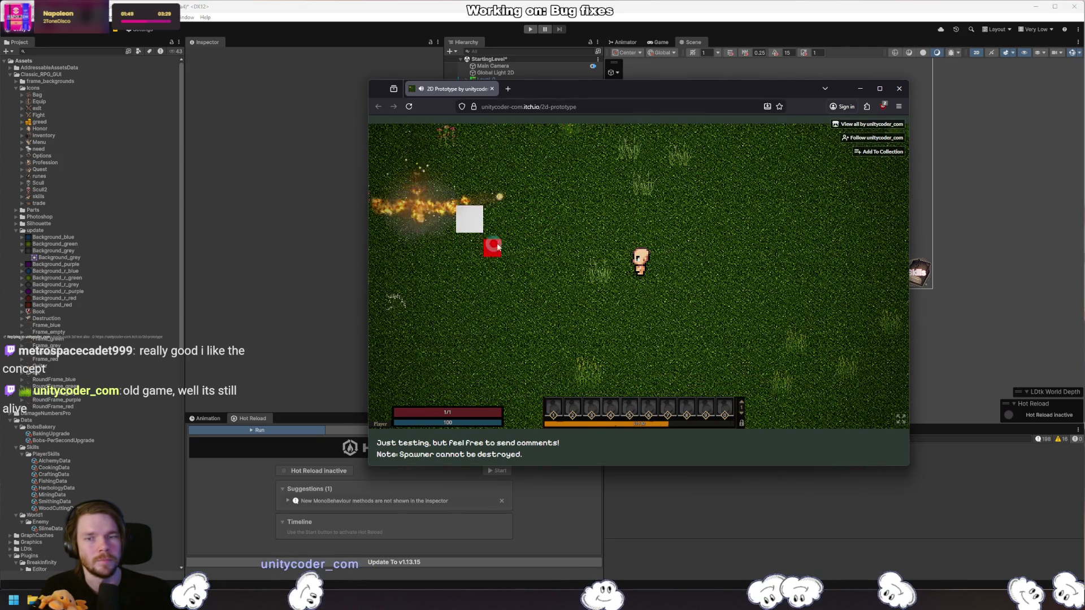
key("d")
key("s")
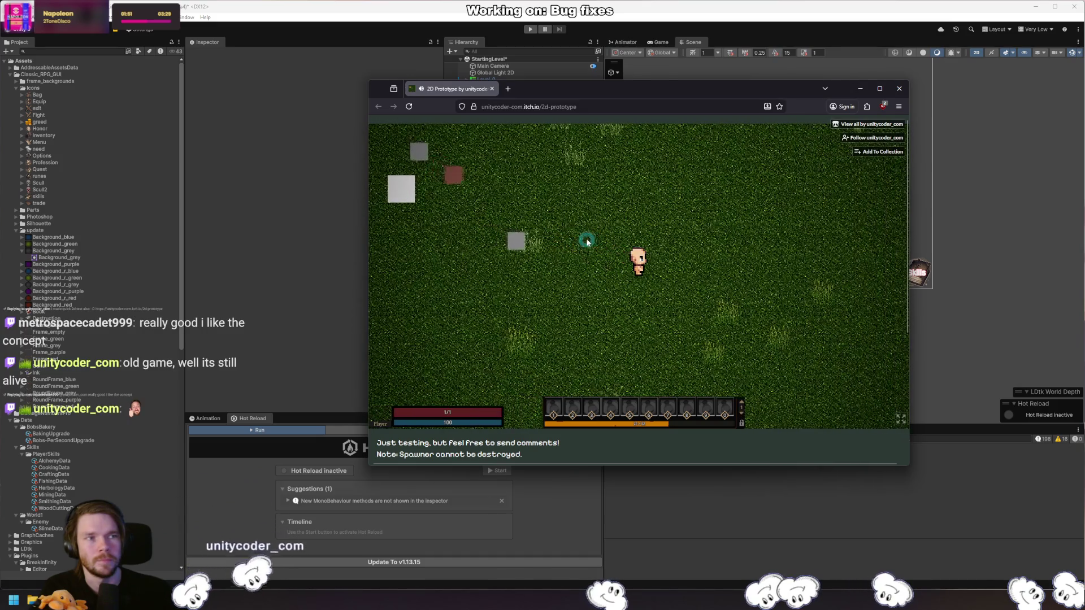
left_click(550, 238)
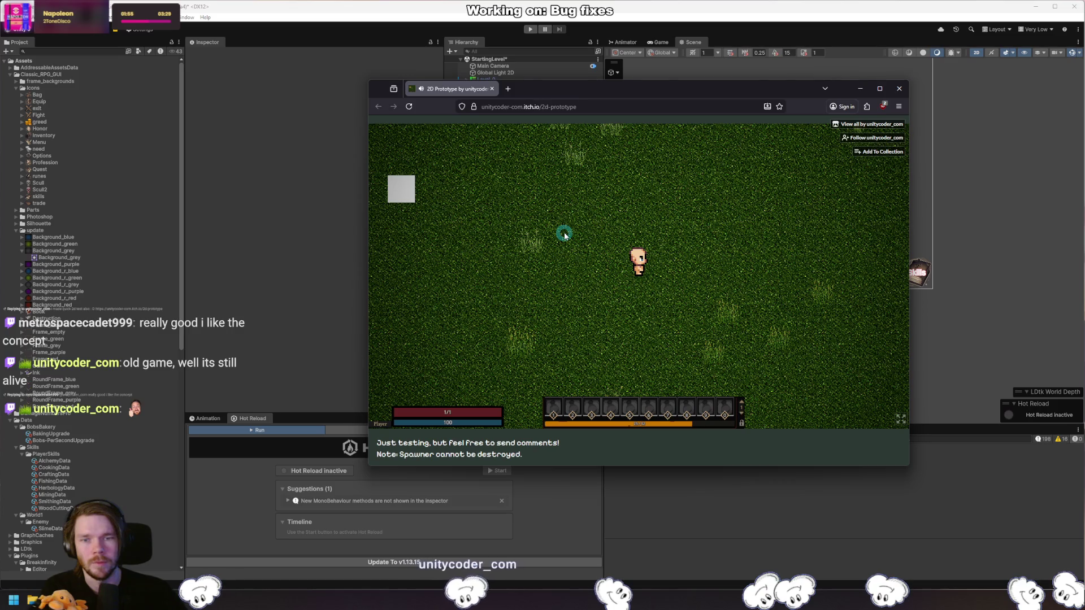
left_click(899, 89)
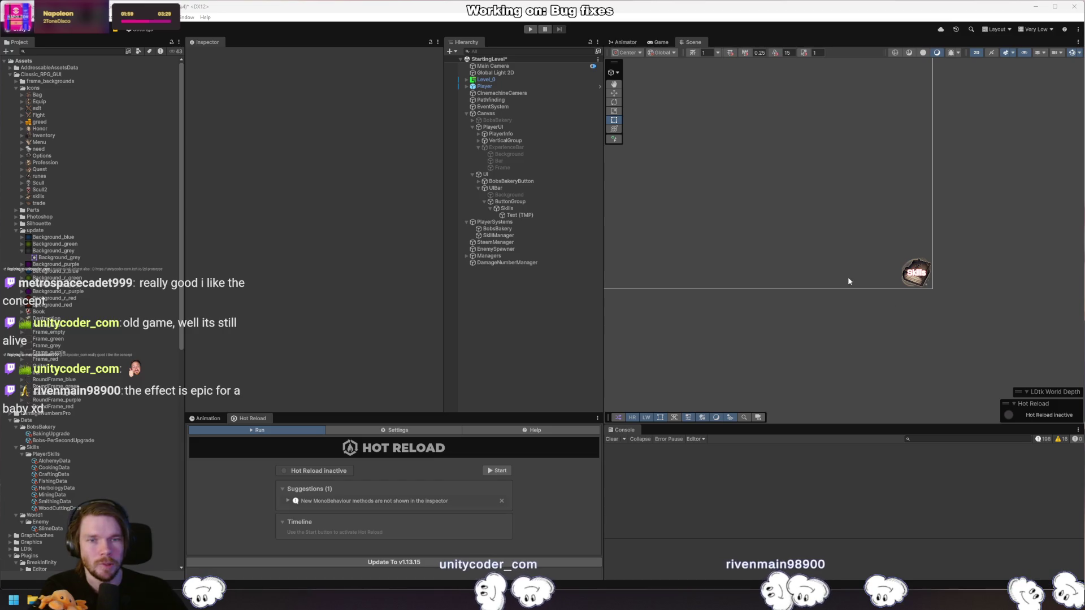
Collapse Skills, Classic_RPG_GUI, Data and Plugins, and expand the Prefabs folder.
left_click(517, 209)
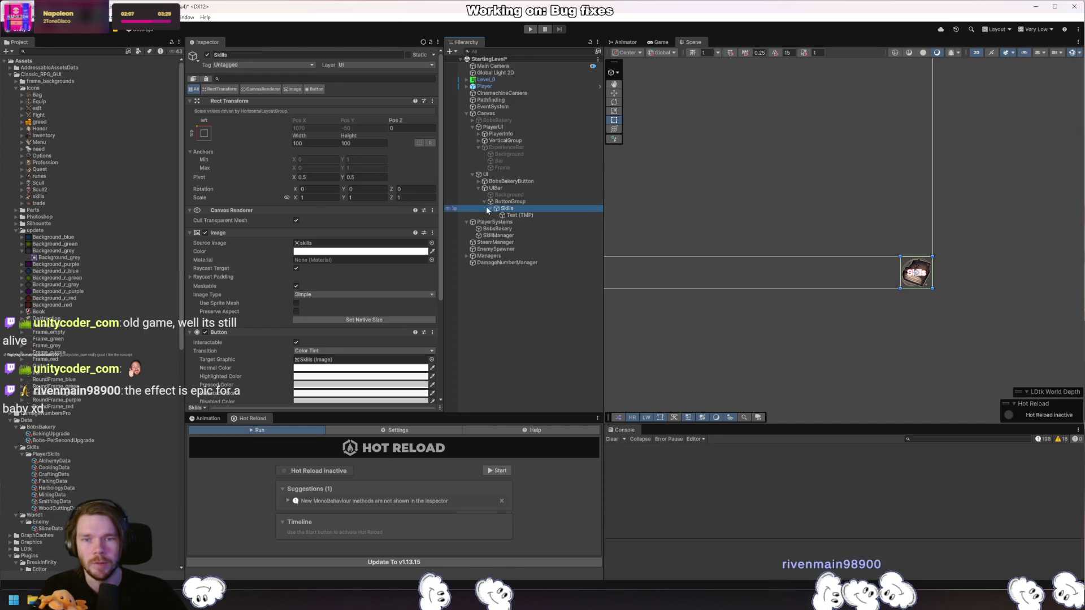
left_click(489, 209)
left_click(9, 75)
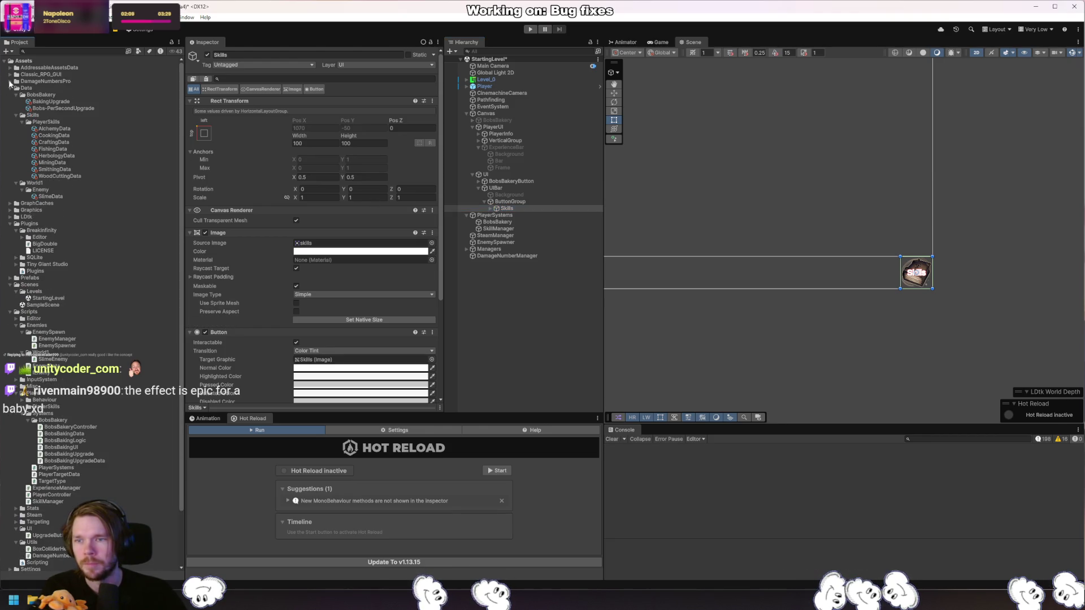
left_click(9, 88)
left_click(10, 116)
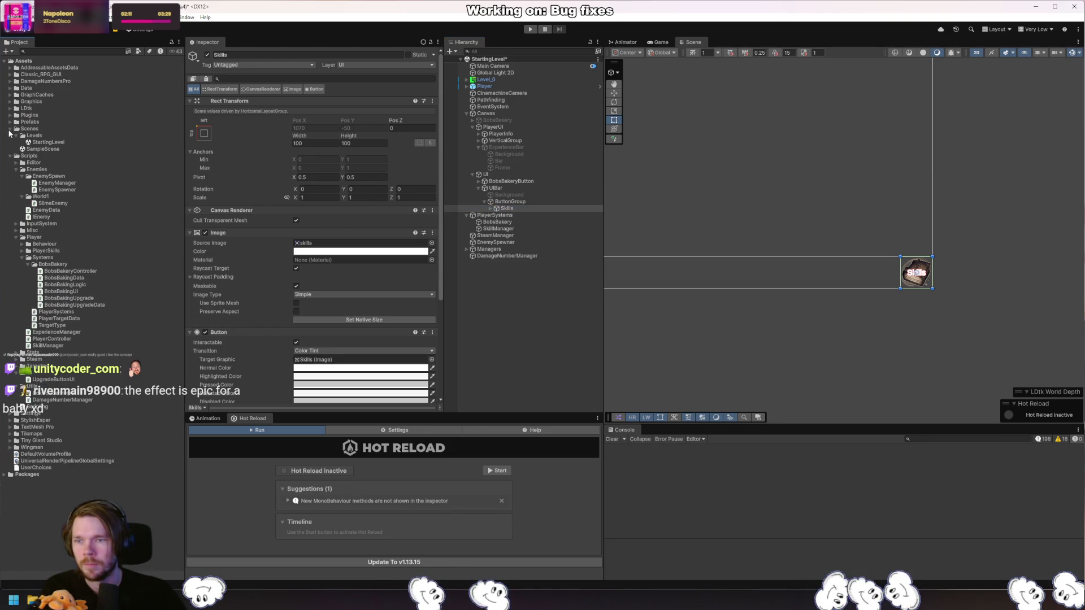
left_click(11, 123)
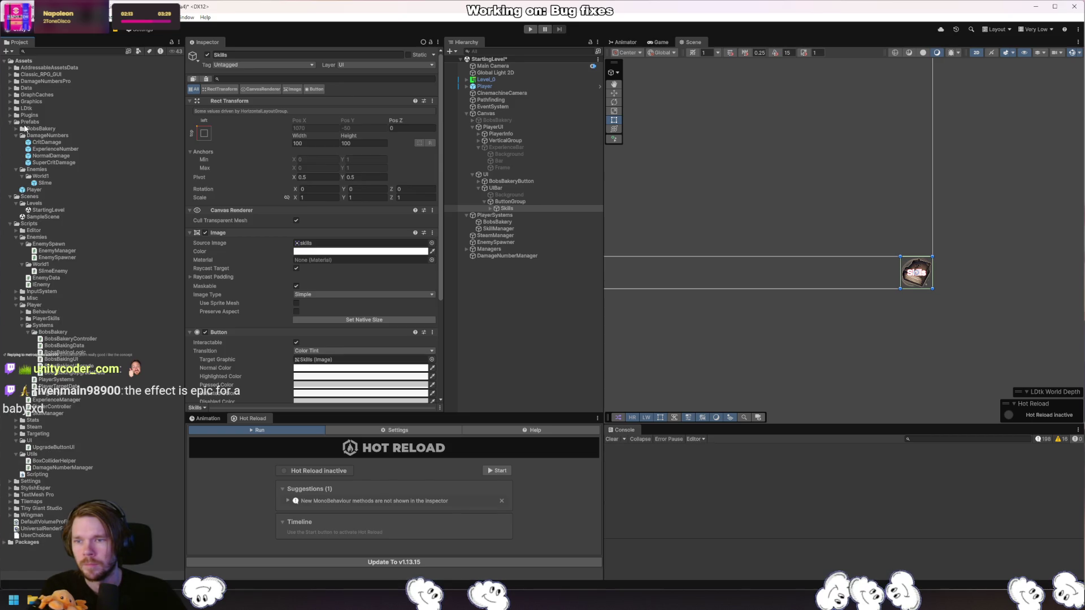
right_click(28, 122)
Create a new folder named UI inside Prefabs.
mouse_move(56, 126)
left_click(192, 128)
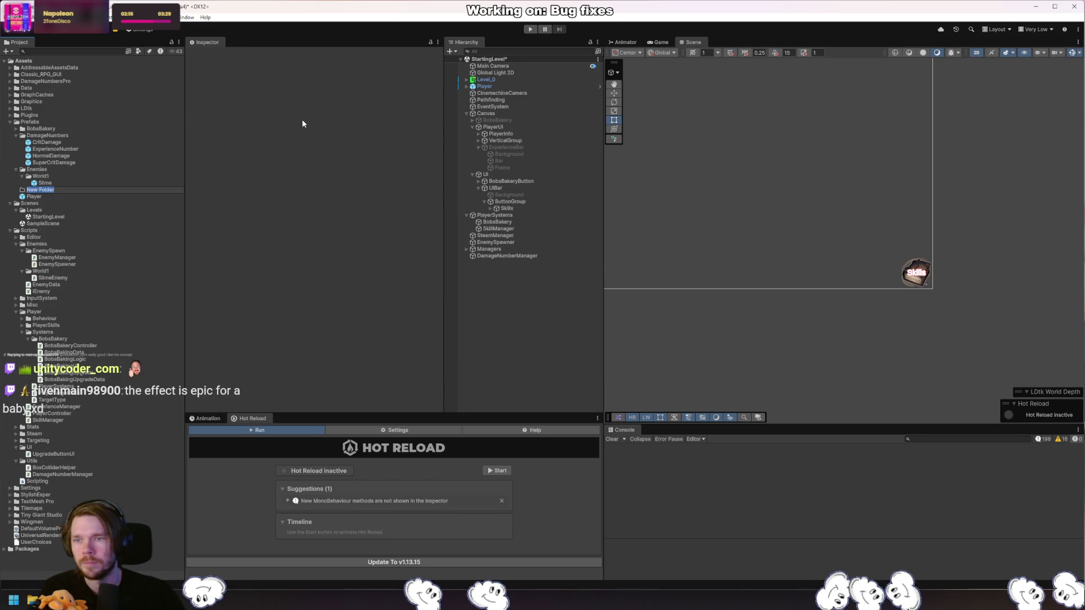
type("UI")
key("Return")
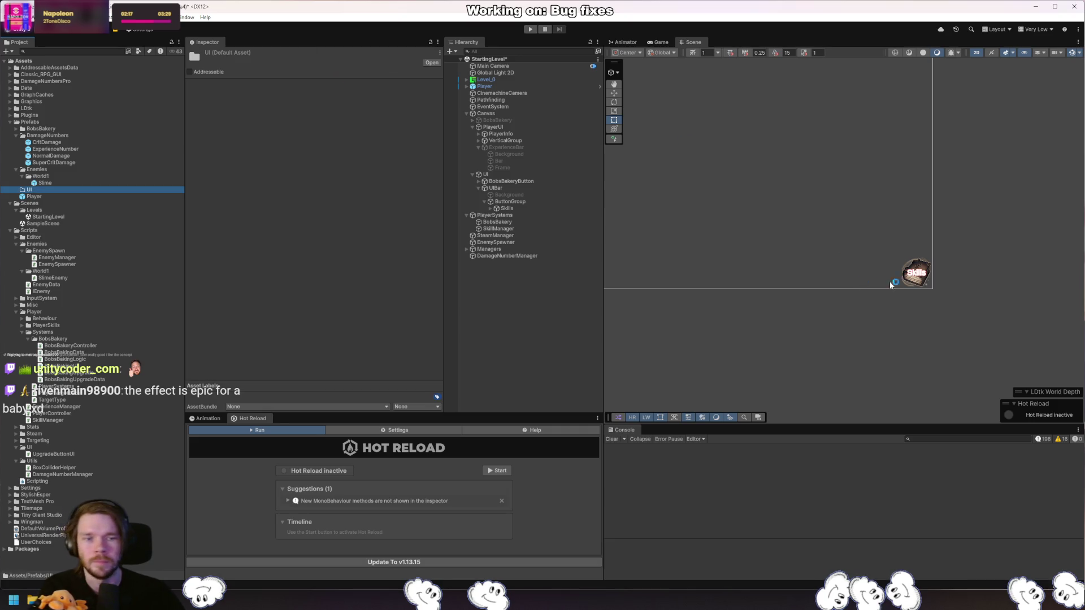
Save Skills into UI as a prefab named ButtonPrefab and duplicate the Skills button.
mouse_move(511, 204)
left_mouse_down()
mouse_move(19, 217)
mouse_move(34, 192)
left_mouse_up()
type("B")
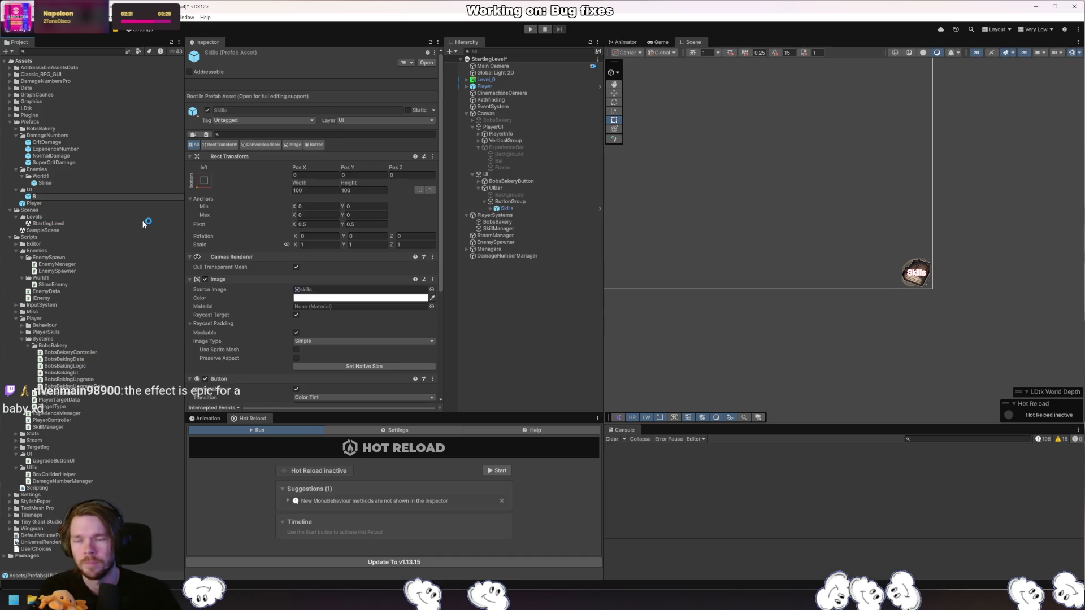
type("uttonPrefab")
key("Return")
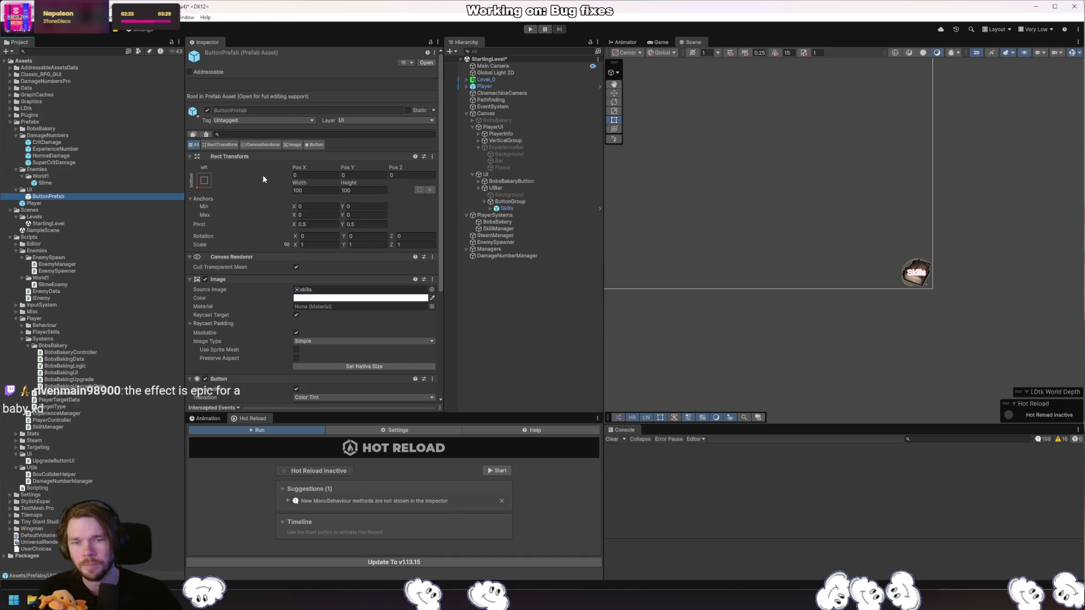
left_click(526, 208)
key("ctrl+d")
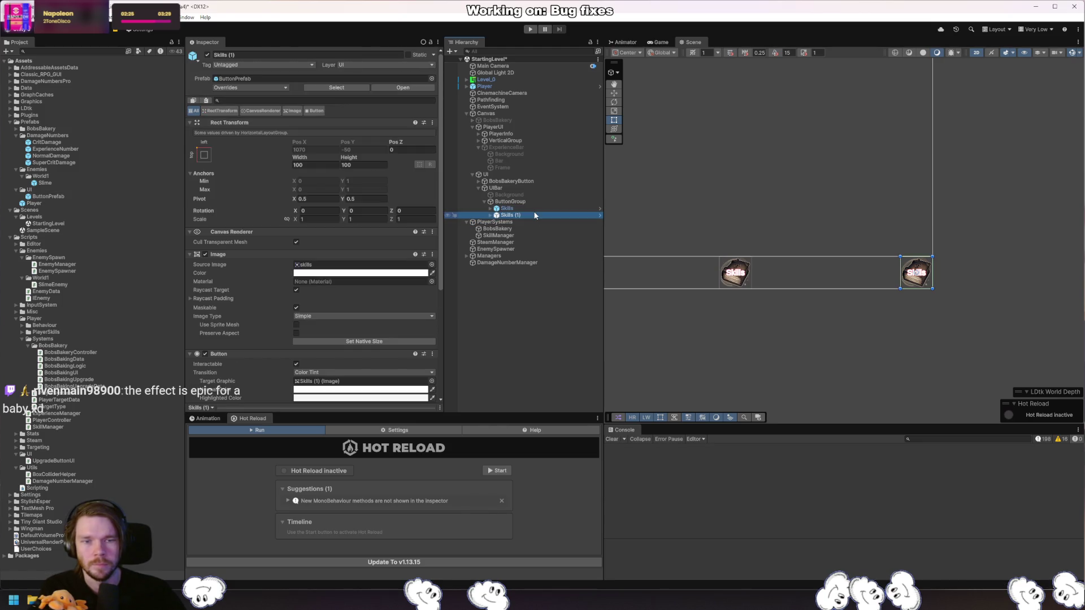
Delete Skills (1), duplicate Skills again and rename the copy to 'Stats'.
key("Delete")
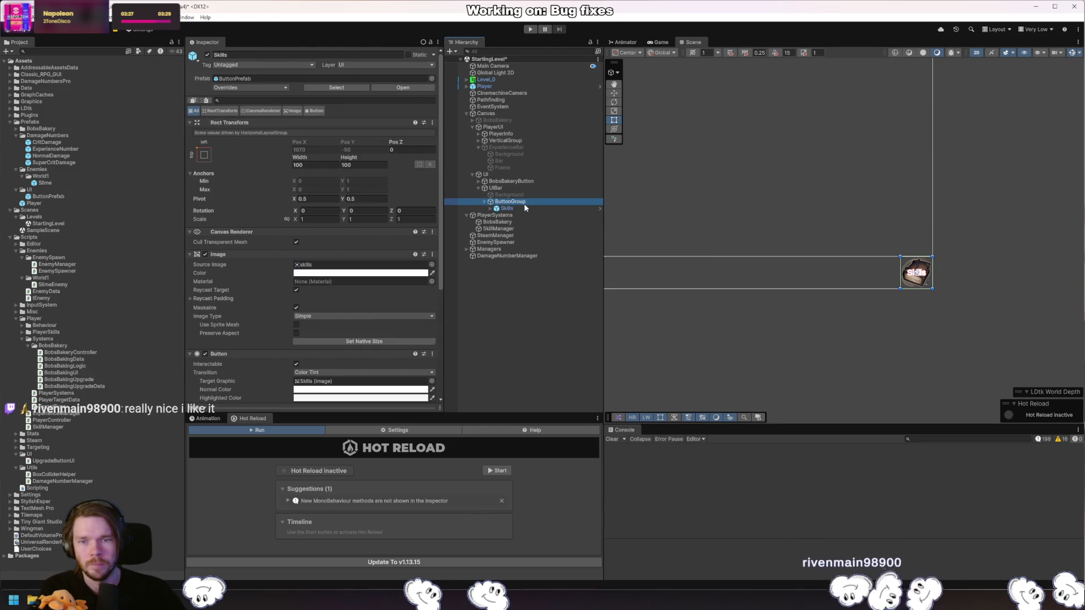
left_click(524, 202)
left_click(508, 209)
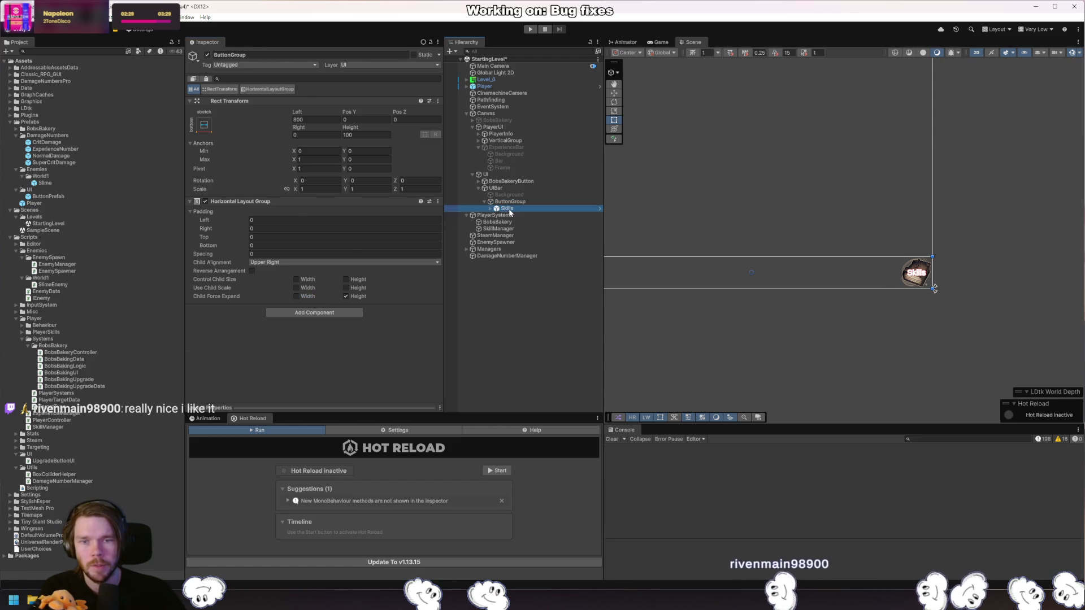
key("ctrl+d")
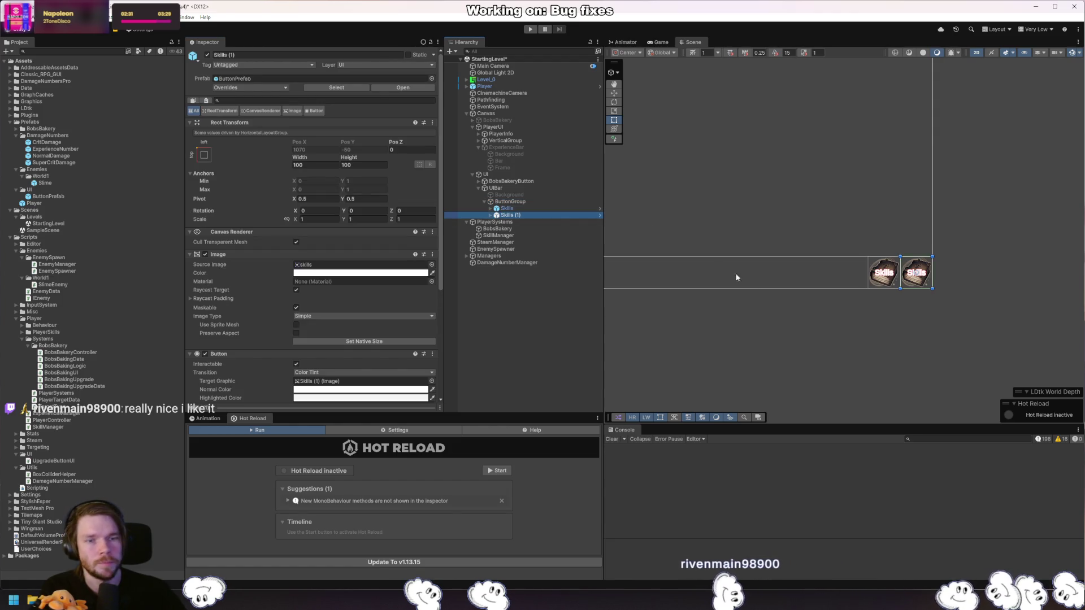
left_click(897, 328)
key("ctrl+z")
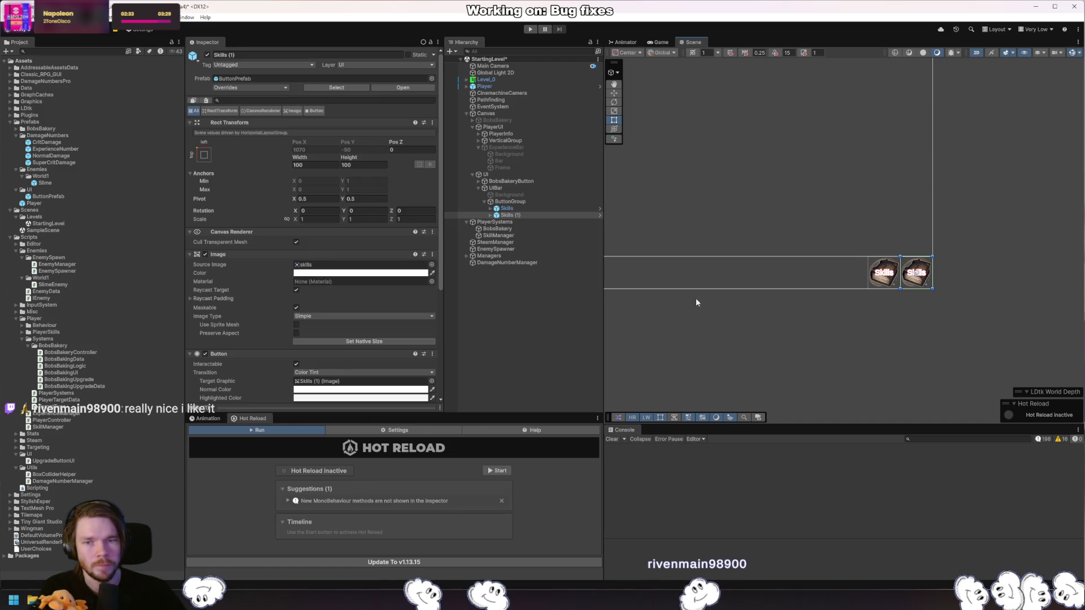
left_click(513, 216)
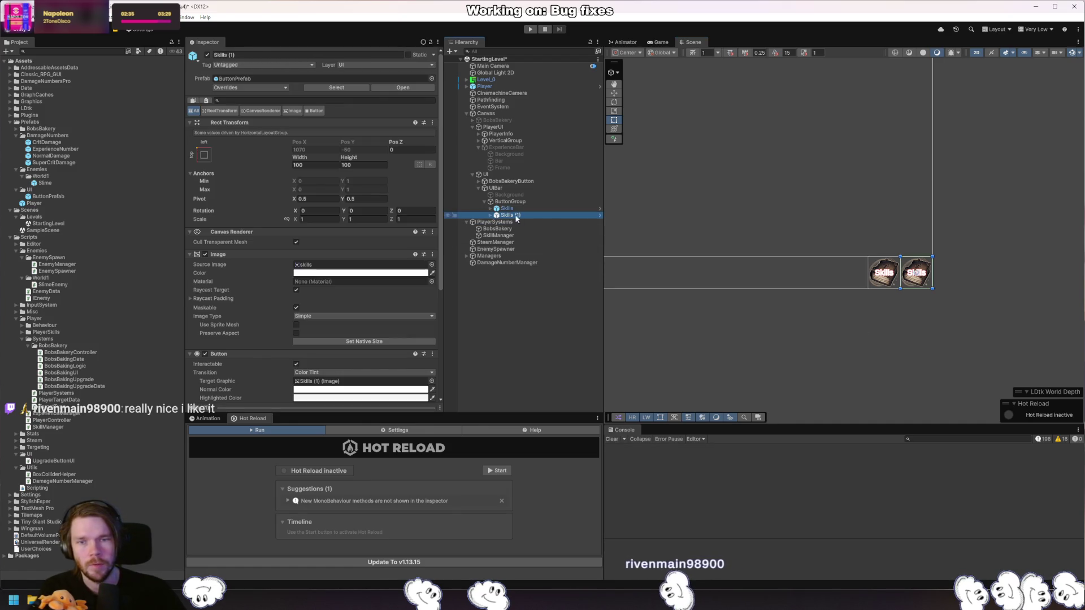
type("Stats")
key("Return")
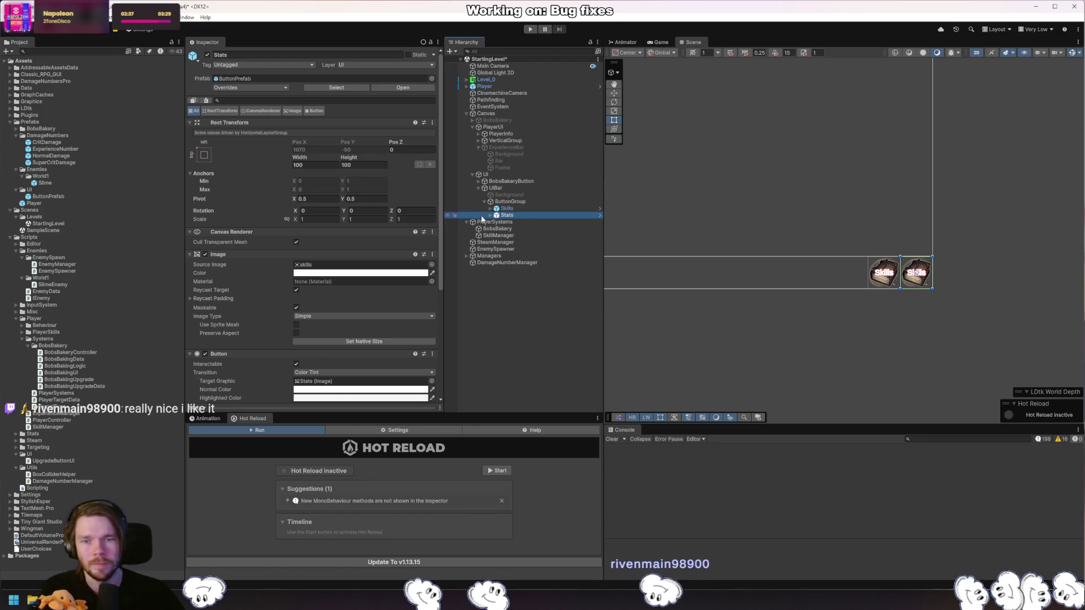
left_click(490, 215)
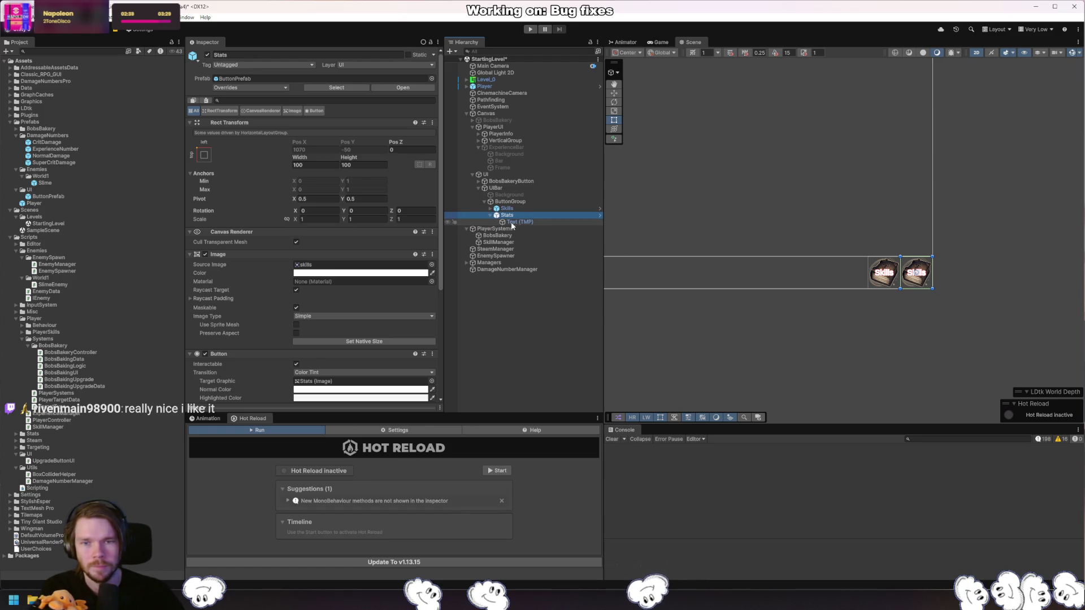
Rename the Stats button copy to Inventory and give it the Inventory icon.
scroll(346, 272, "down", 4)
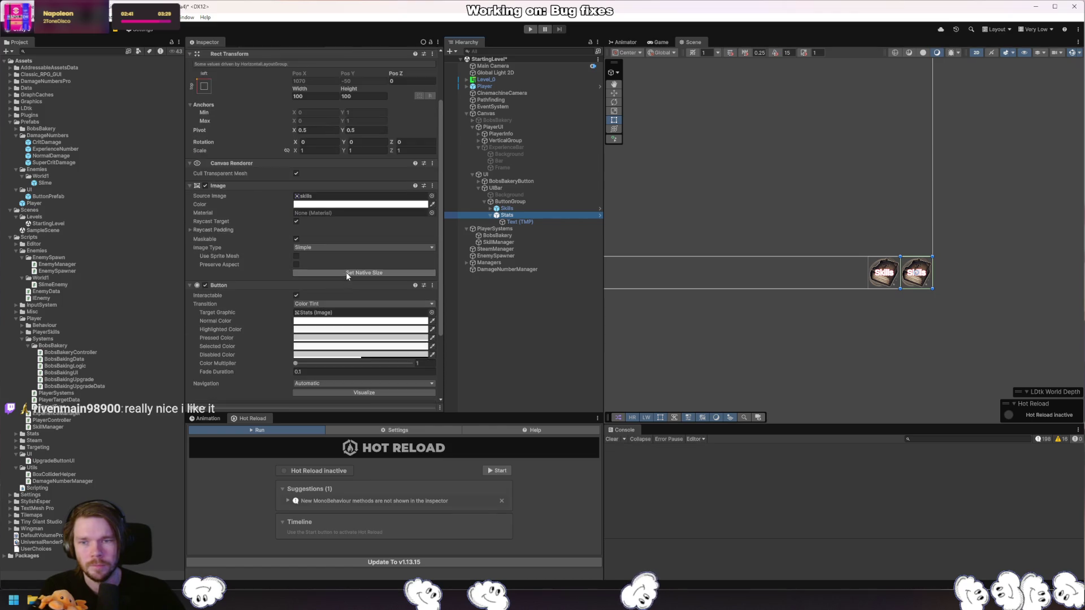
scroll(403, 252, "up", 1)
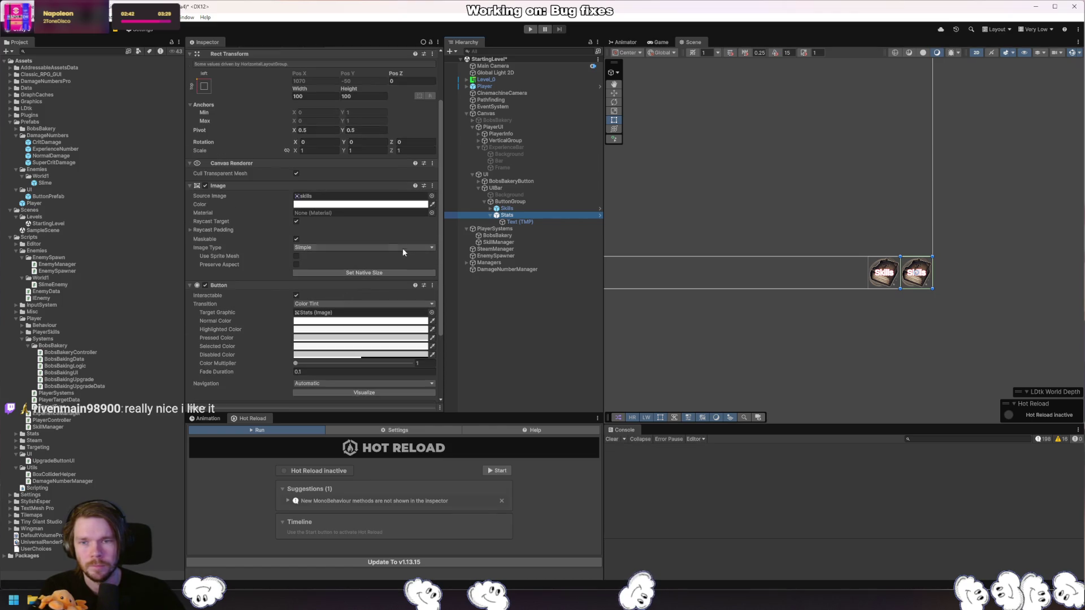
left_click(421, 196)
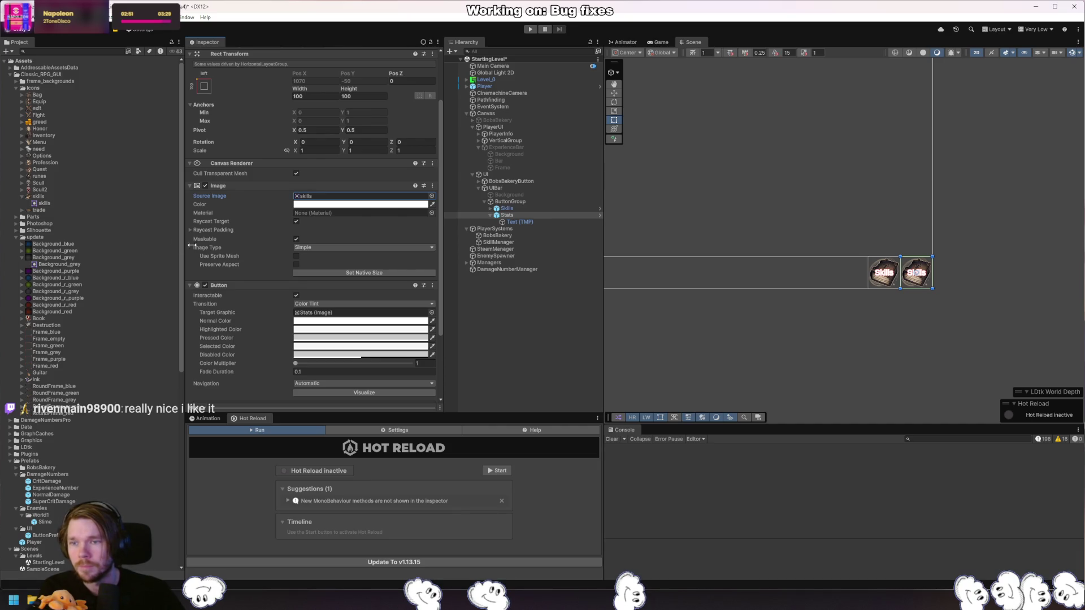
left_click(534, 210)
left_click(534, 214)
key("F2")
type("Inventory")
key("Return")
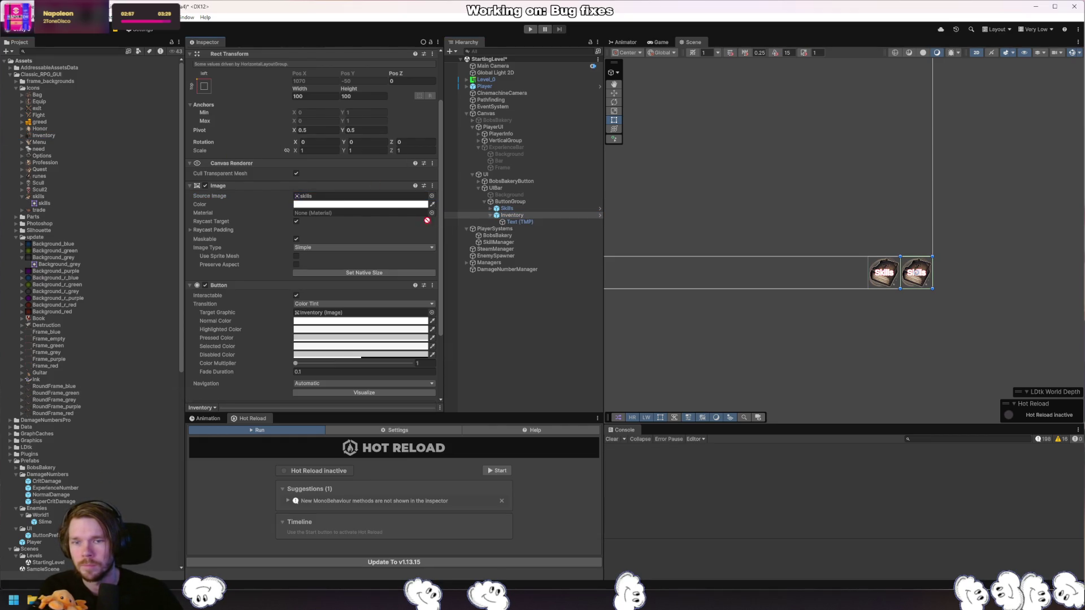
left_click_drag(356, 200, 356, 201)
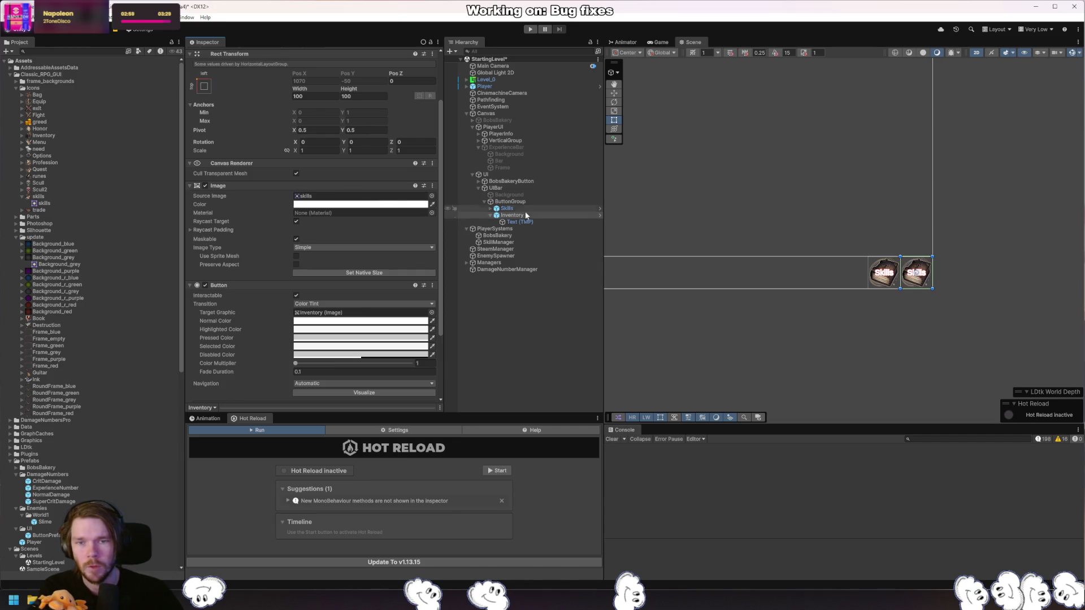
Reorder Inventory next to Skills under ButtonGroup, settling it before Skills.
left_click_drag(520, 208, 520, 209)
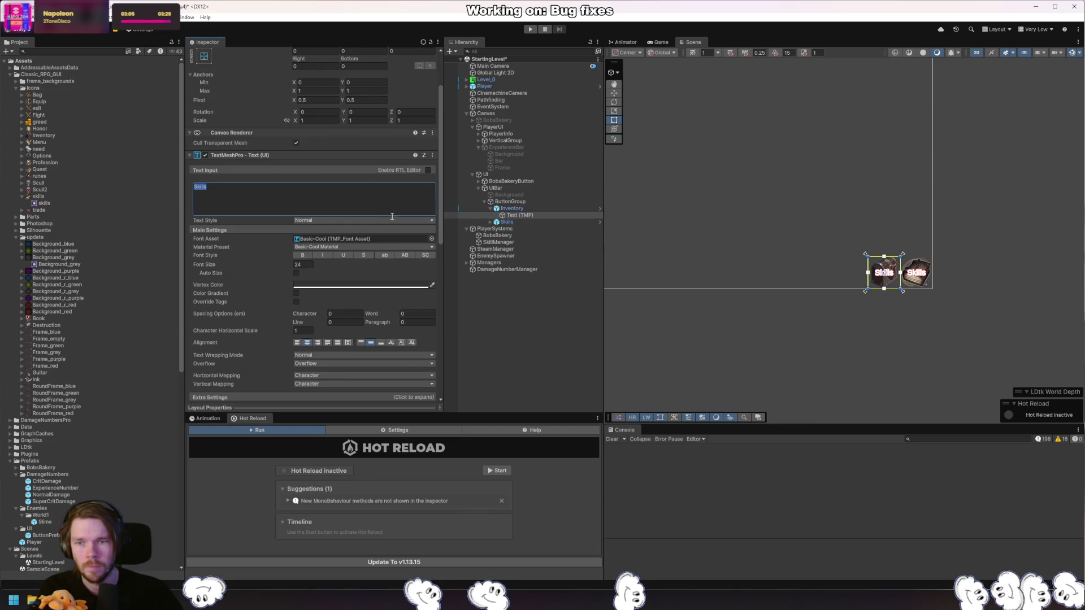
left_click(528, 222)
left_click(490, 210)
left_click(521, 210)
left_click(520, 203)
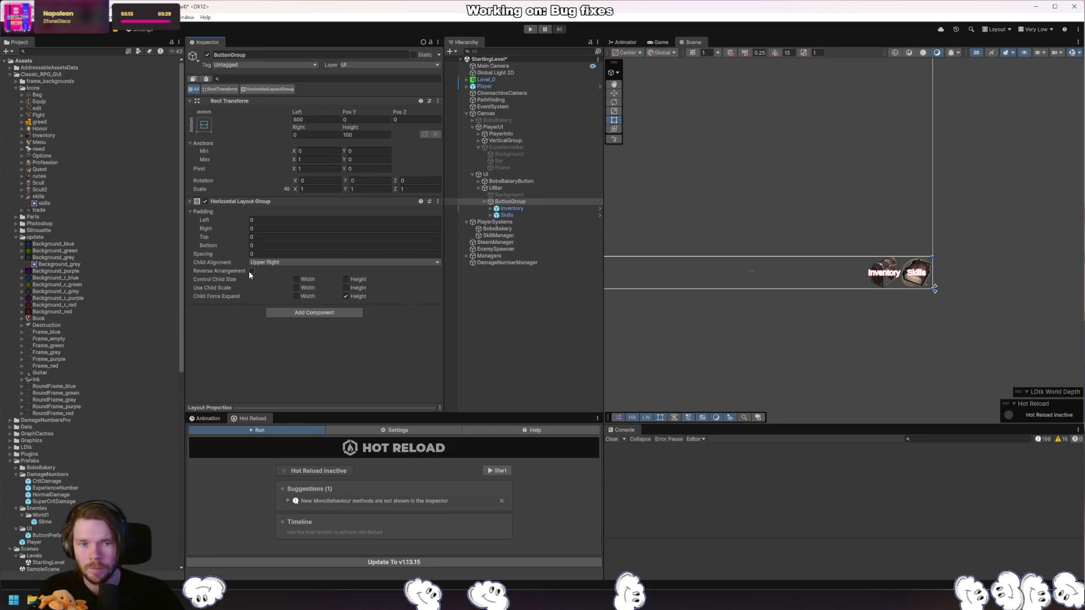
left_click_drag(511, 209, 512, 219)
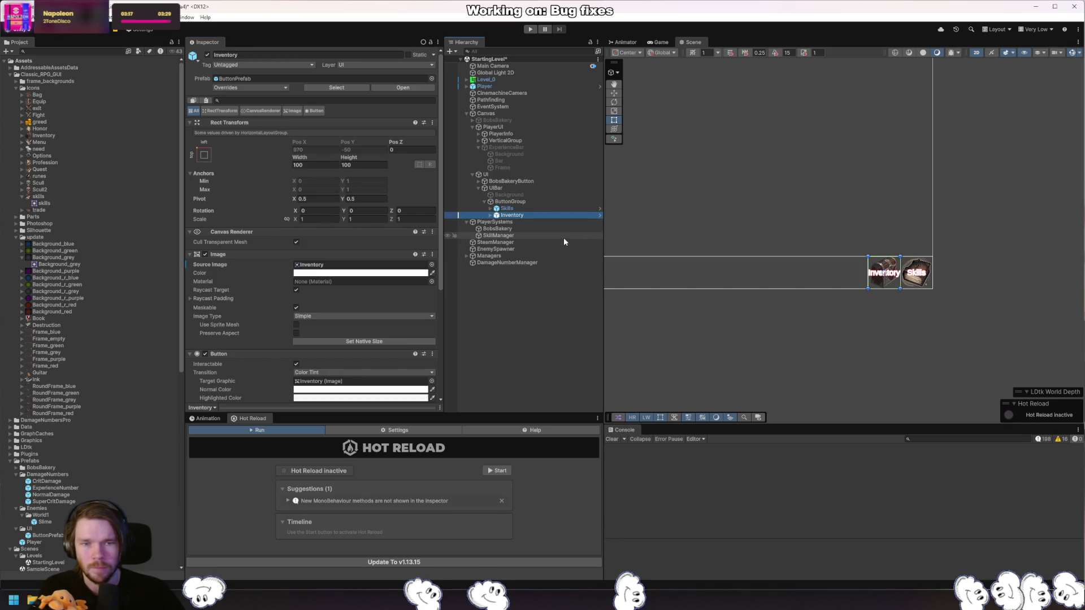
left_click_drag(513, 219, 520, 206)
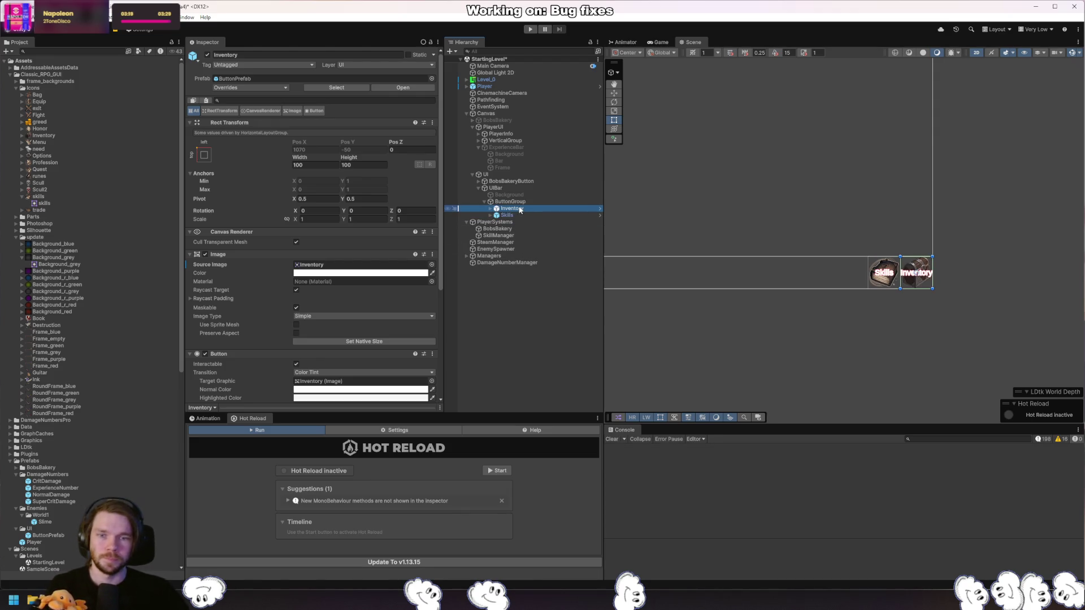
left_click(556, 313)
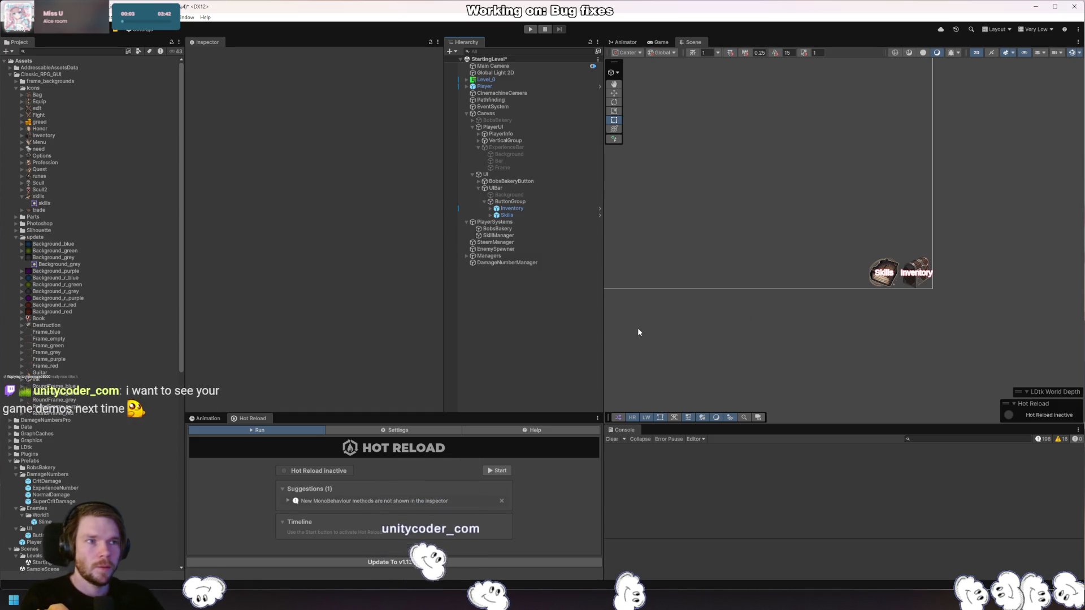
Create an empty child object named SkillsUI under the UI object.
mouse_move(868, 274)
left_mouse_down()
mouse_move(848, 286)
mouse_move(807, 264)
mouse_move(814, 252)
mouse_move(859, 266)
left_mouse_up()
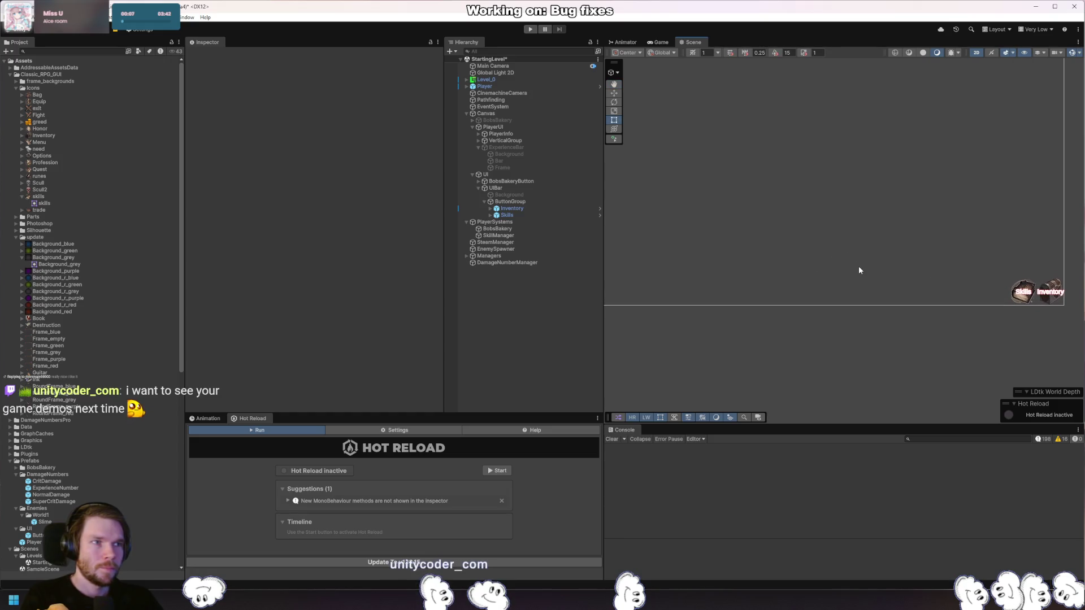
scroll(867, 241, "down", 4)
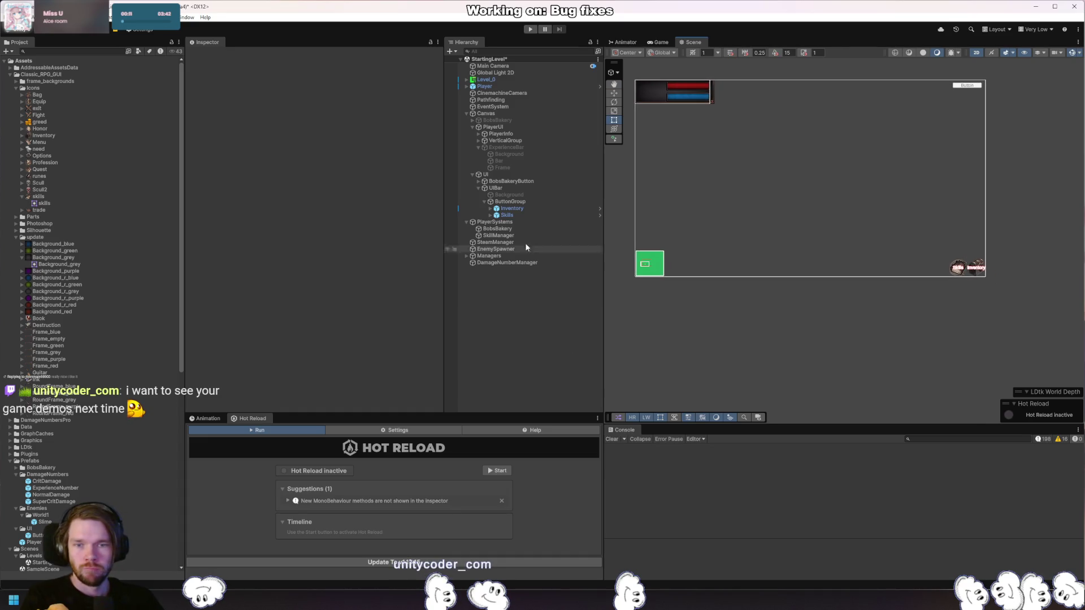
left_click(491, 189)
left_click(486, 175)
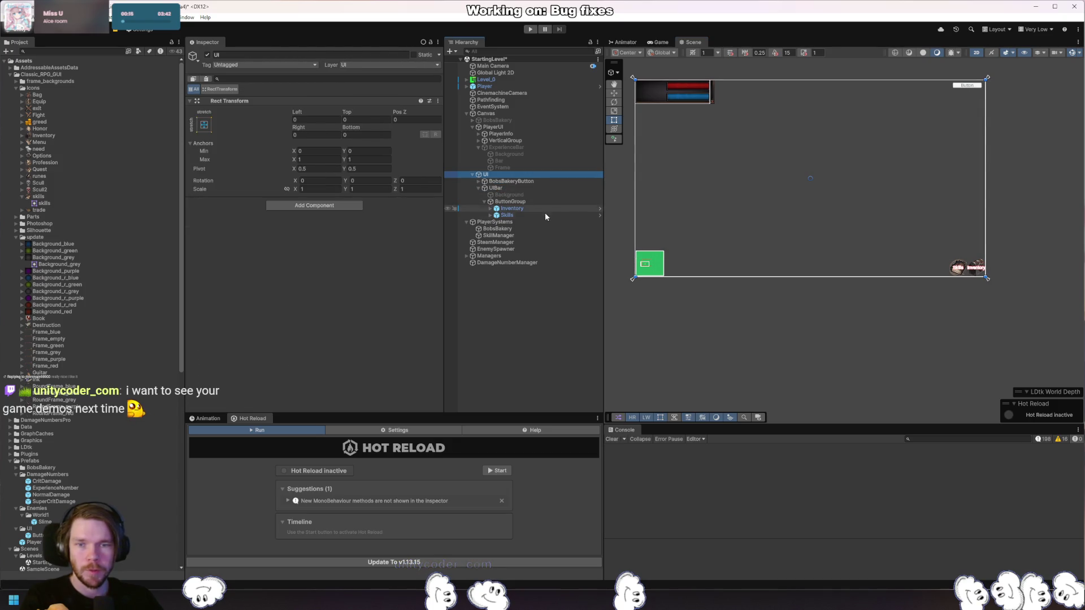
key("alt+shift+n")
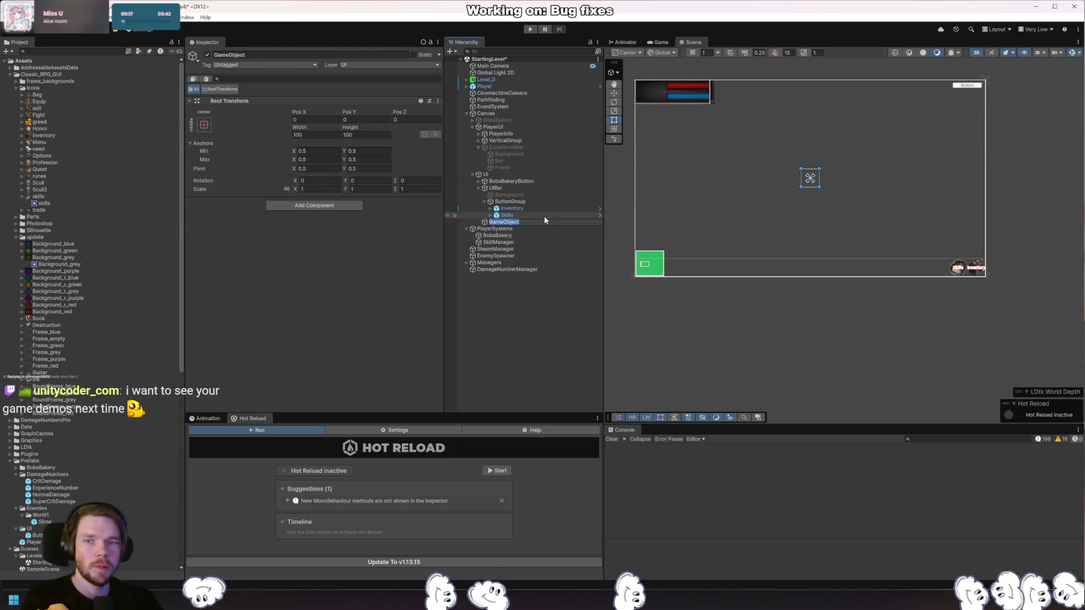
type("SkillsUI")
key("Return")
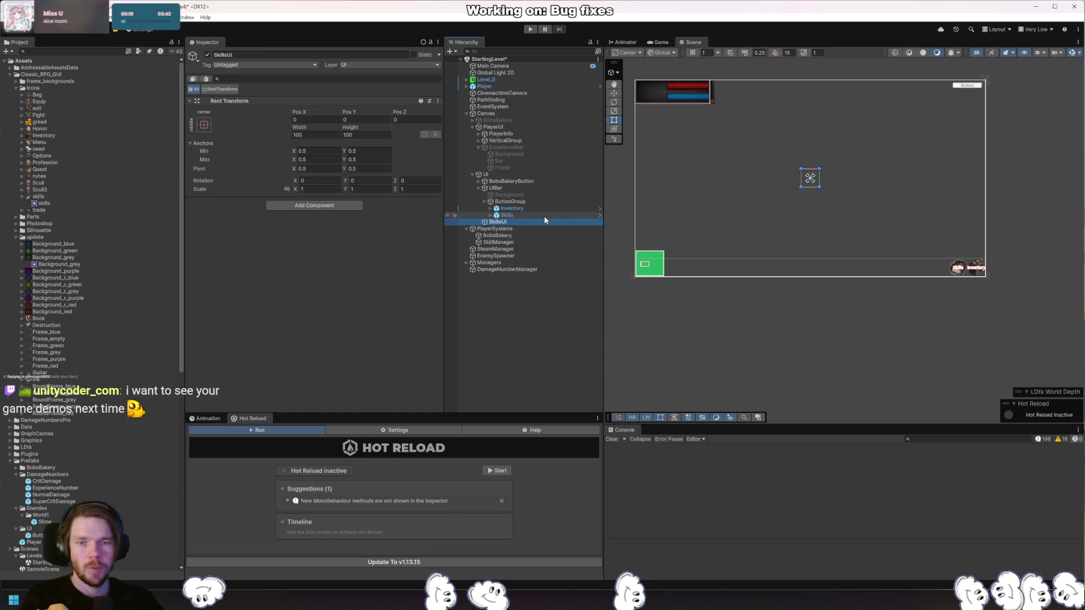
Size the SkillsUI Rect Transform to width 400 and height 500.
left_click(202, 126)
left_click(201, 124)
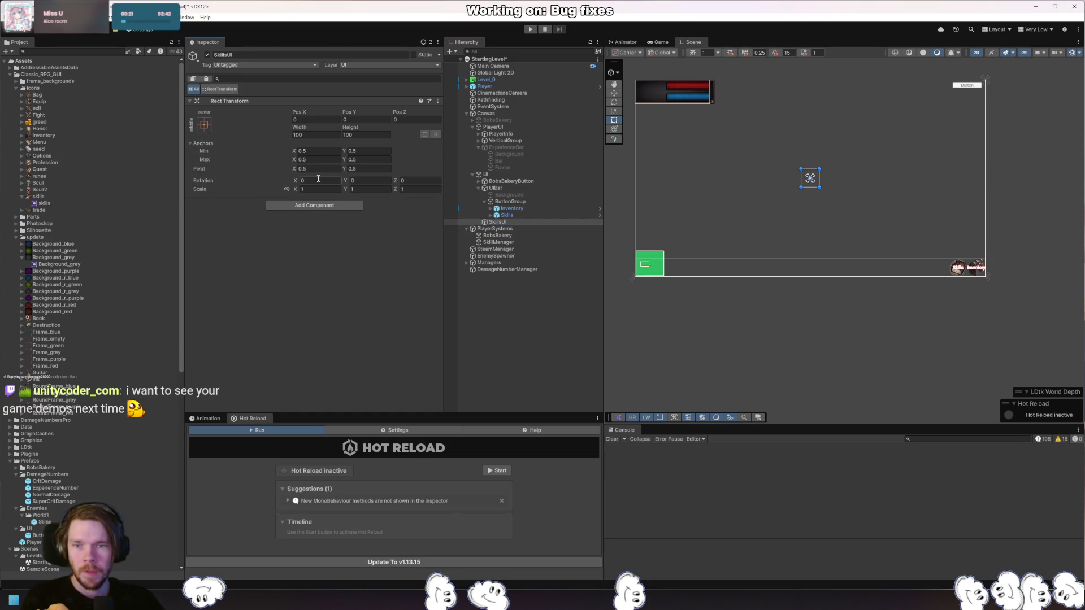
left_click(365, 134)
type("500")
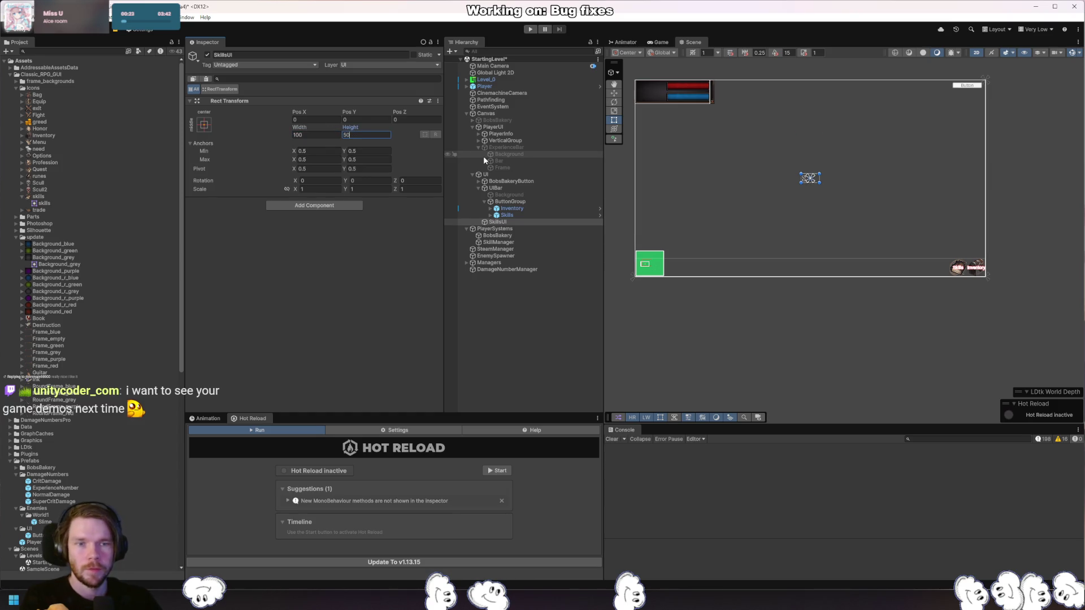
key("Tab")
type("300")
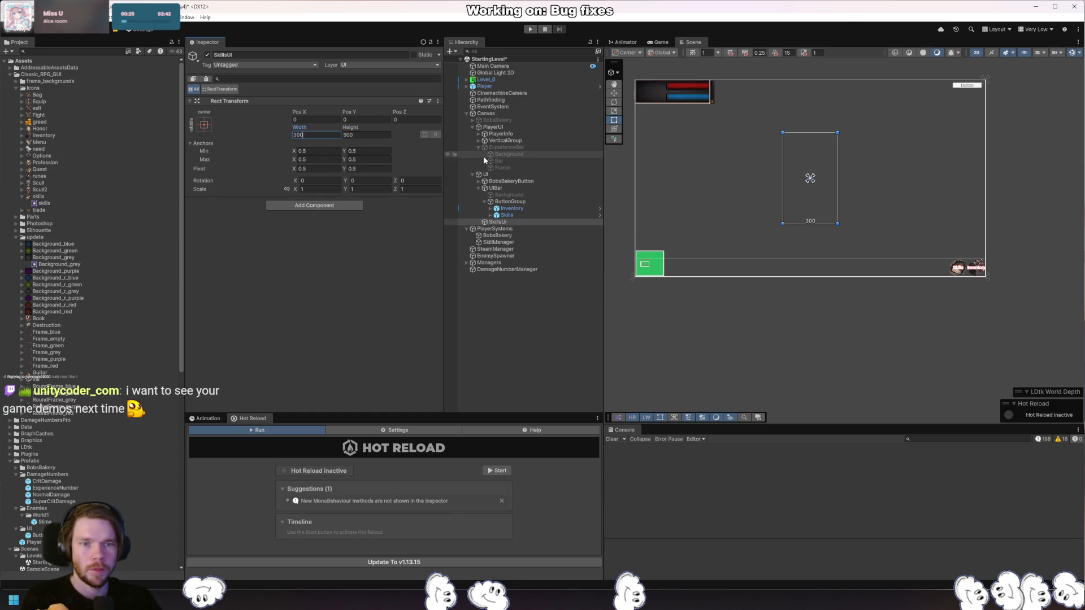
key("BackSpace")
key("BackSpace")
key("BackSpace")
type("400")
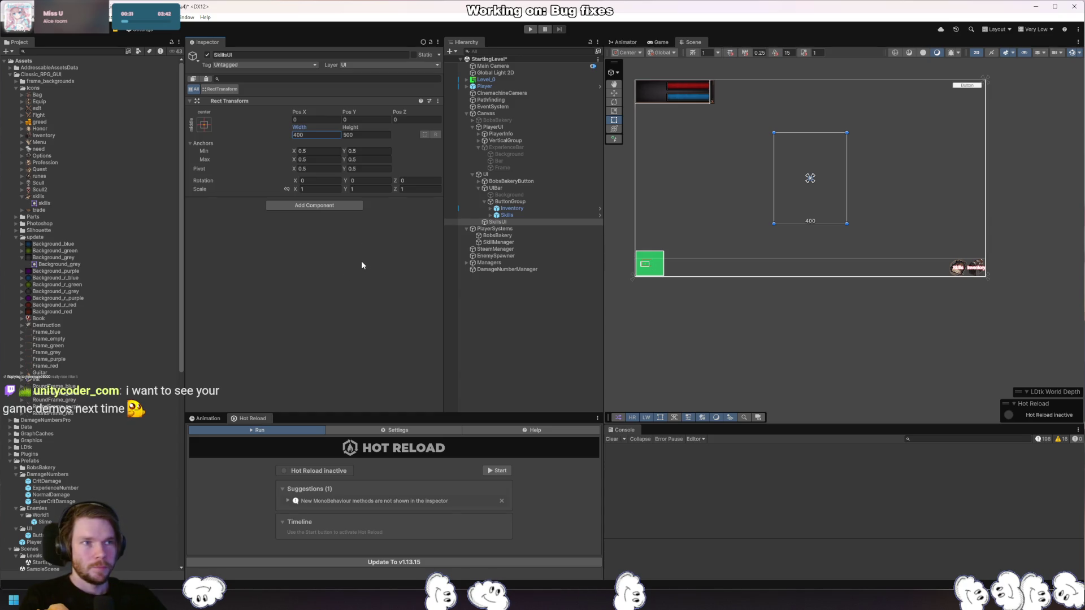
Add a new empty child object inside SkillsUI and begin naming it.
left_click(497, 222)
key("alt+shift+n")
type("backg")
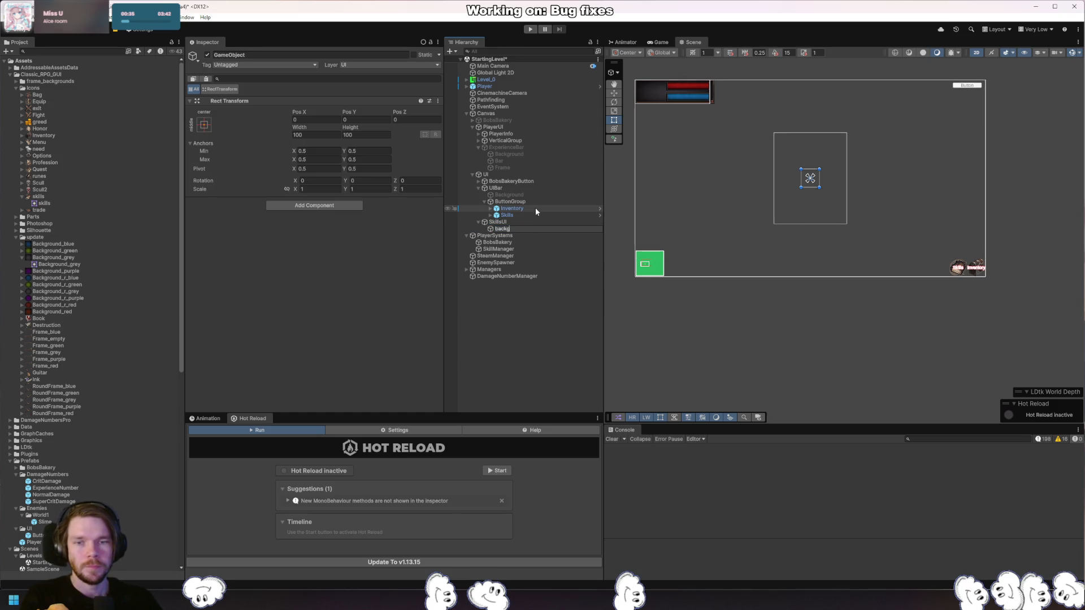
type("round")
Name the child Background, anchor it stretch-stretch, and zero all edge offsets.
key("Return")
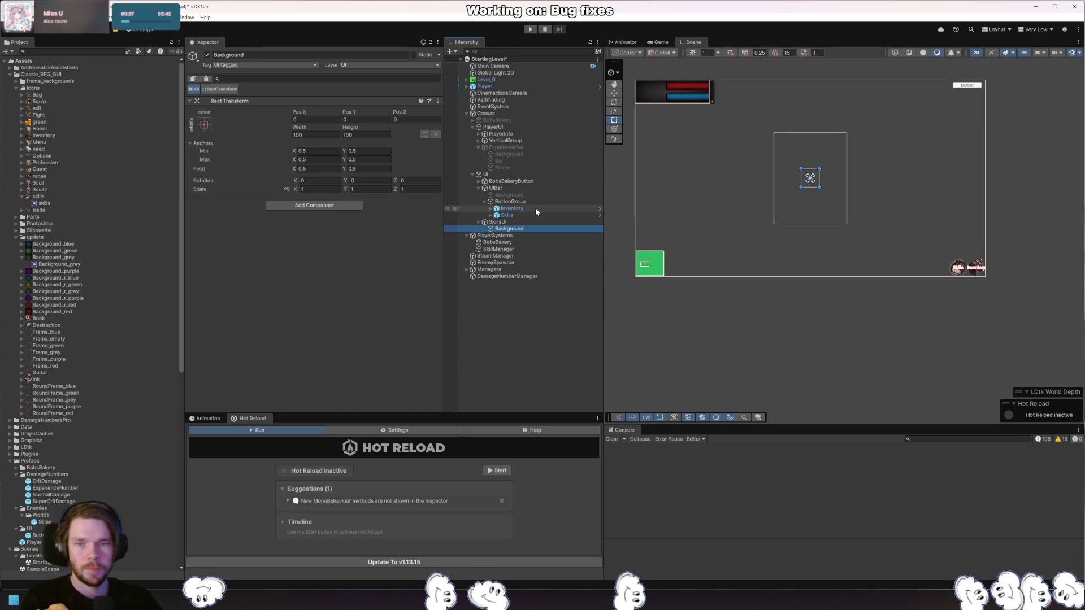
left_click(200, 128)
left_click(298, 255)
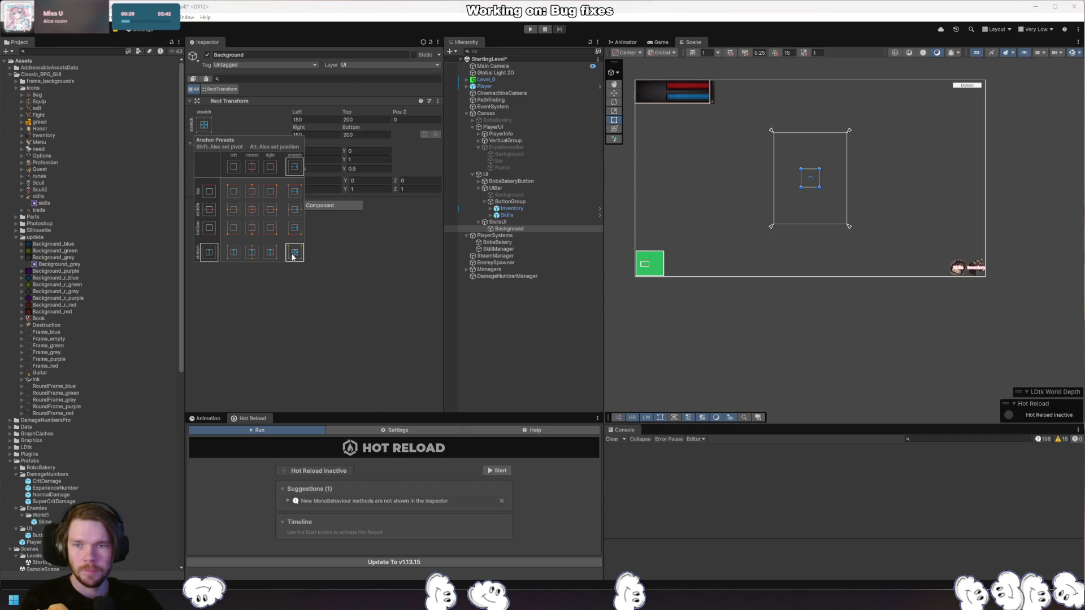
type("0")
key("Tab")
type("0")
key("Tab")
key("Tab")
type("0")
key("Tab")
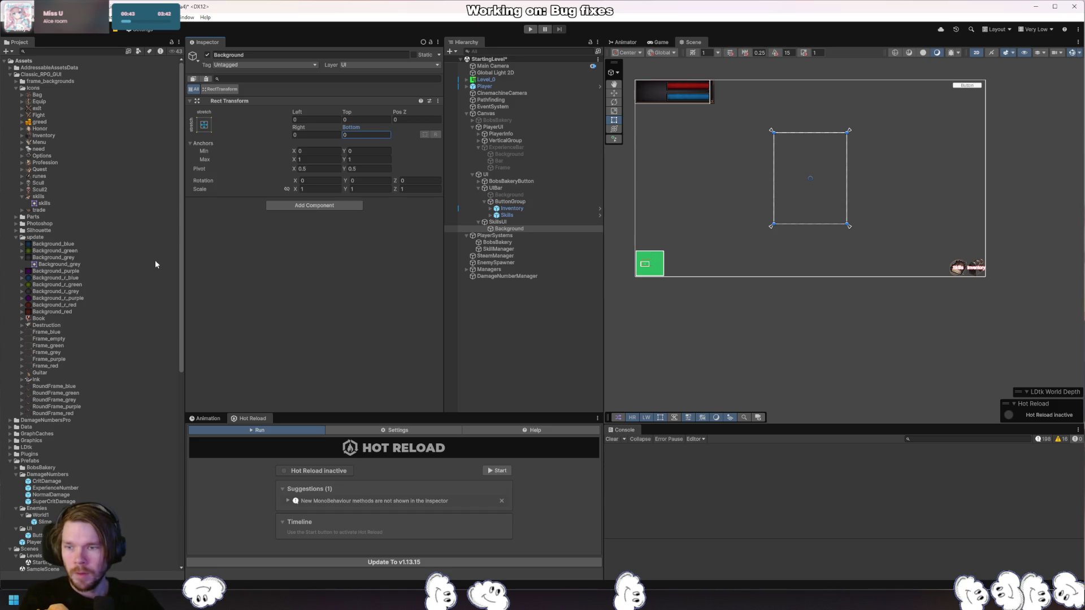
Expand the Parts folder and inspect the big_bar_frame and inventory_frame sprites.
left_click(15, 217)
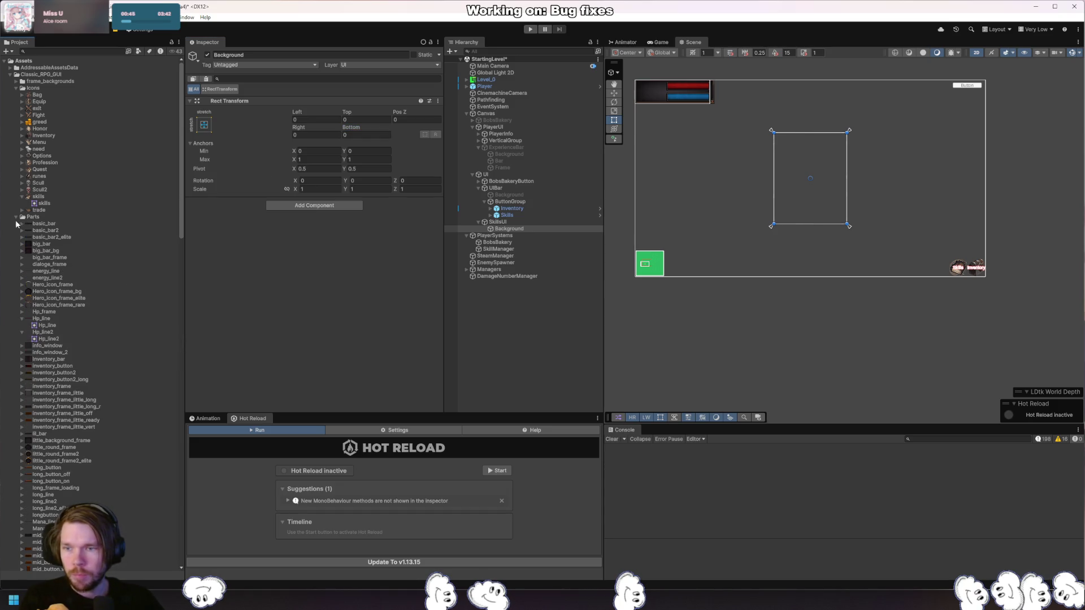
left_click(56, 259)
left_click(94, 386)
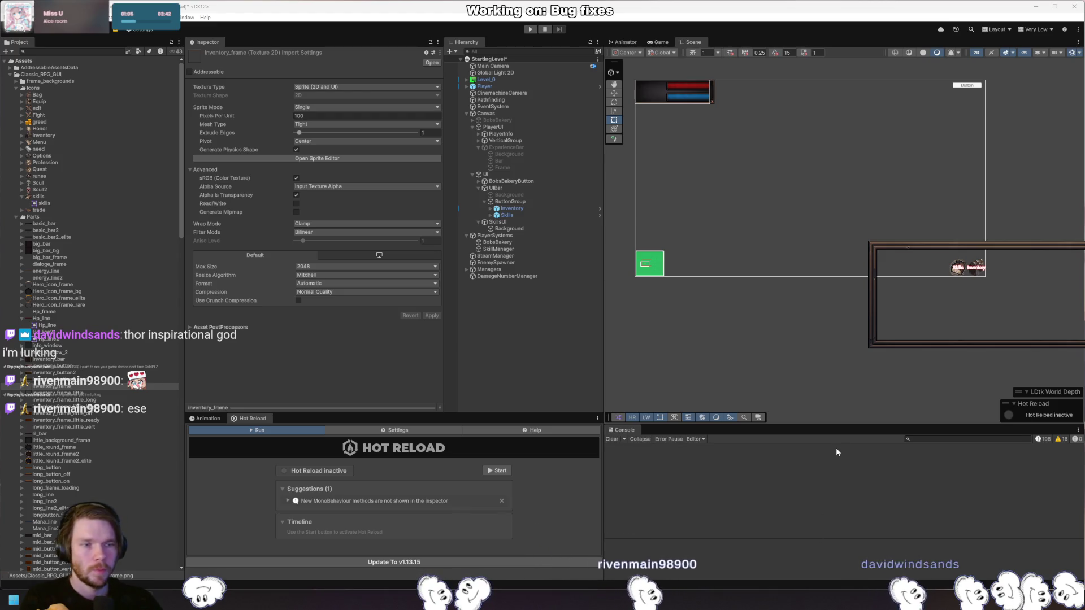
Compare the info_window, Inventory_bar and info_window_2 sprites in the Parts folder.
left_click(1075, 279)
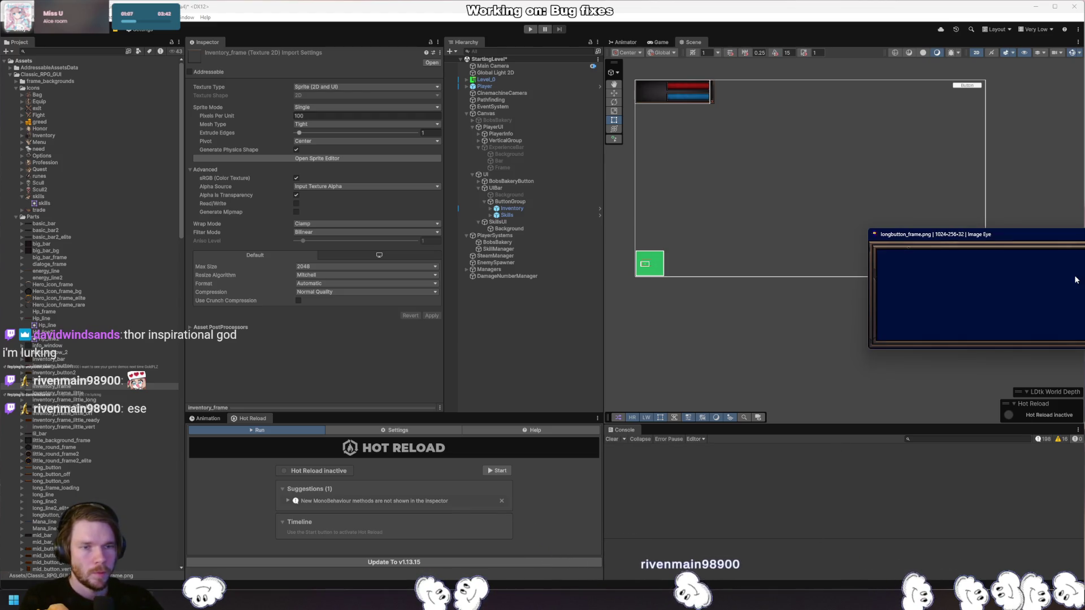
left_click(101, 389)
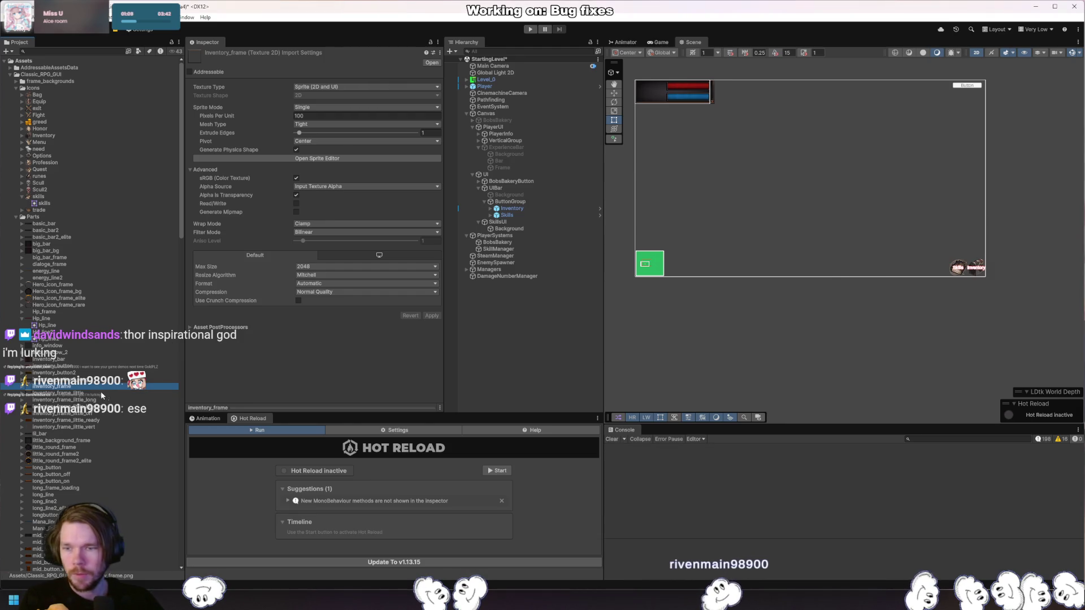
scroll(101, 391, "down", 15)
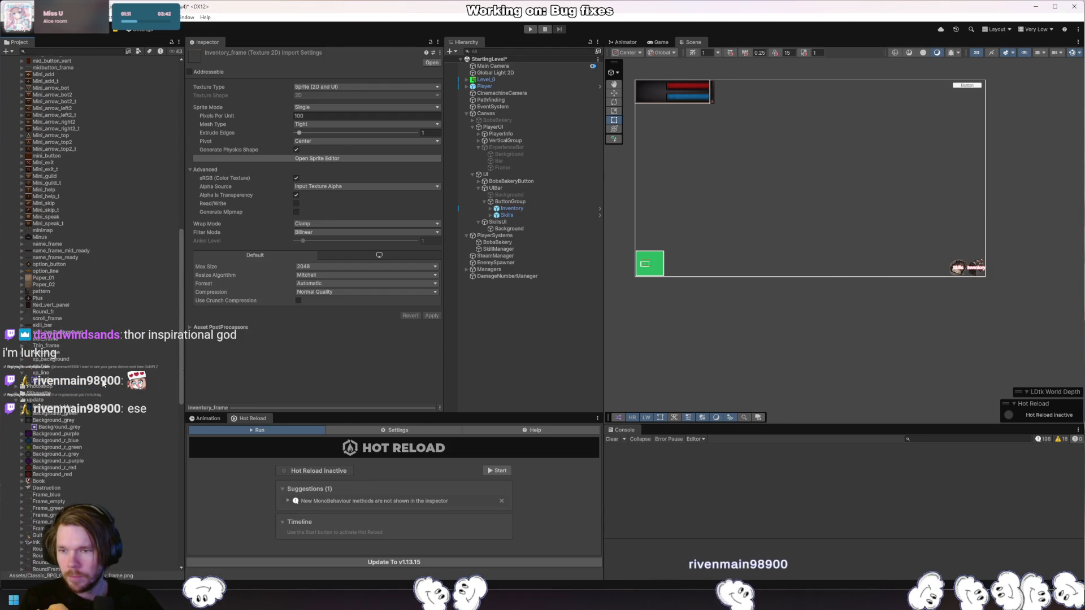
scroll(103, 385, "up", 15)
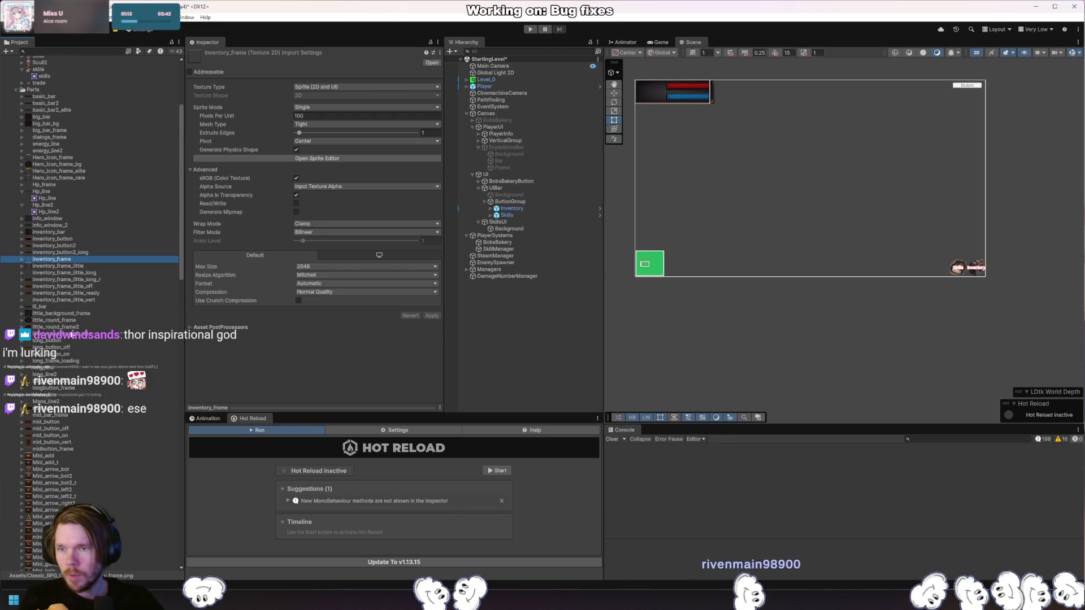
left_click(64, 219)
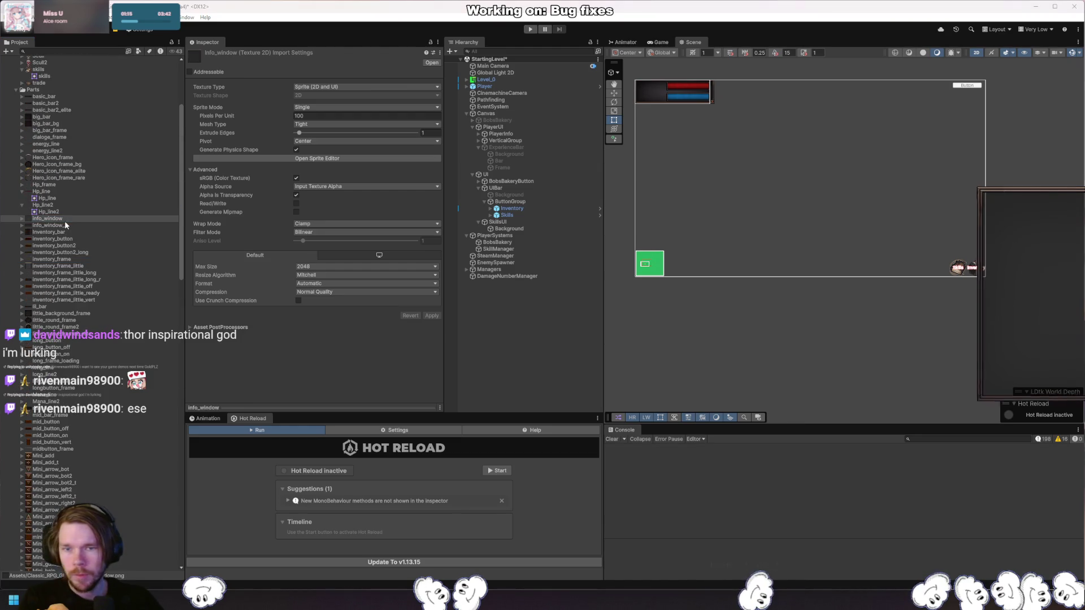
left_click(56, 231)
left_click(59, 225)
Drop the info_window sprite under Background as its child.
left_click_drag(59, 220, 378, 245)
left_click_drag(508, 232, 508, 231)
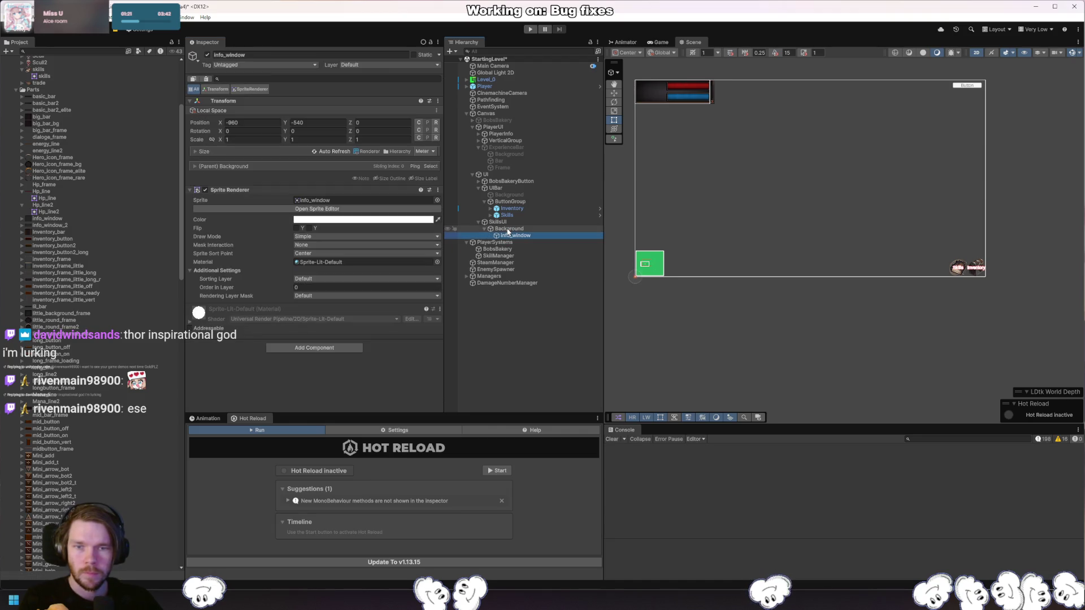
left_click(508, 229)
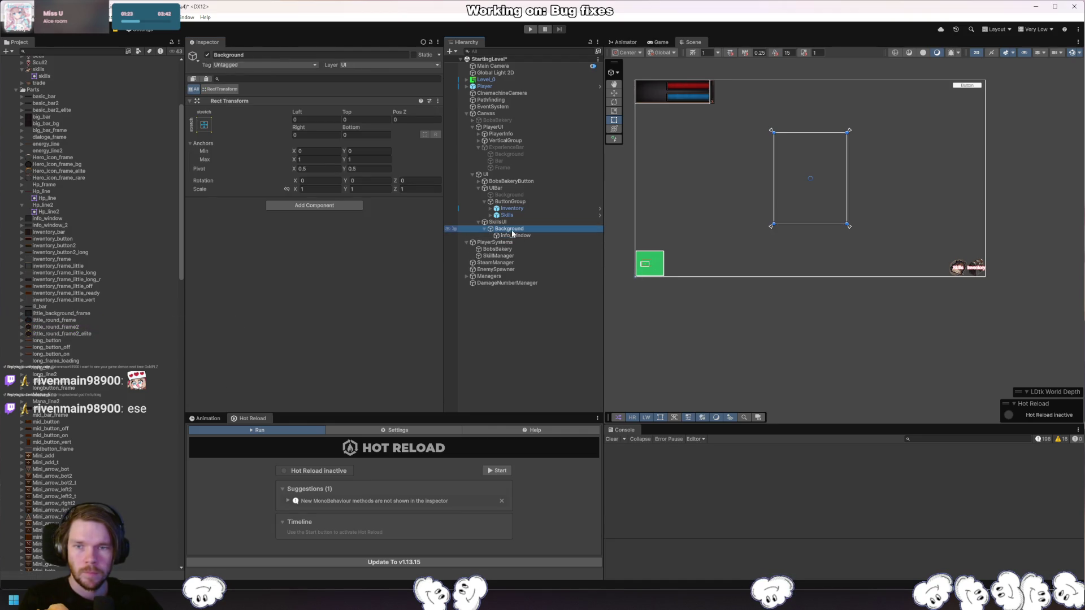
Add an Image component to Background.
left_click(360, 206)
type("hori")
type("image")
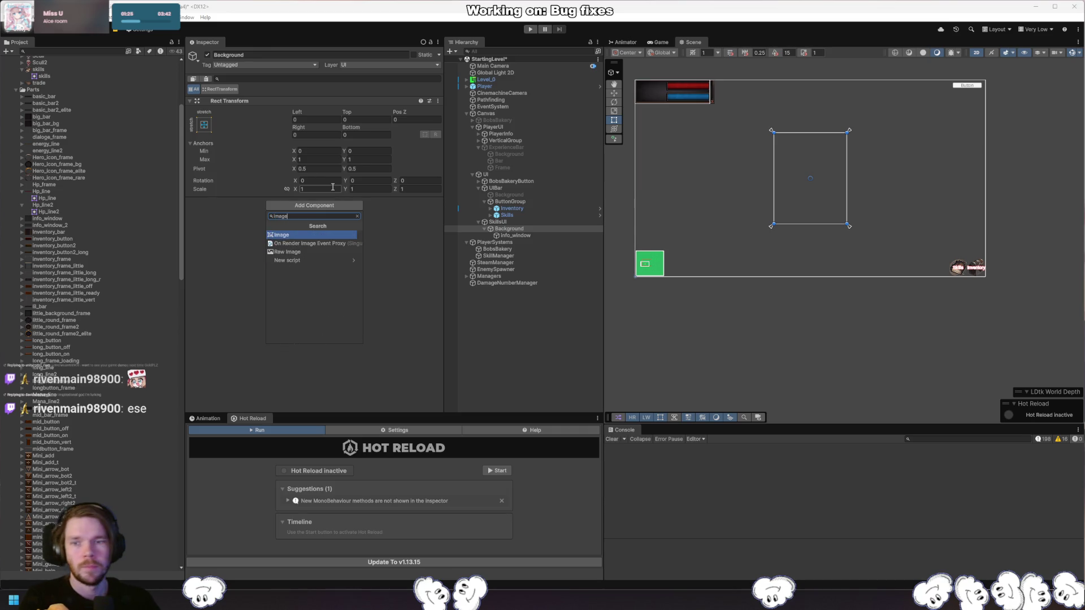
key("Return")
left_click(437, 234)
type("o")
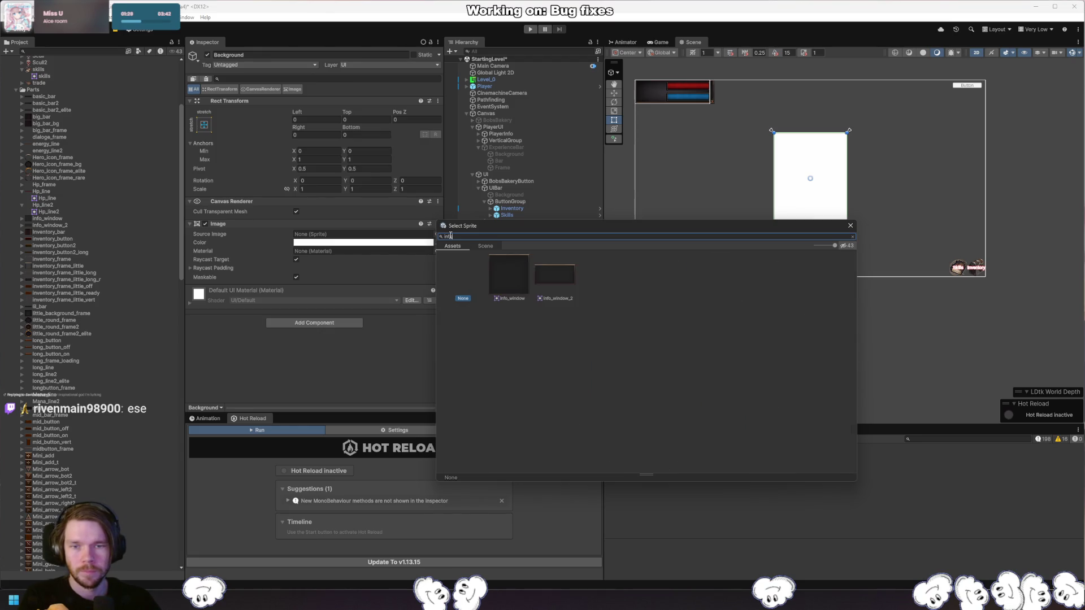
key("Escape")
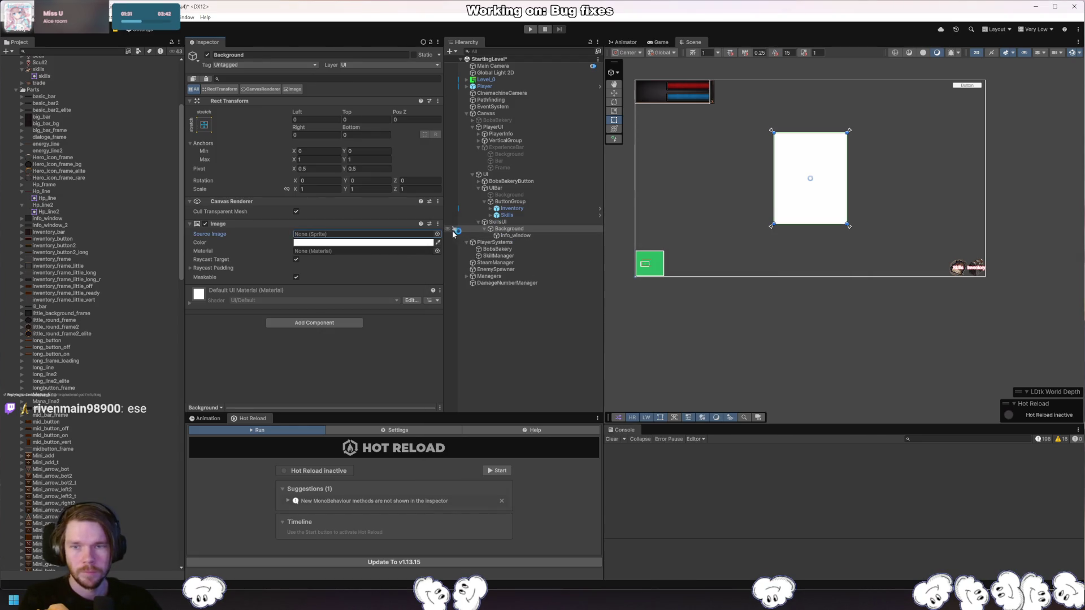
Set Background's Source Image to the info_window sprite.
left_click(438, 234)
type("info")
key("Right")
key("Right")
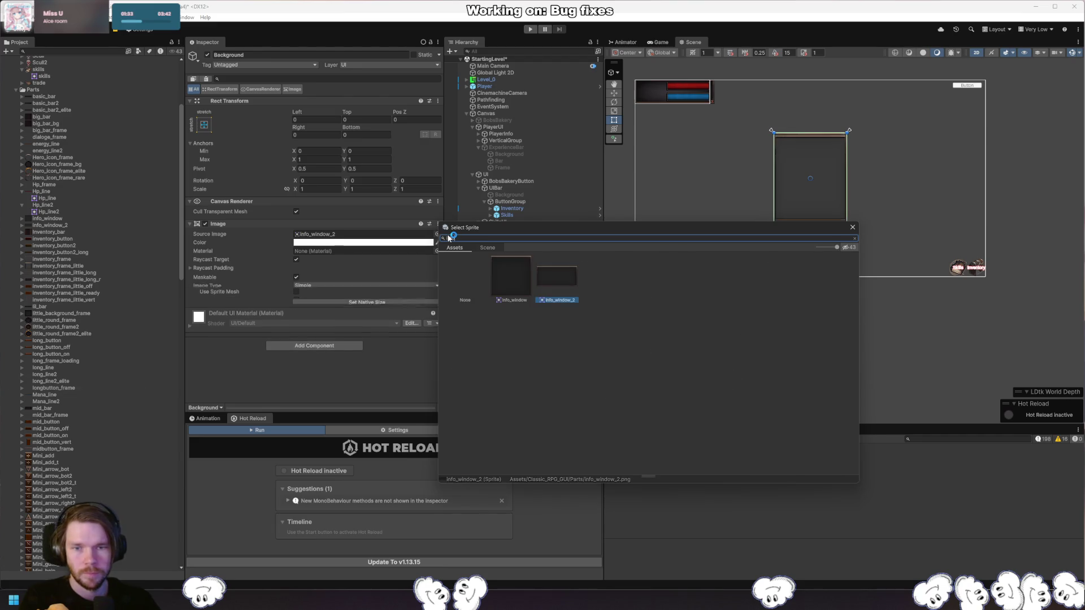
key("Return")
left_click(438, 234)
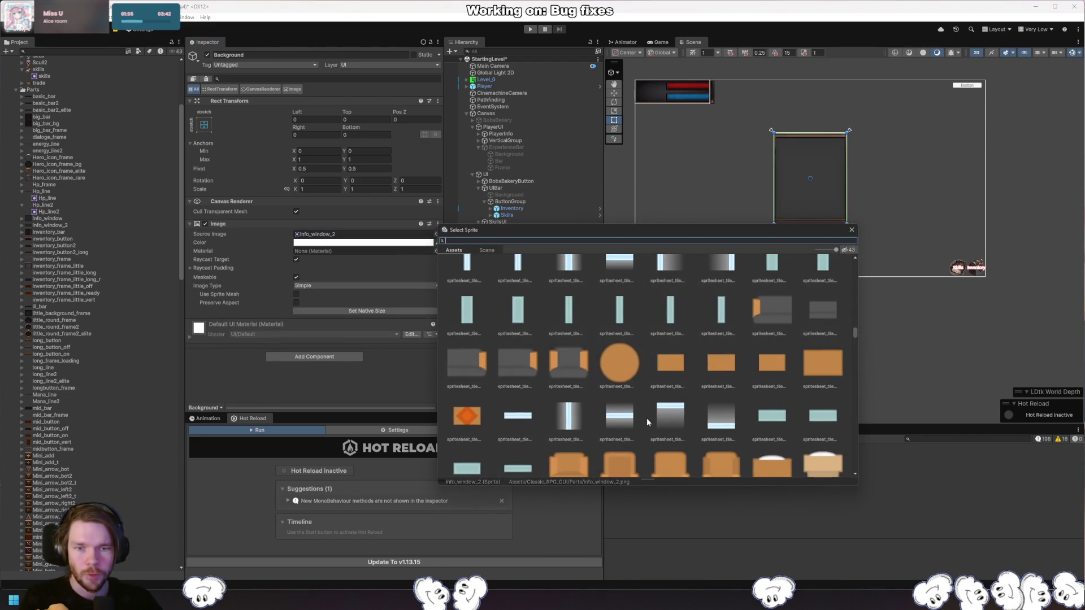
type("info")
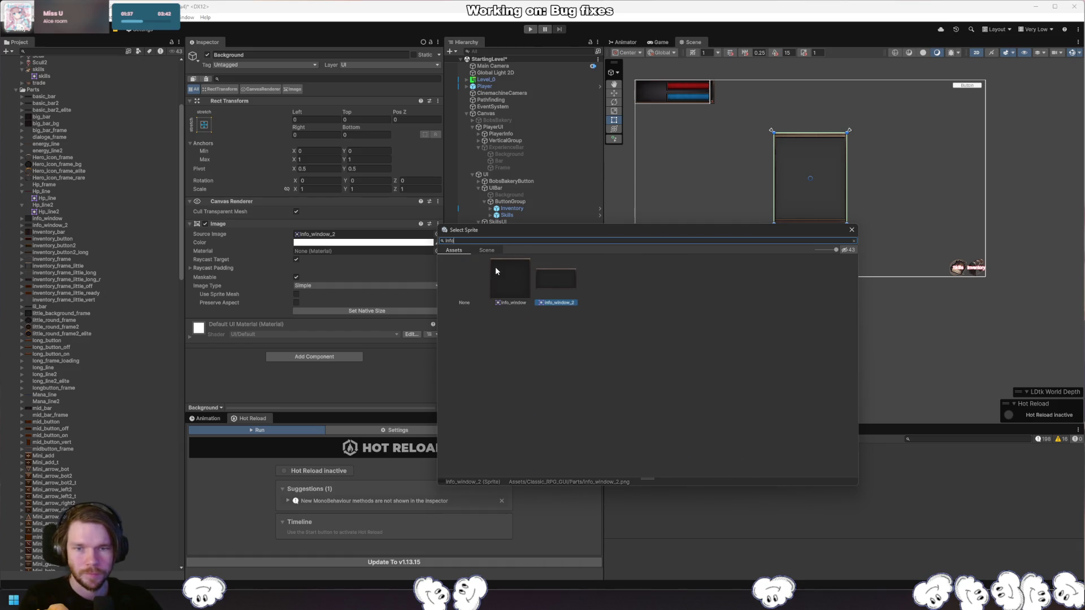
double_click(495, 267)
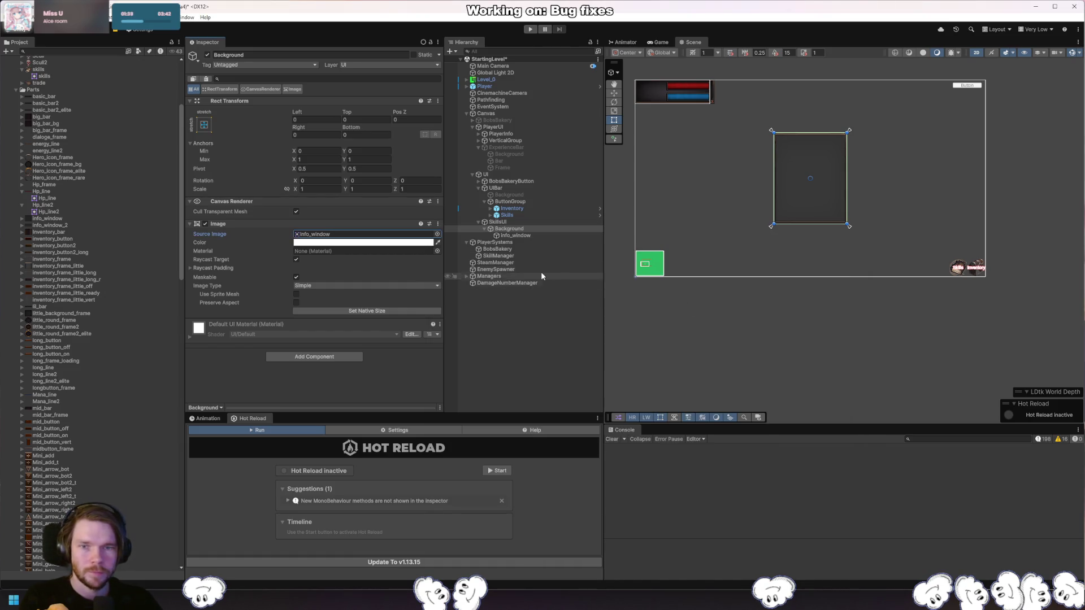
Delete the stray info_window child and open the info_window texture import settings.
left_click(540, 236)
key("Delete")
left_click(526, 230)
left_click(339, 234)
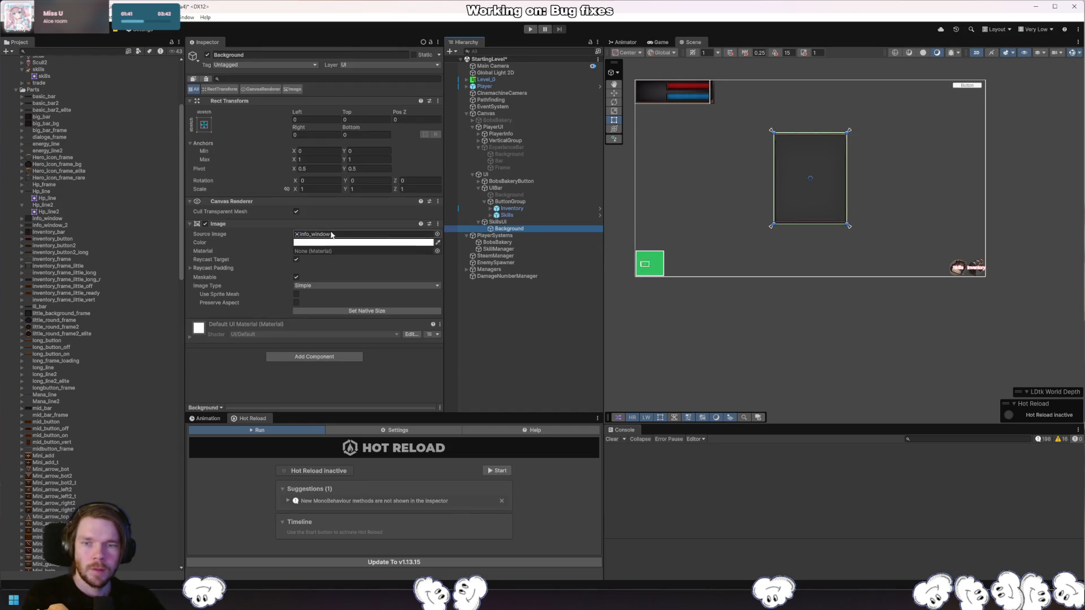
left_click(74, 220)
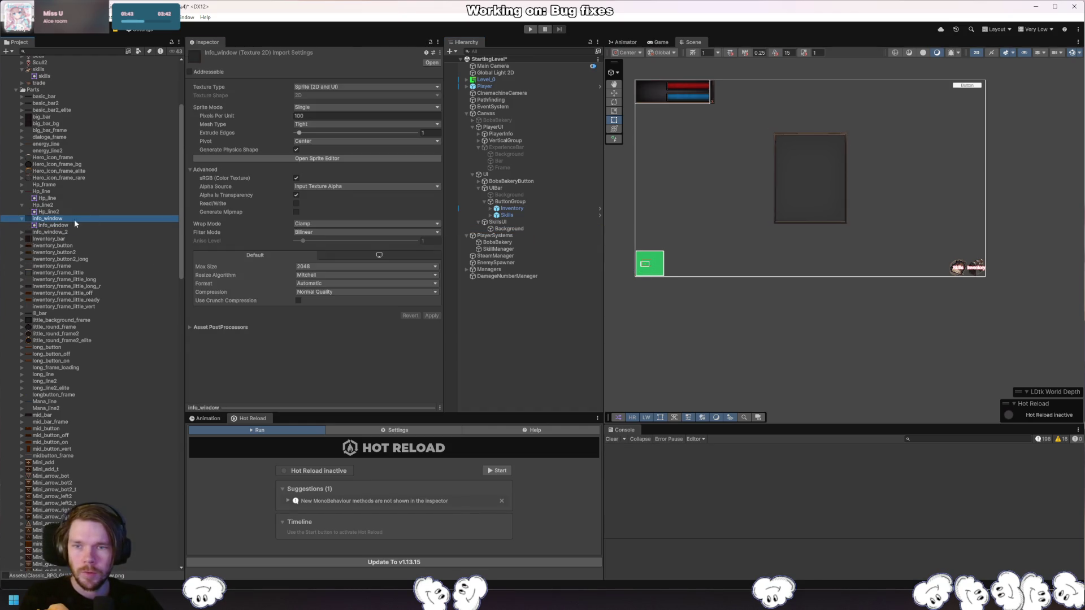
Give the info_window sprite an 18-pixel border on every side in the Sprite Editor.
left_click(348, 159)
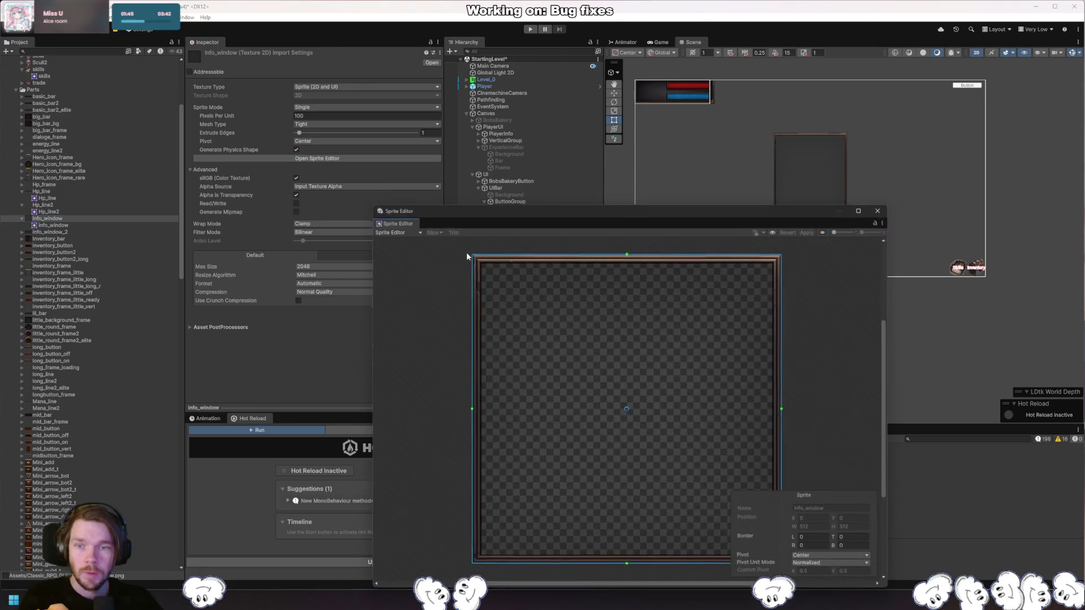
left_click_drag(796, 543, 805, 539)
key("Tab")
type("18")
key("Tab")
type("18")
key("Tab")
type("18")
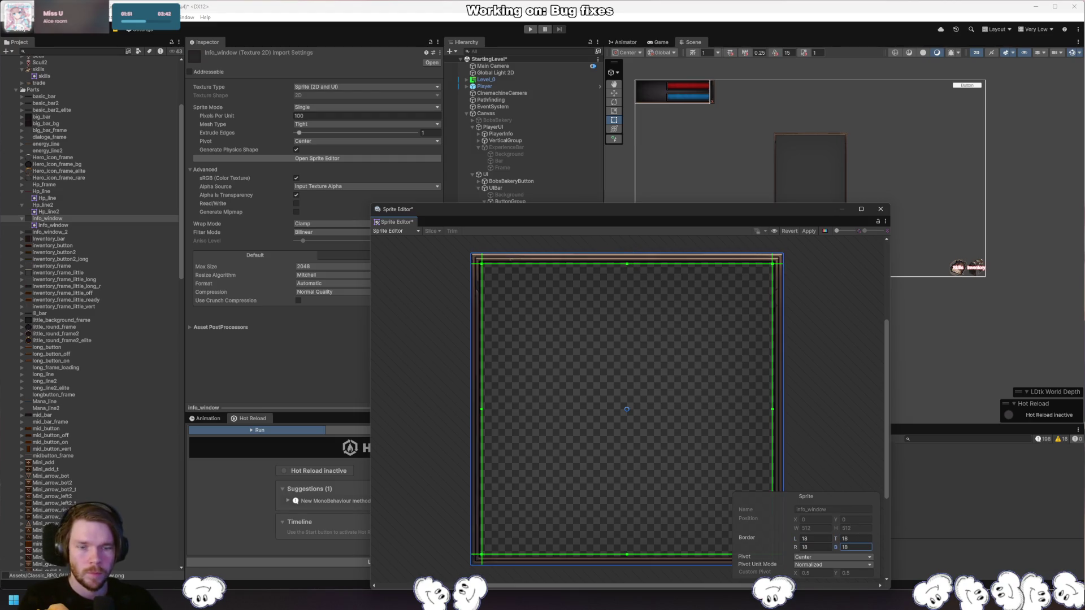
left_click(881, 210)
Rename SkillsUI's Background object to Frame.
left_click(652, 42)
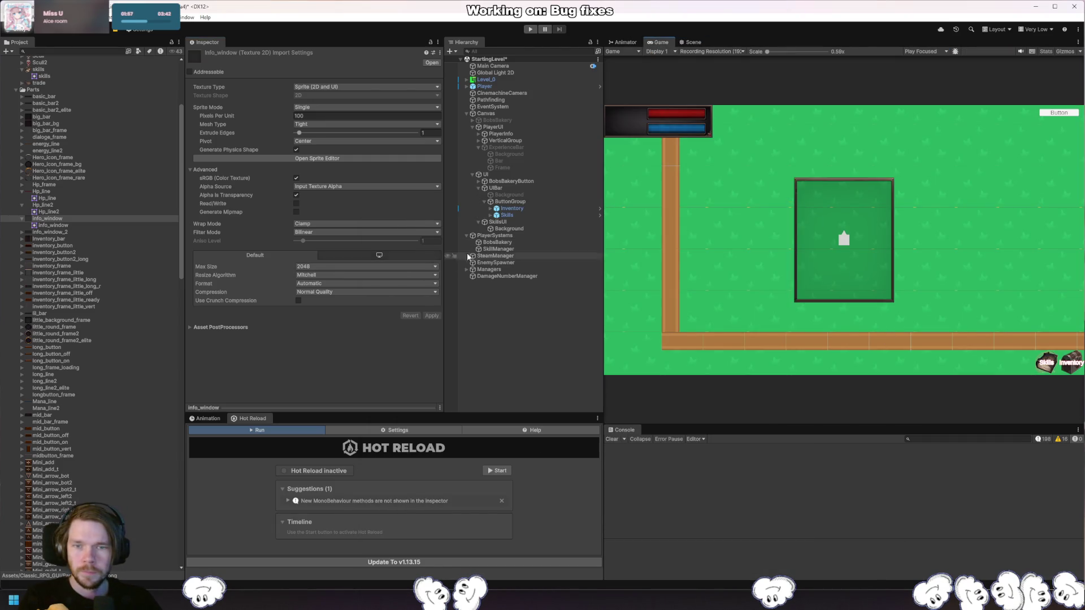
left_click(507, 215)
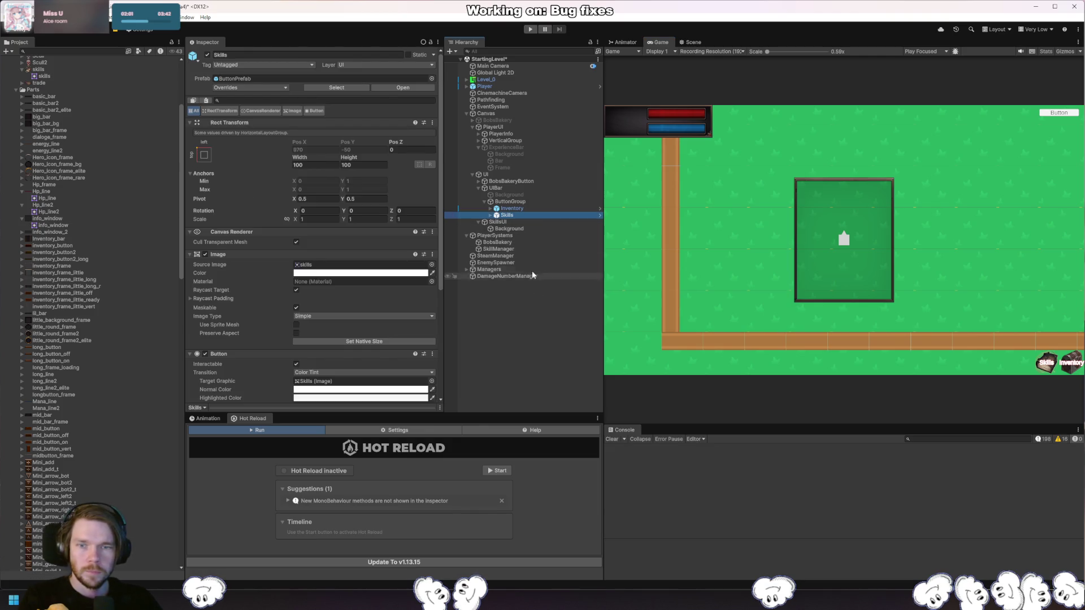
left_click(524, 227)
key("F2")
type("Frame")
key("Return")
Check Frame's info_window sprite settings, then reselect the SkillsUI panel.
left_click(355, 234)
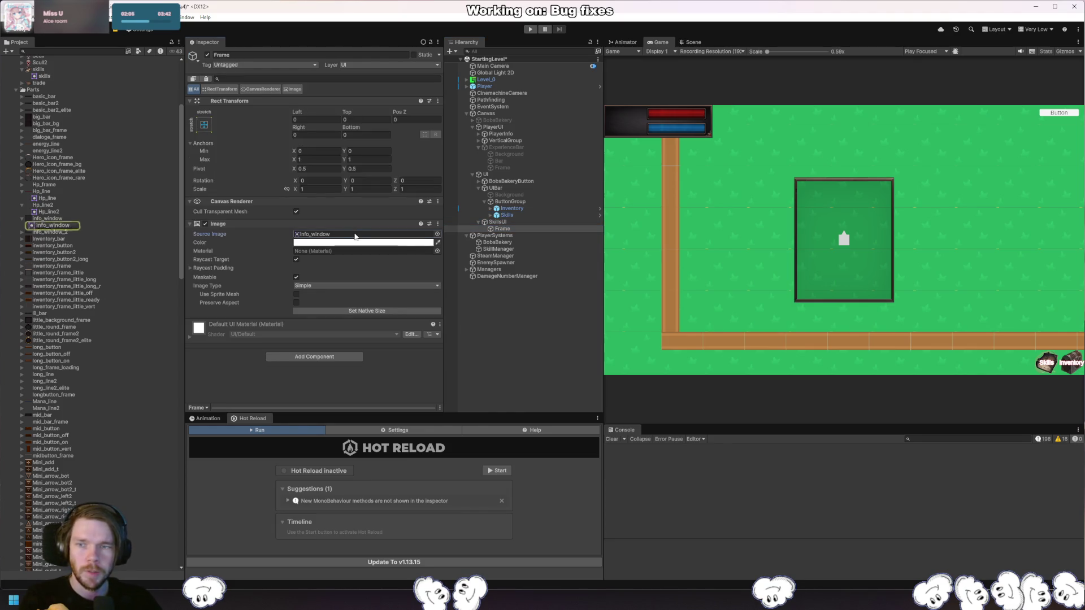
left_click(50, 225)
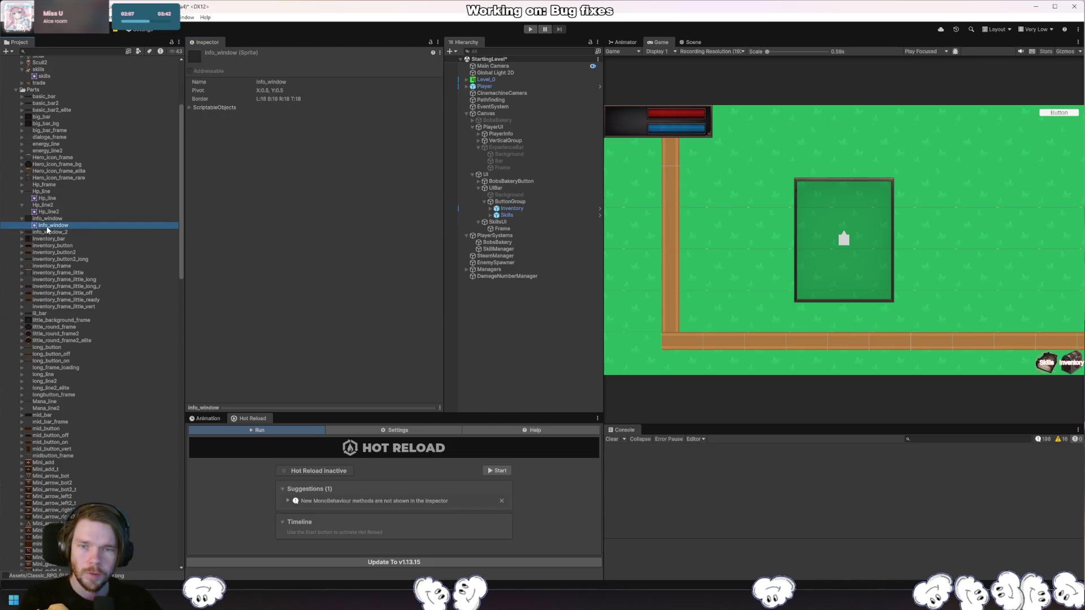
left_click(55, 221)
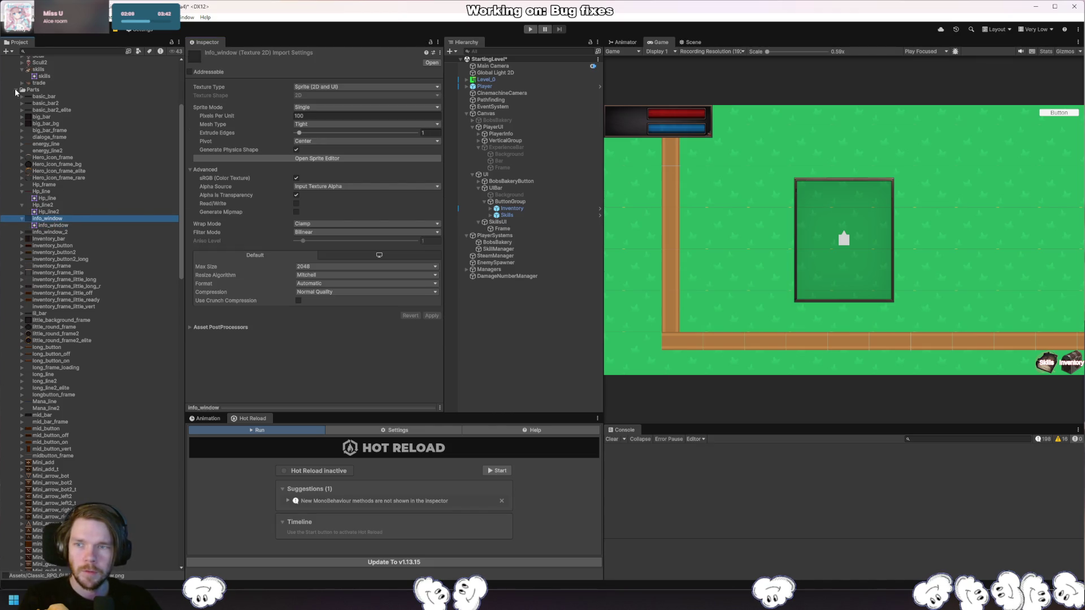
left_click(499, 222)
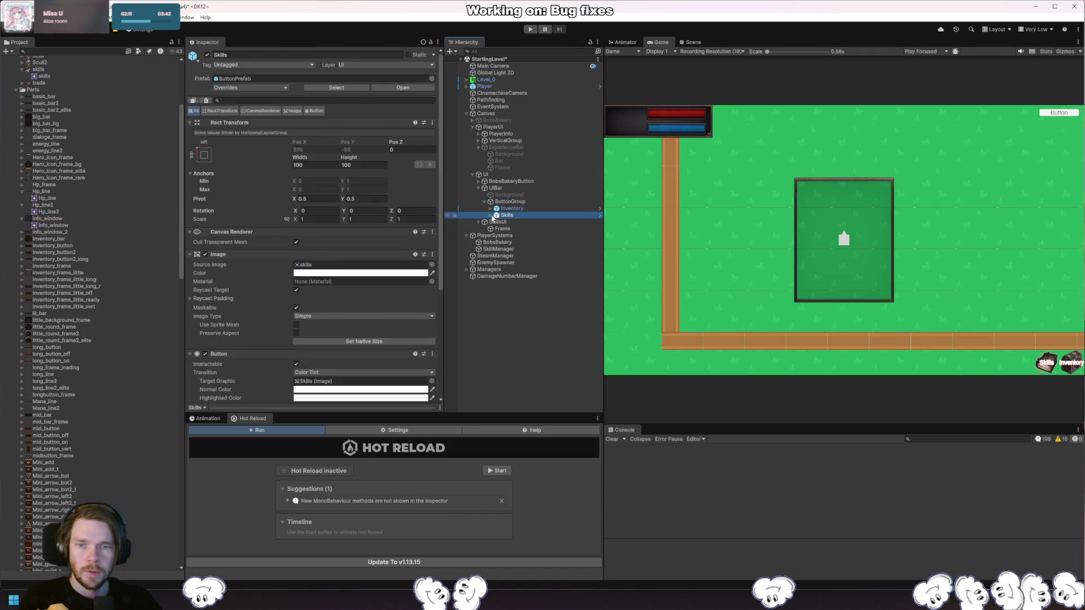
left_click(501, 229)
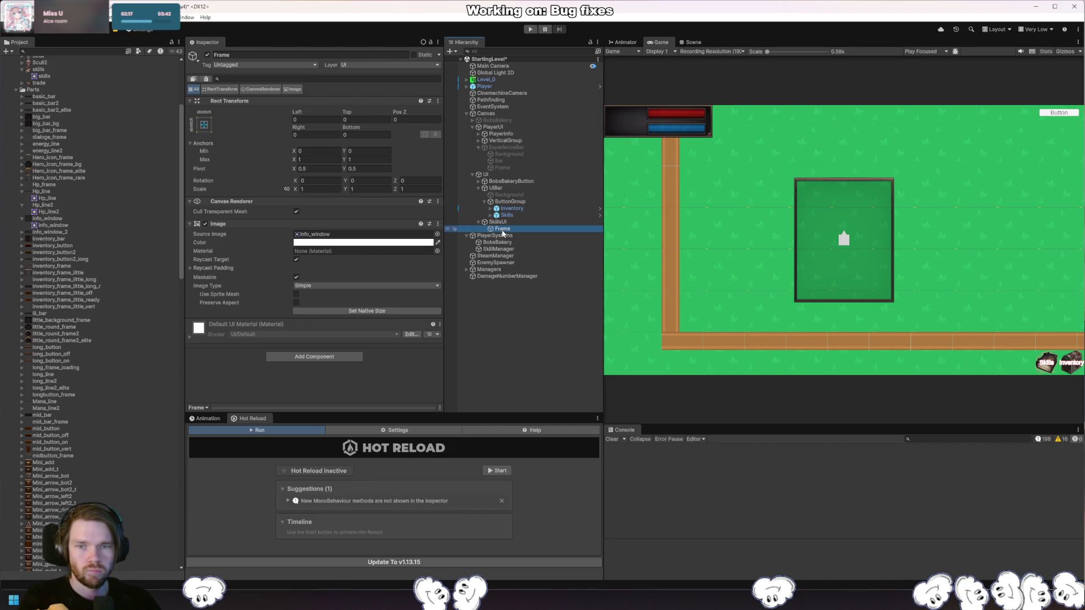
left_click(525, 222)
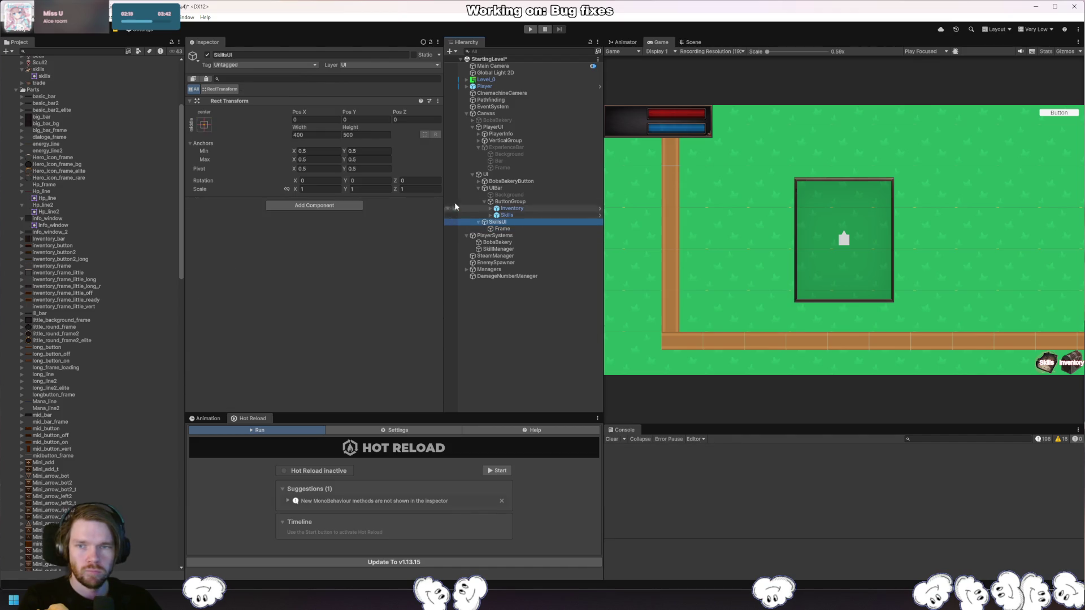
Widen the SkillsUI panel to 500.
double_click(317, 135)
type("500")
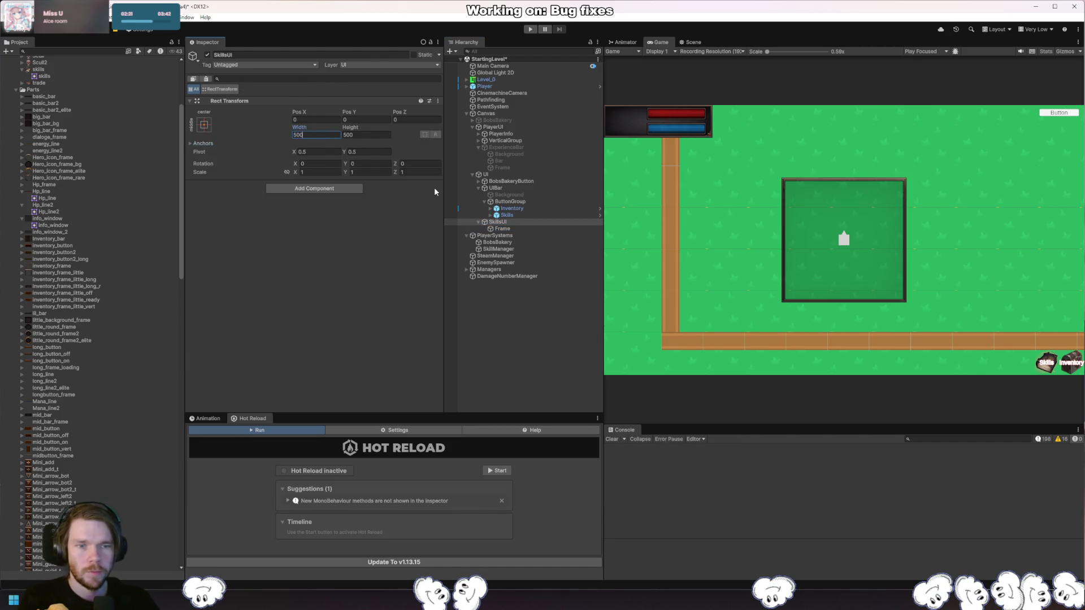
key("Return")
Ping the Skills button's source ButtonPrefab asset in the Project window.
left_click(502, 229)
left_click(503, 215)
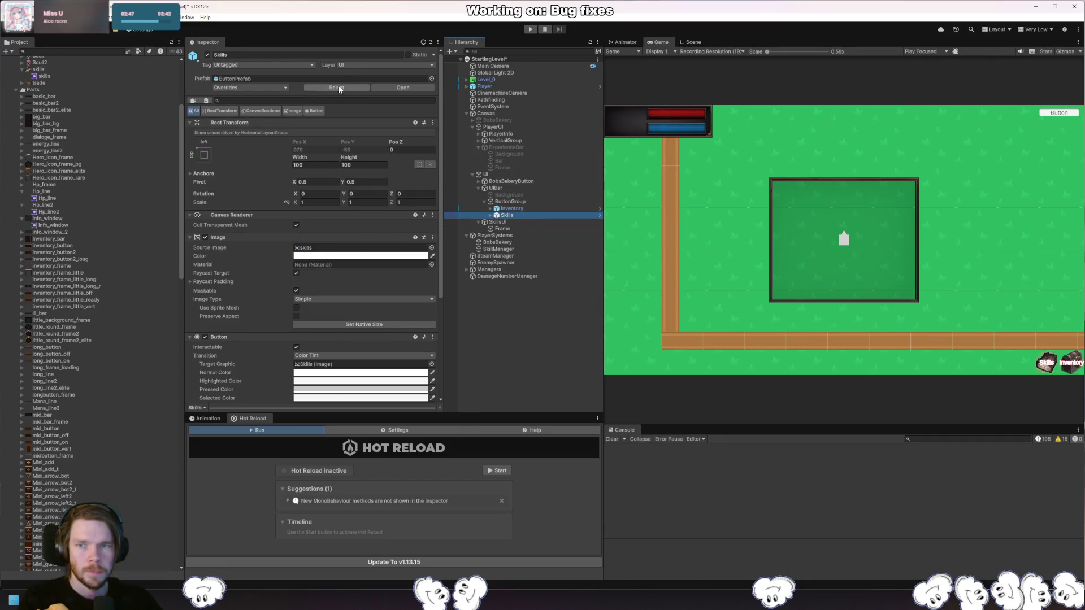
left_click(340, 88)
Place a ButtonPrefab copy inside Frame at position 0, 0.
mouse_move(86, 460)
left_mouse_down()
mouse_move(500, 221)
mouse_move(501, 231)
left_mouse_up()
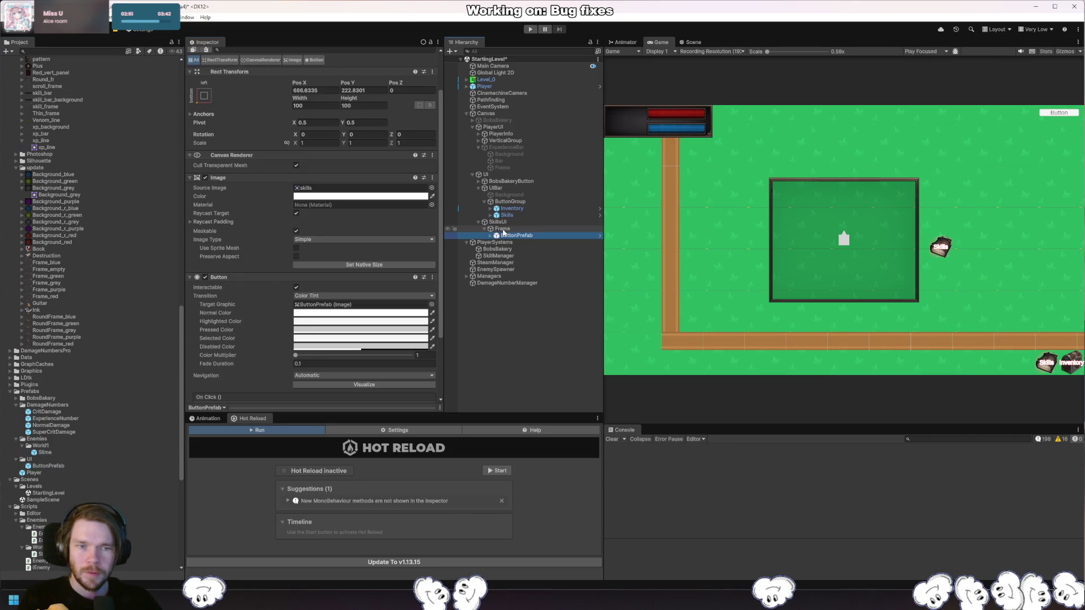
left_click(329, 90)
type("0")
key("Tab")
type("0")
left_click(497, 228)
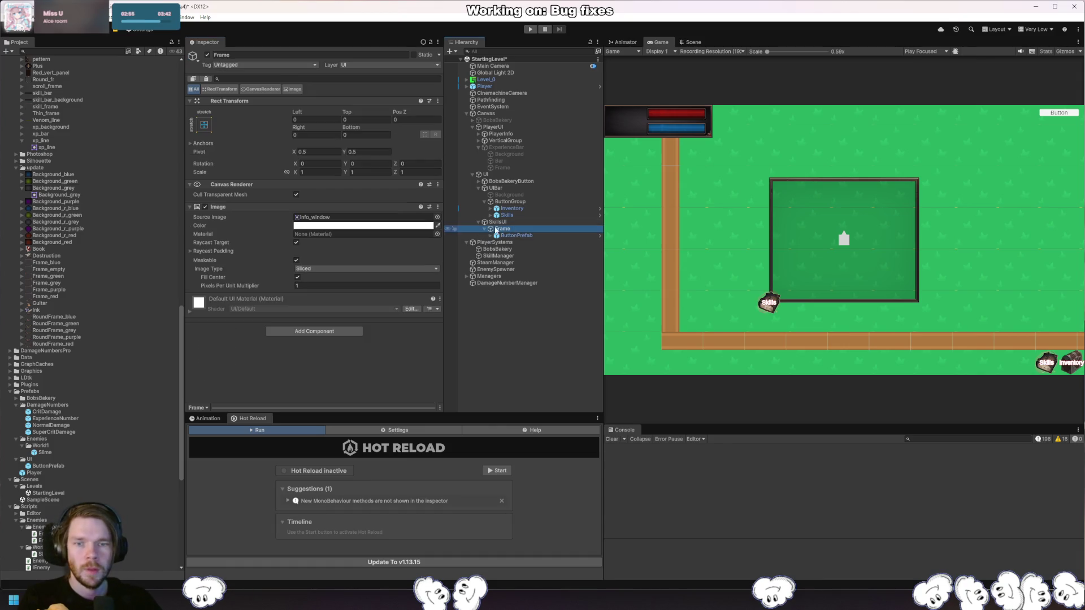
left_click(323, 331)
Add a Grid Layout Group to Frame with 20 padding on left, right, top and bottom.
type("grid")
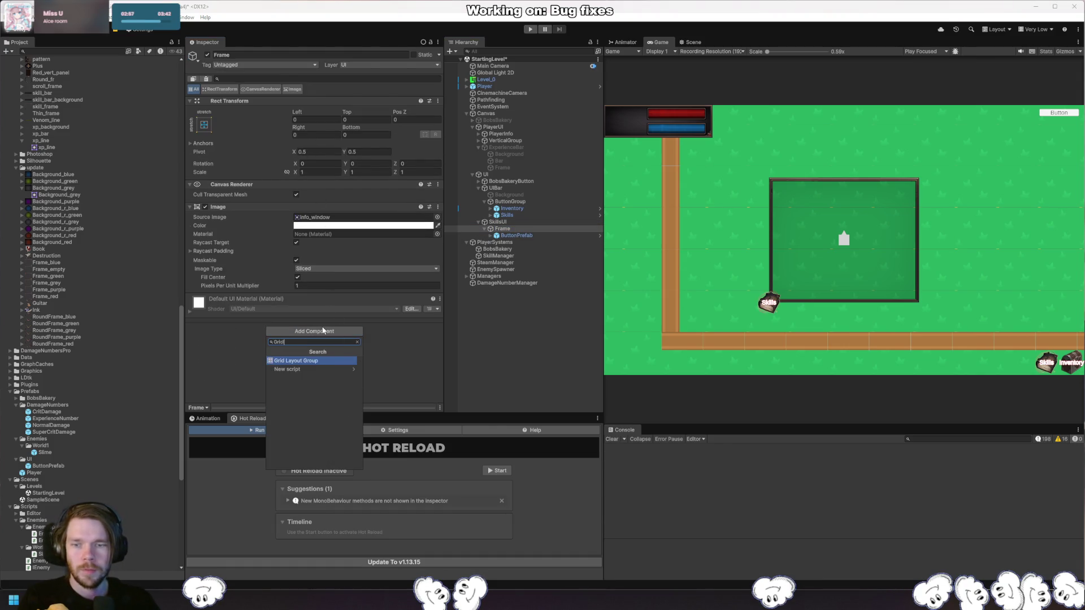
key("Return")
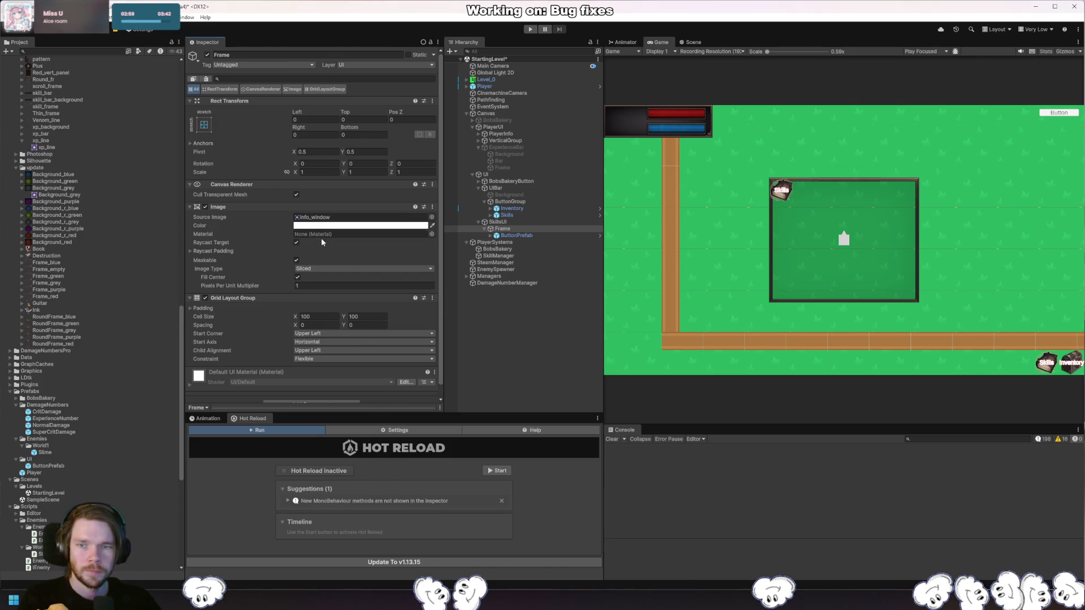
left_click(204, 309)
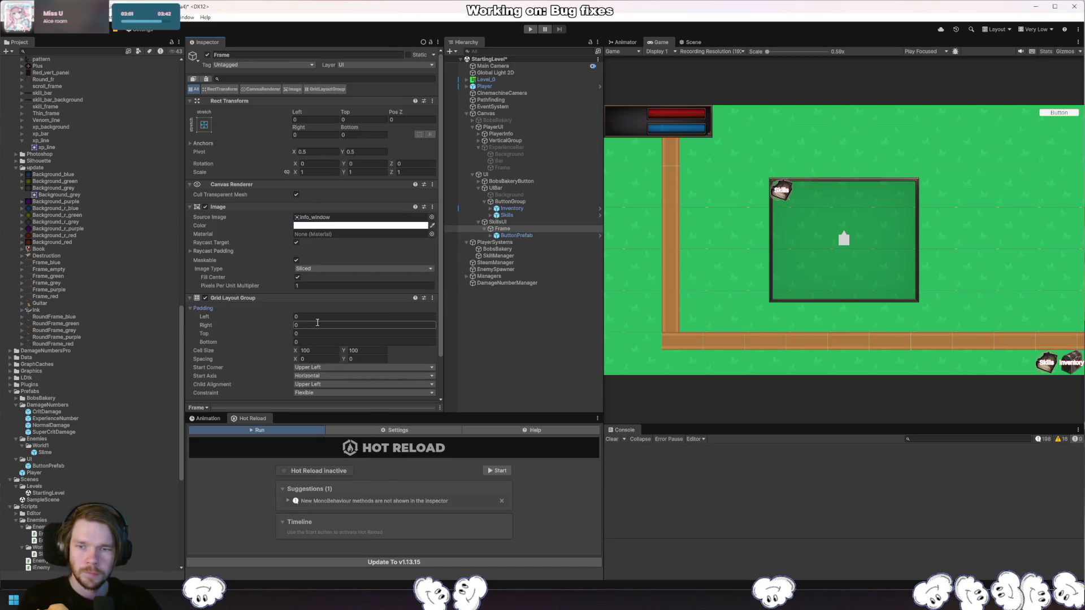
left_click(324, 318)
key("BackSpace")
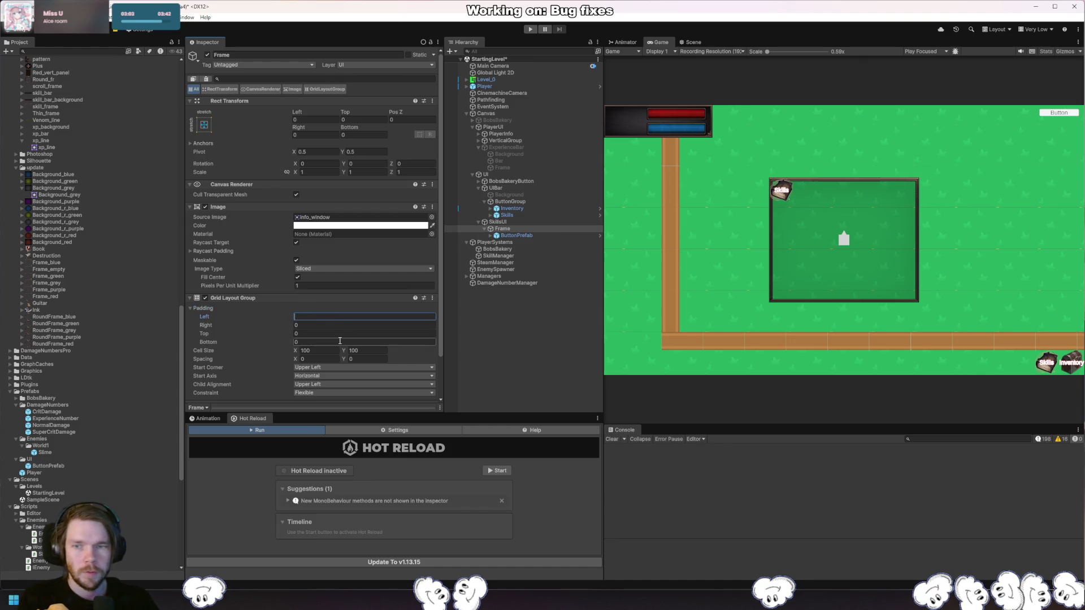
type("20")
key("Tab")
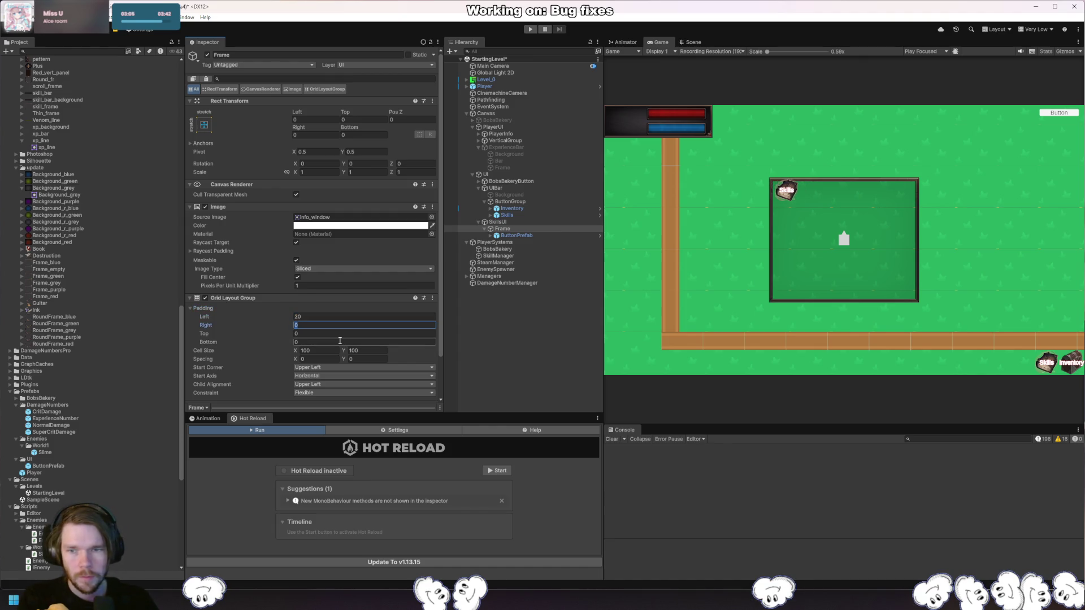
key("Tab")
type("20")
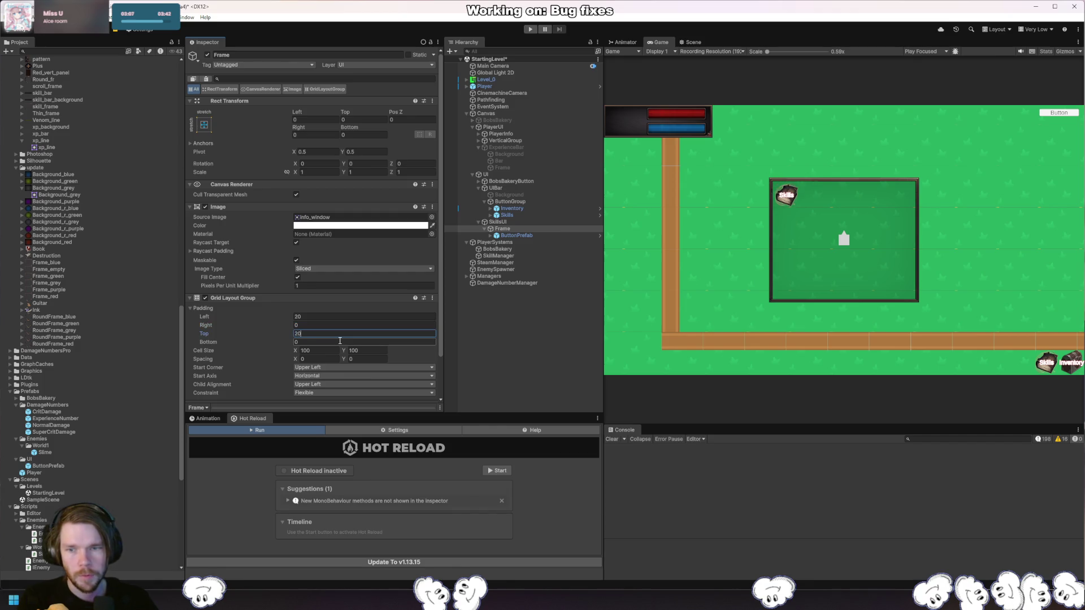
key("shift+Tab")
type("20")
left_click(340, 341)
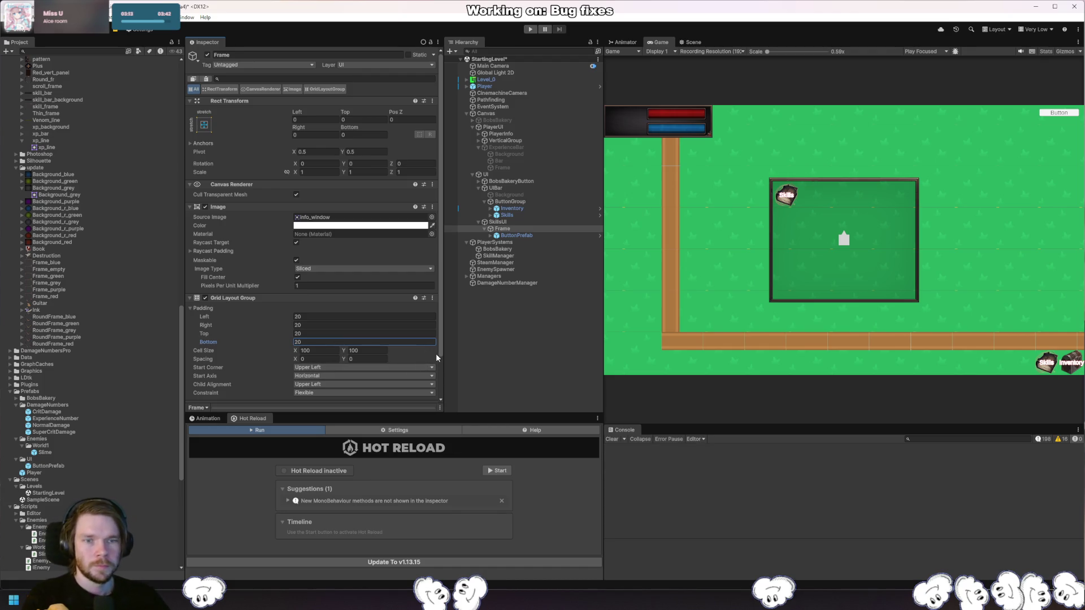
left_click(538, 235)
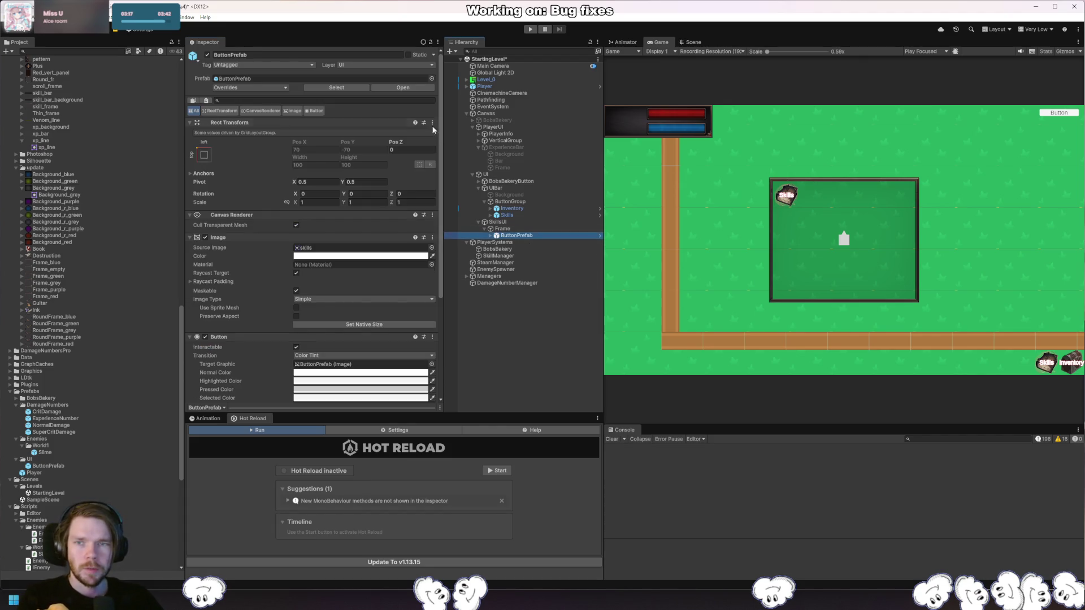
Unpack the ButtonPrefab copy and delete its Text (TMP) child.
right_click(521, 235)
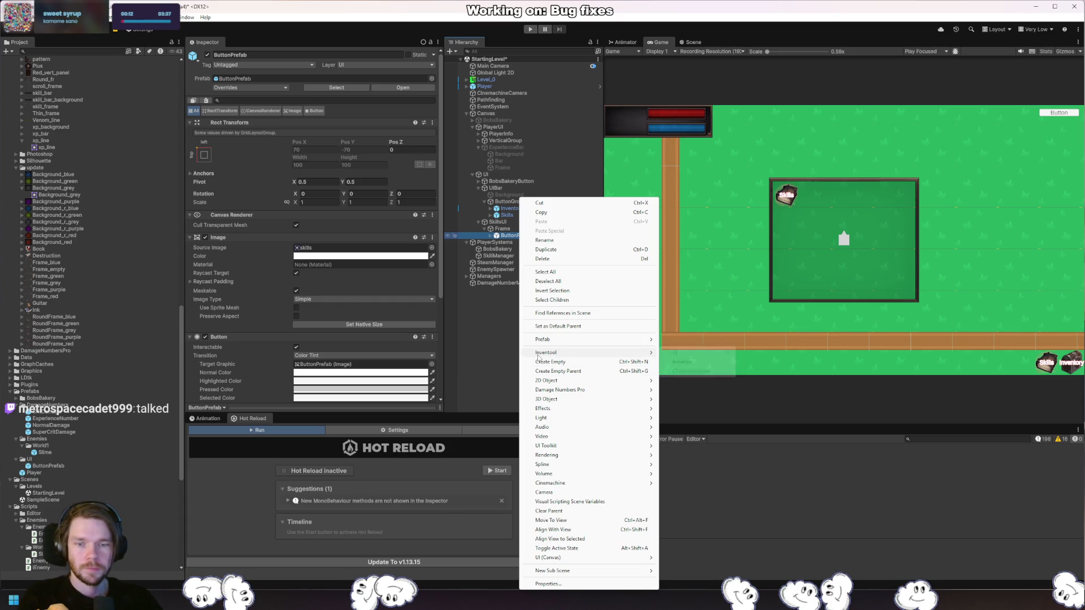
mouse_move(616, 340)
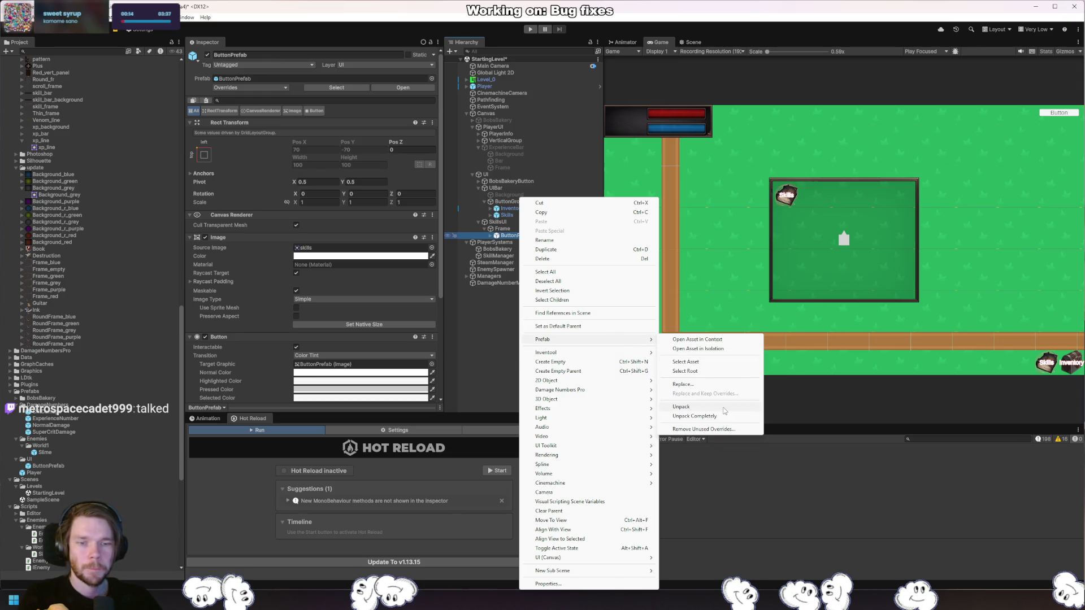
left_click(724, 408)
left_click(490, 235)
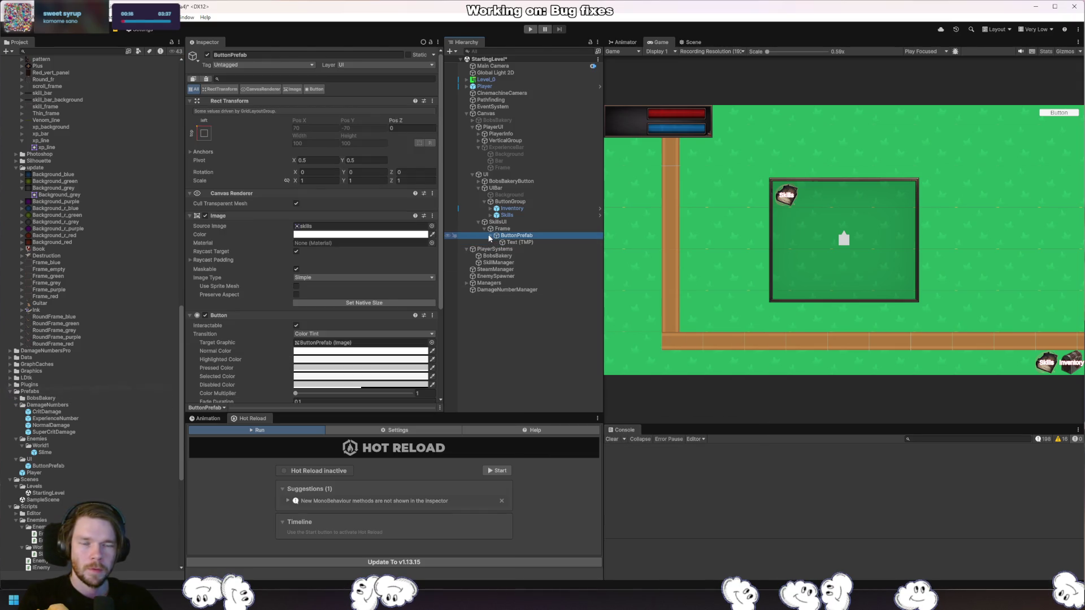
left_click(524, 242)
key("Delete")
Remove the copy's Image and Button components and rename it SkPrefabUI.
left_click(533, 236)
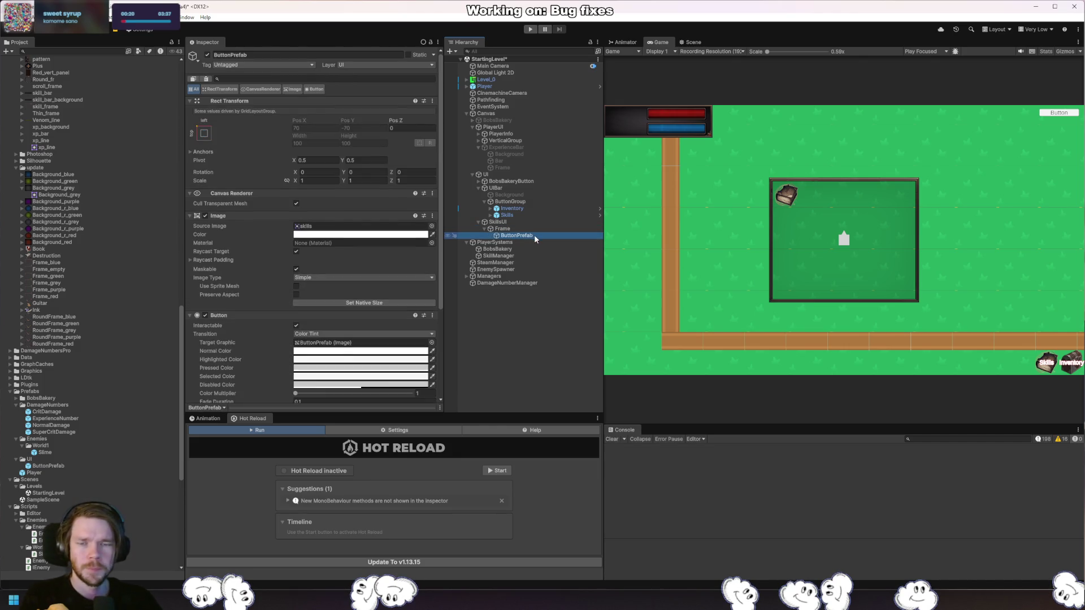
left_click(433, 219)
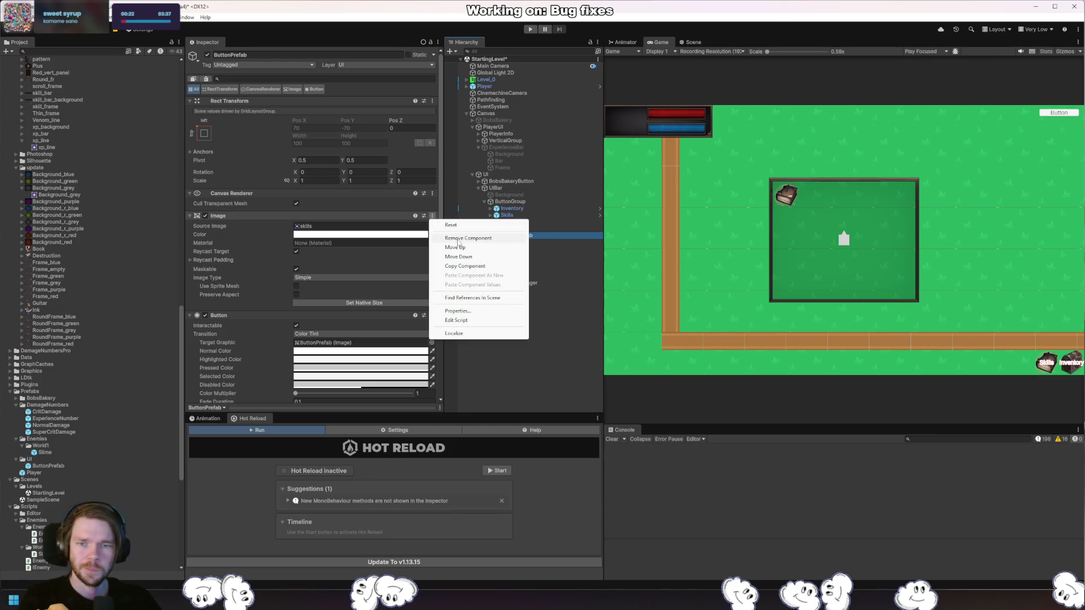
left_click(447, 235)
left_click(432, 215)
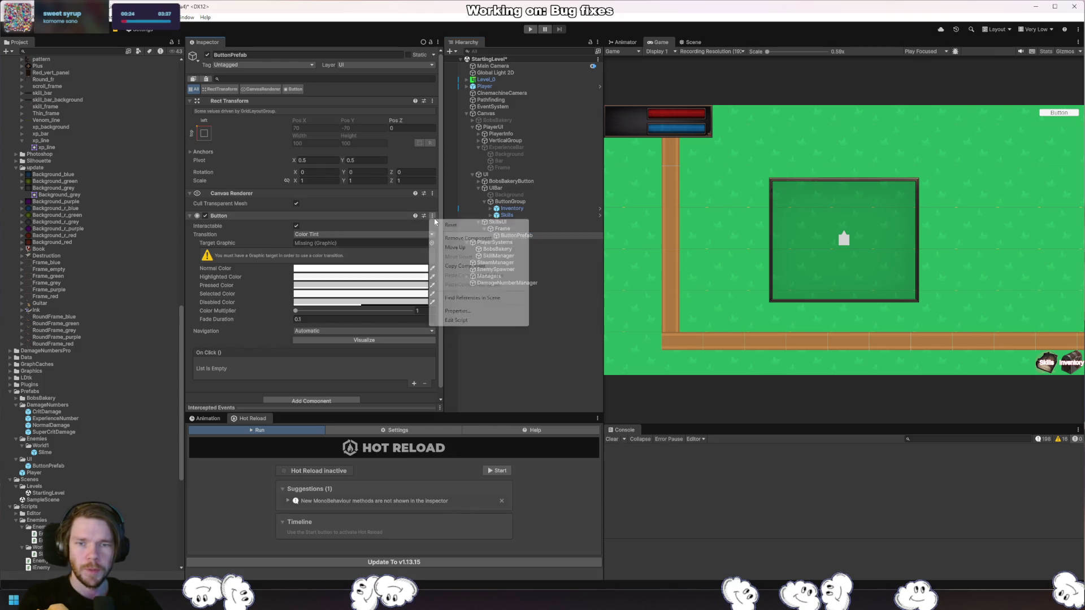
left_click(452, 233)
left_click(535, 237)
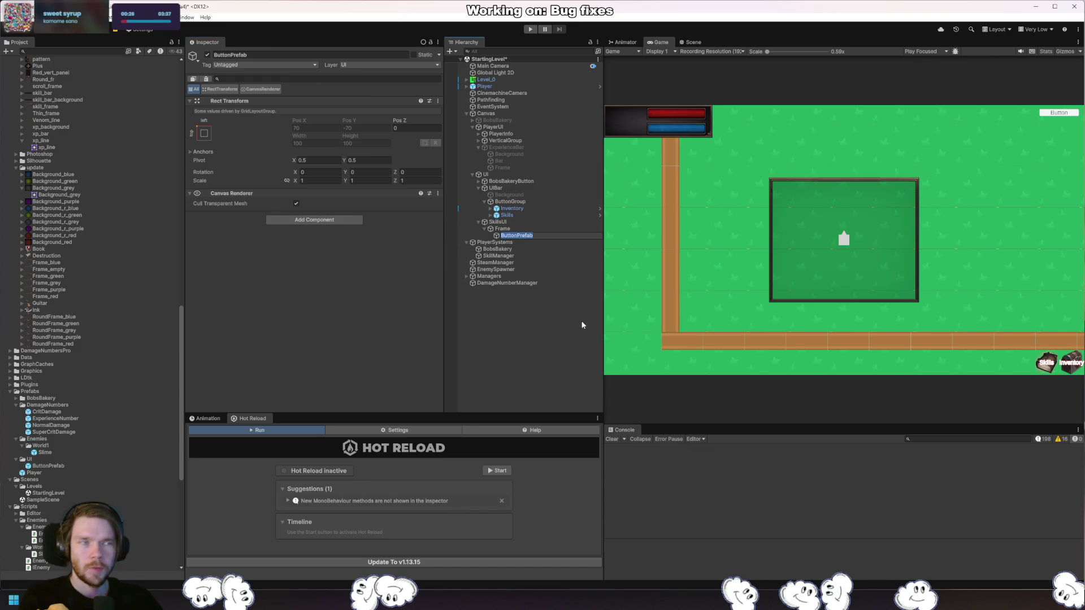
type("Skill")
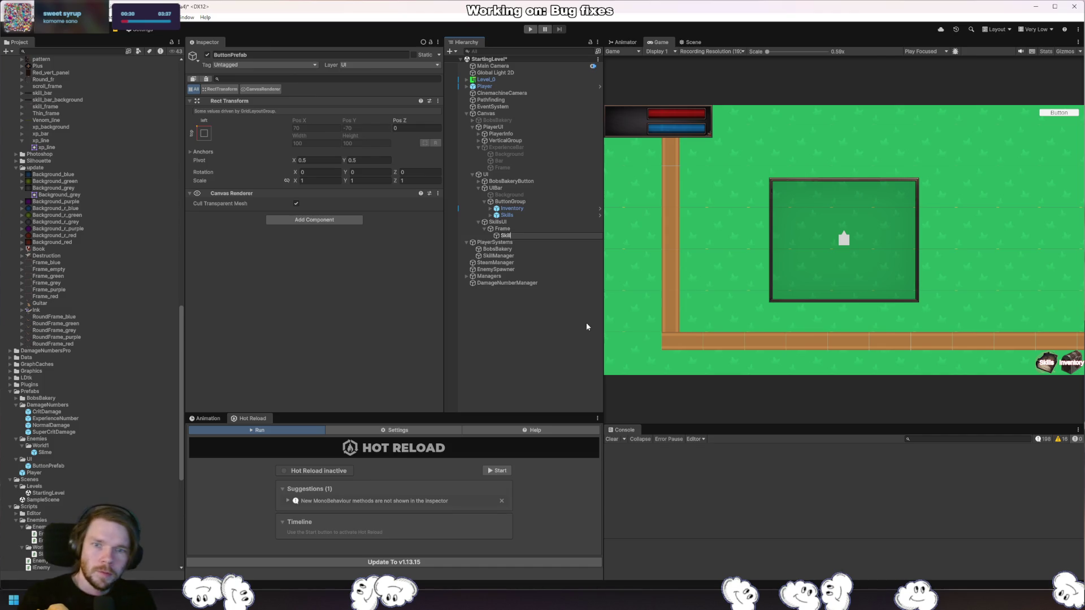
type("Prefab")
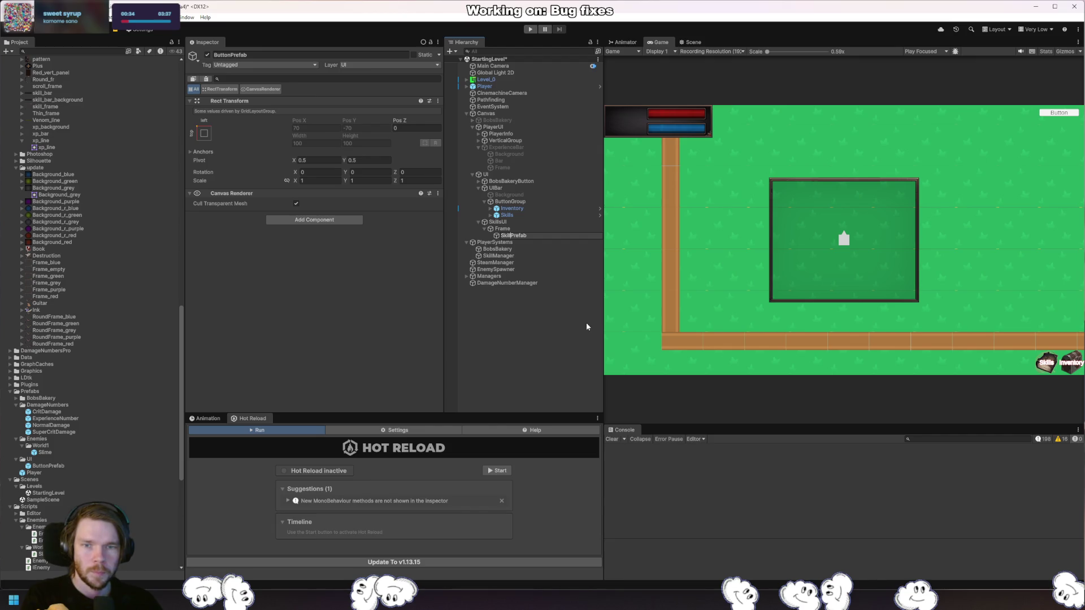
type("UI")
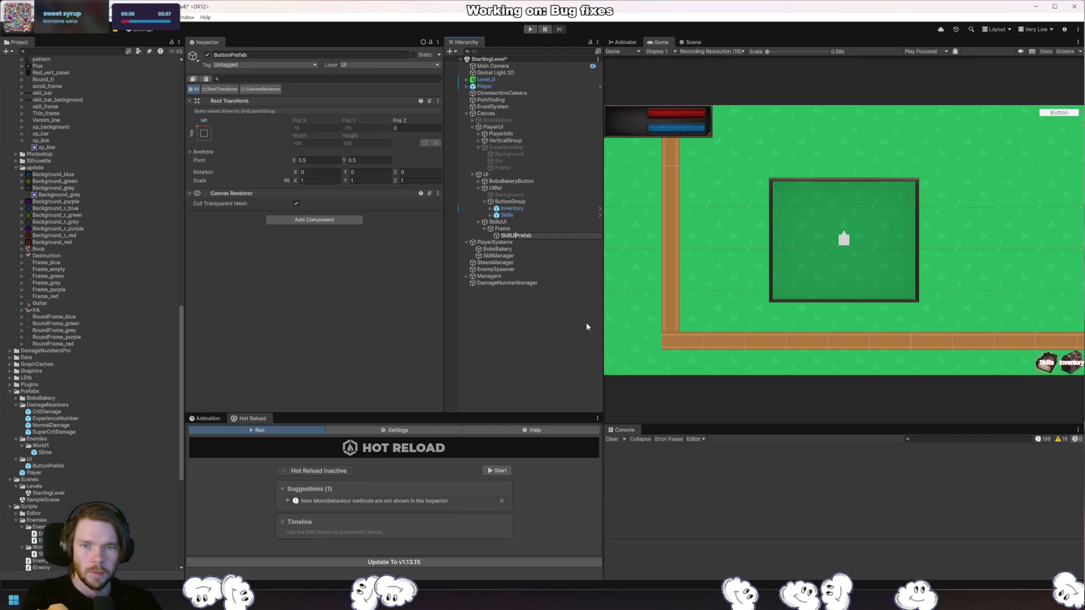
Confirm the name SkillUIPrefab and give it a new empty child named Image.
key("Return")
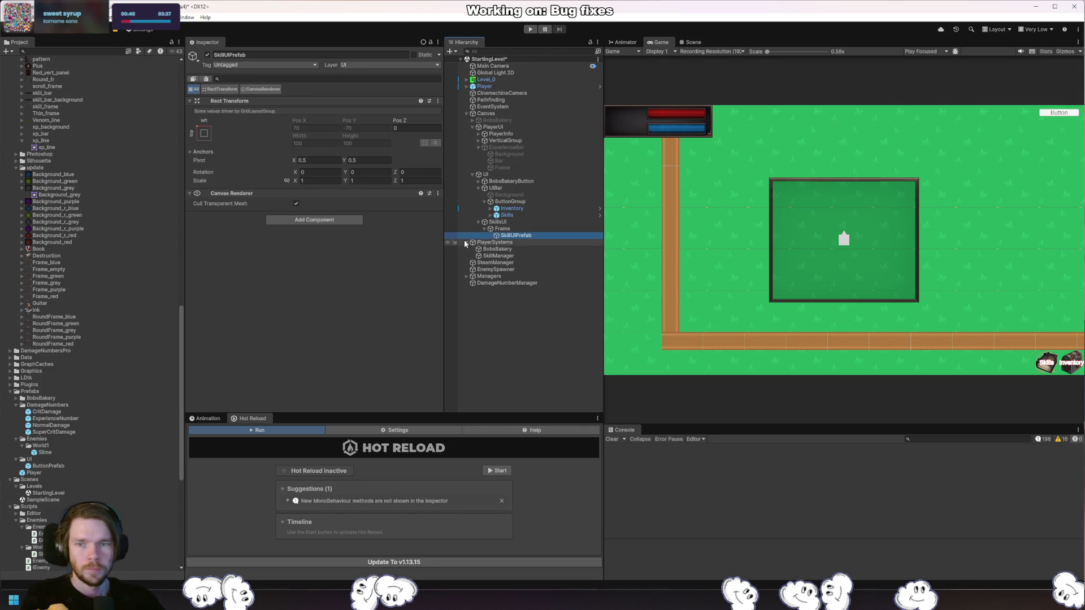
left_click(339, 220)
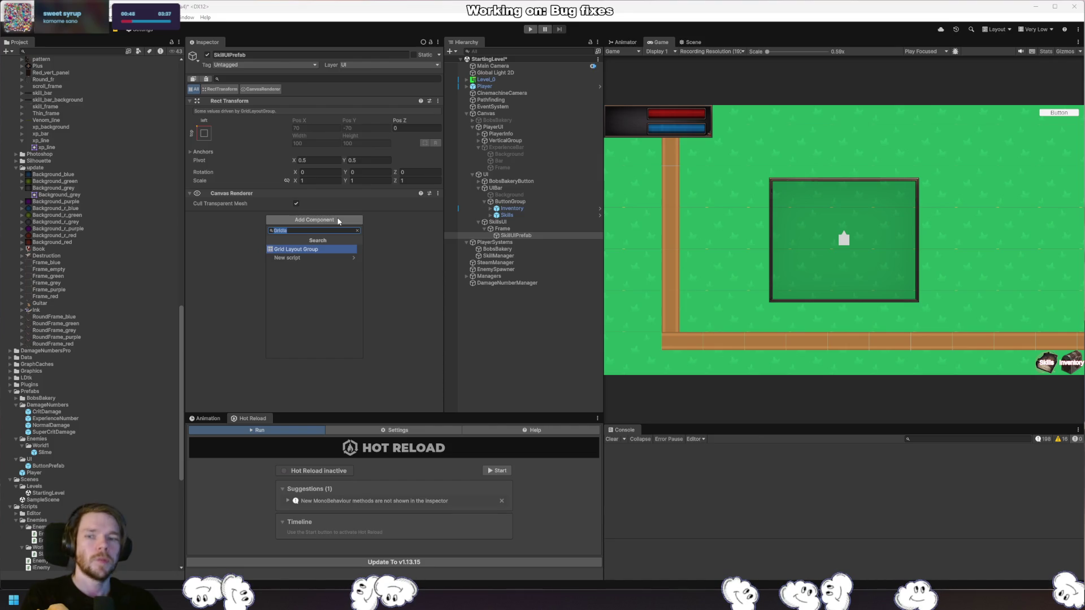
key("BackSpace")
key("alt+shift+n")
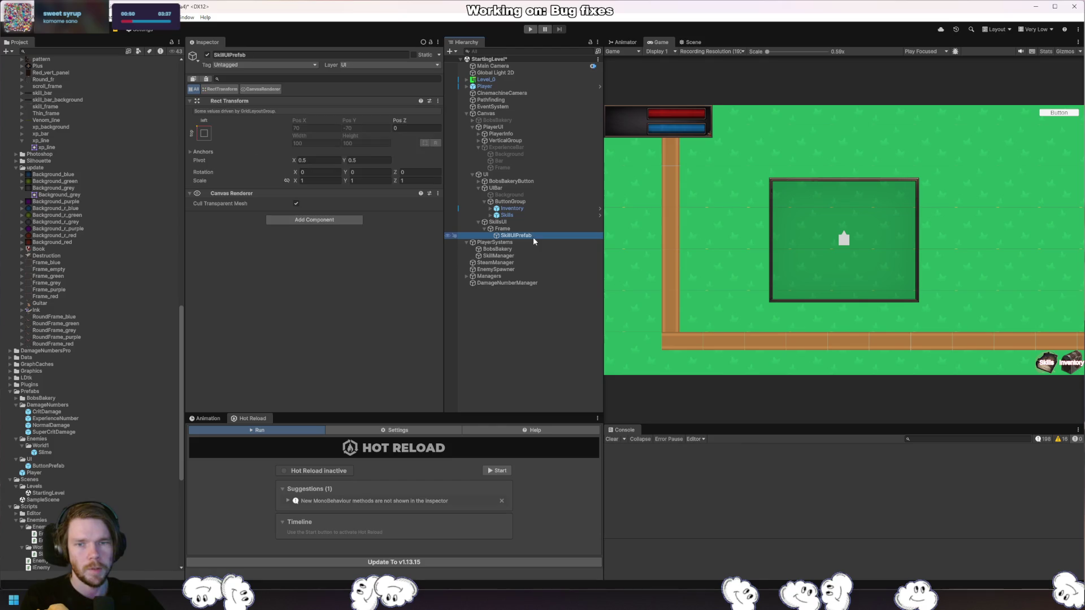
type("Image")
key("Return")
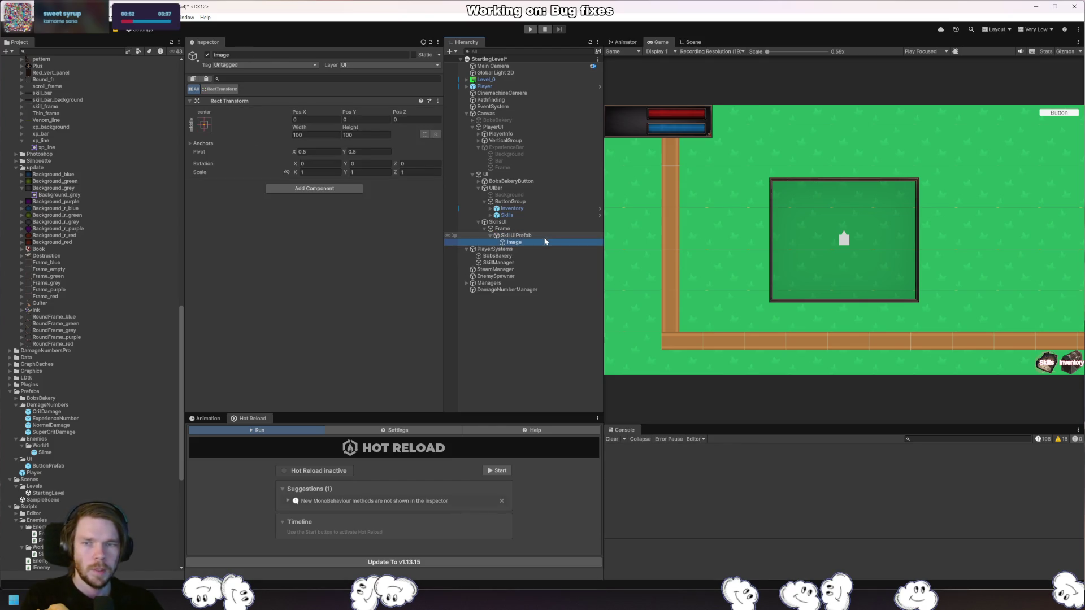
Add an Image component to the Image child and frame it in the Scene view.
left_click(334, 188)
type("image")
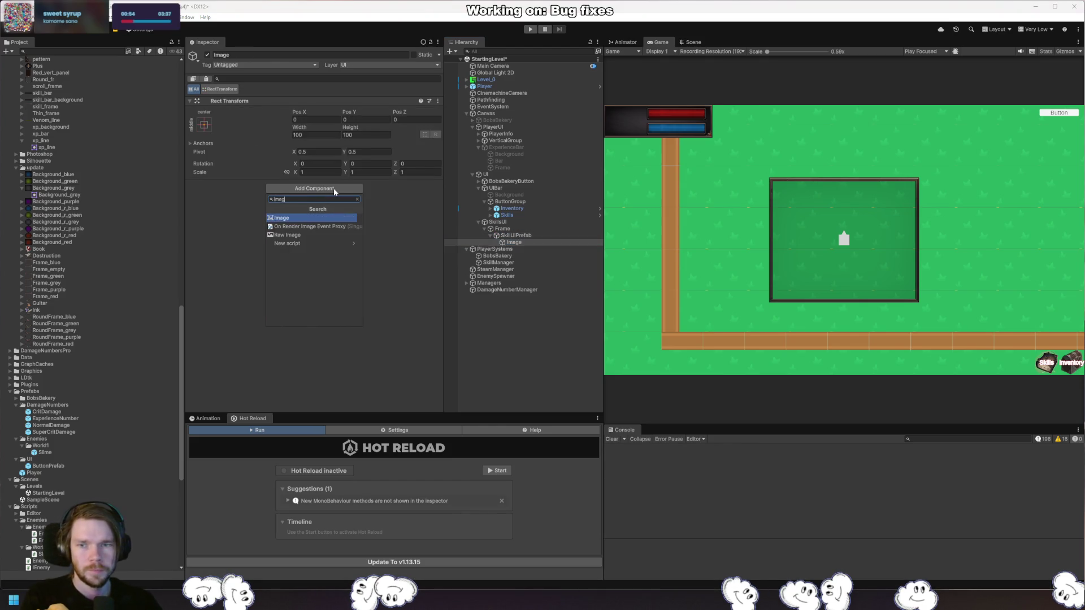
key("Return")
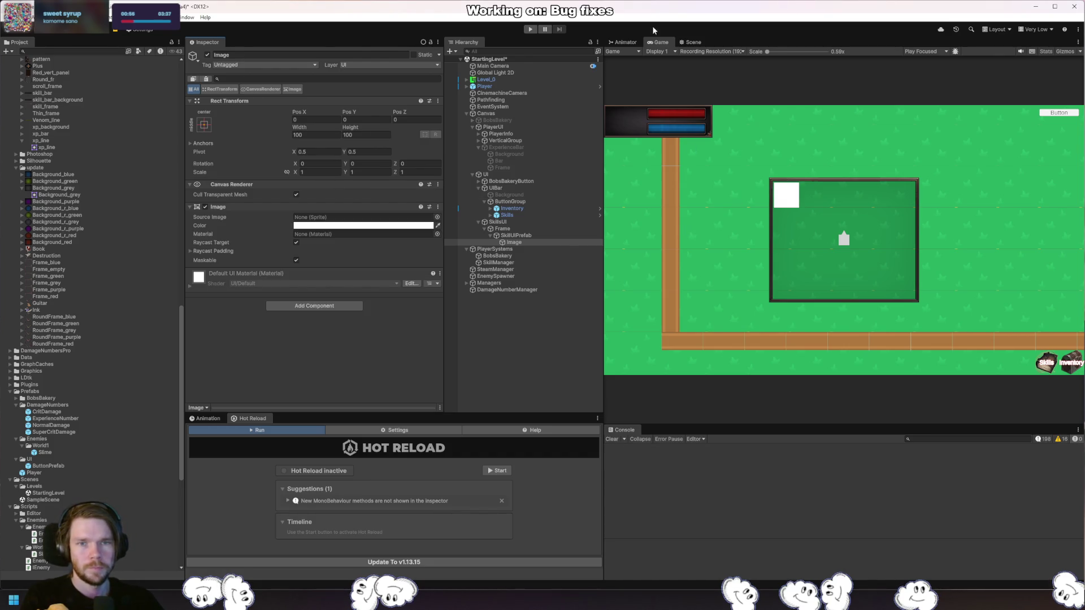
left_click(693, 42)
key("f")
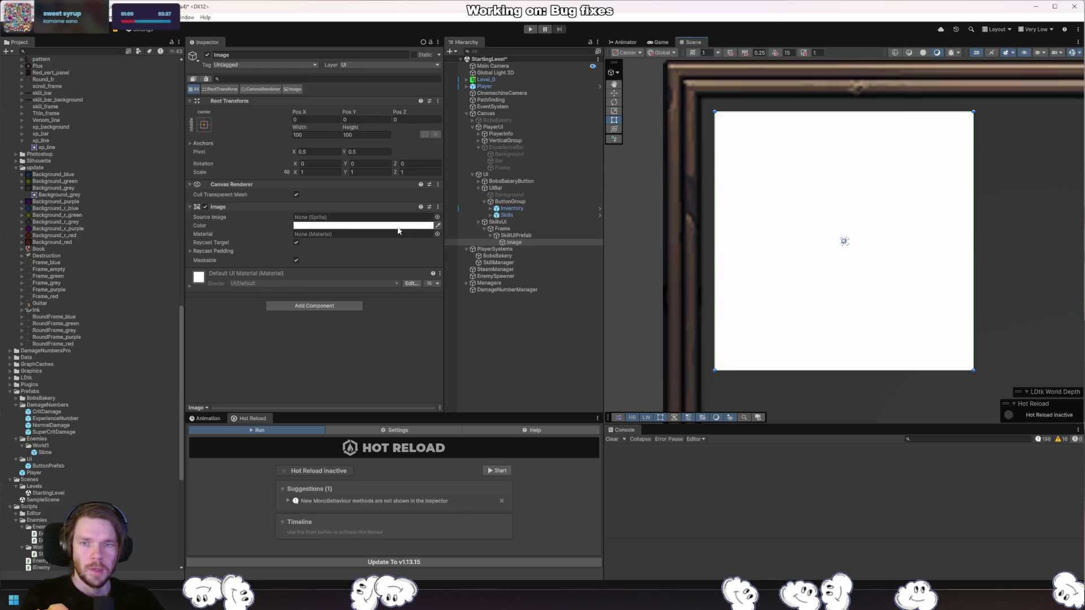
Anchor the Image to the top-left corner and size it 50 by 50.
left_click(204, 124)
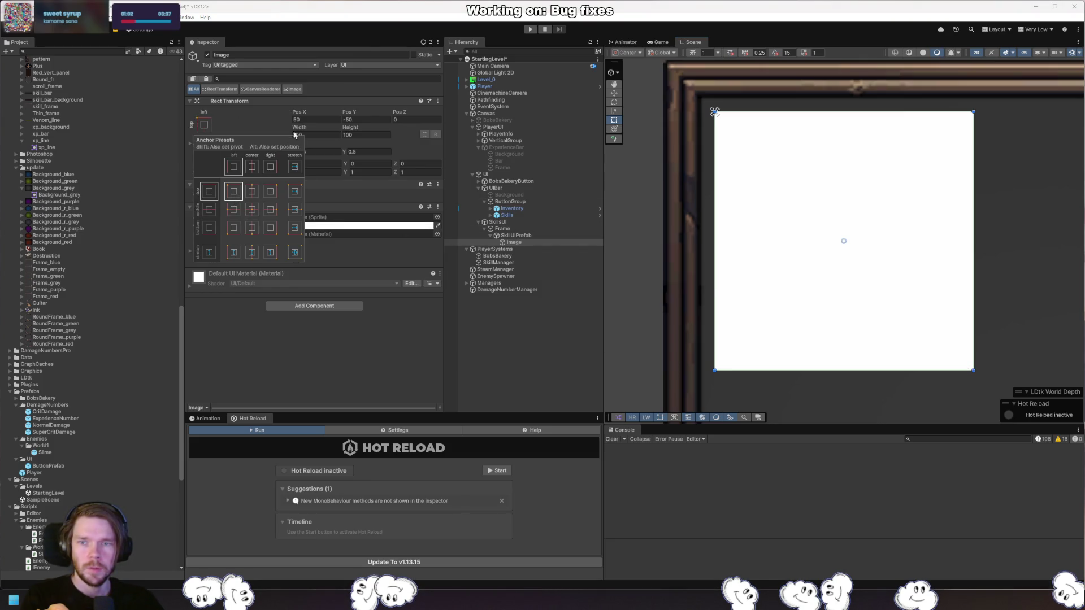
left_click(233, 191)
key("Tab")
key("Tab")
key("Tab")
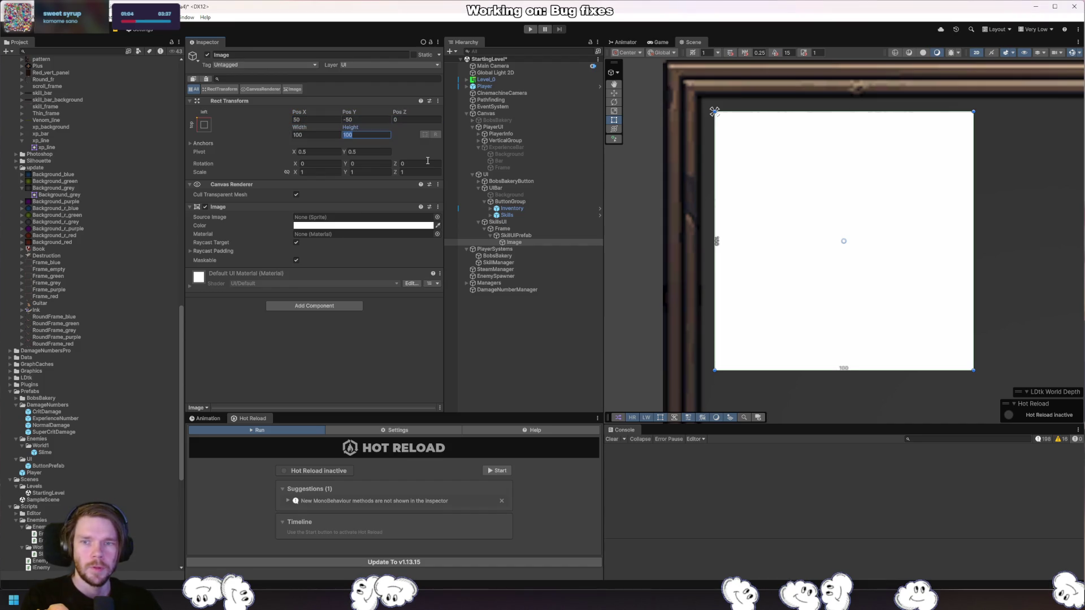
key("shift+Tab")
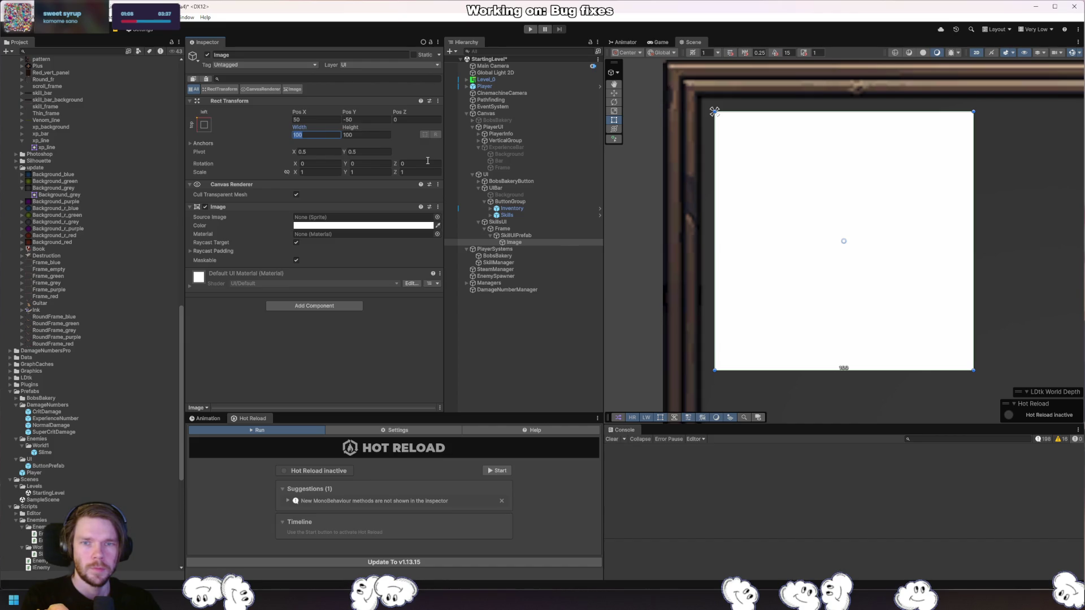
type("50")
key("Tab")
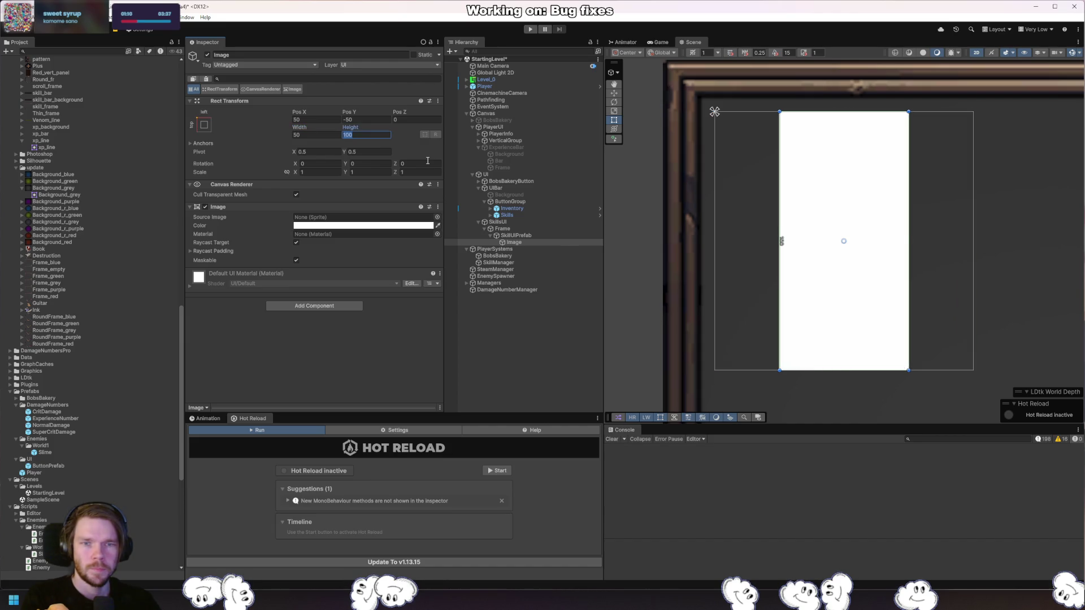
type("50")
Set the Image's pivot to X 0, Y 1 and its position to 0, 0.
key("shift+Tab")
key("shift+Tab")
key("shift+Tab")
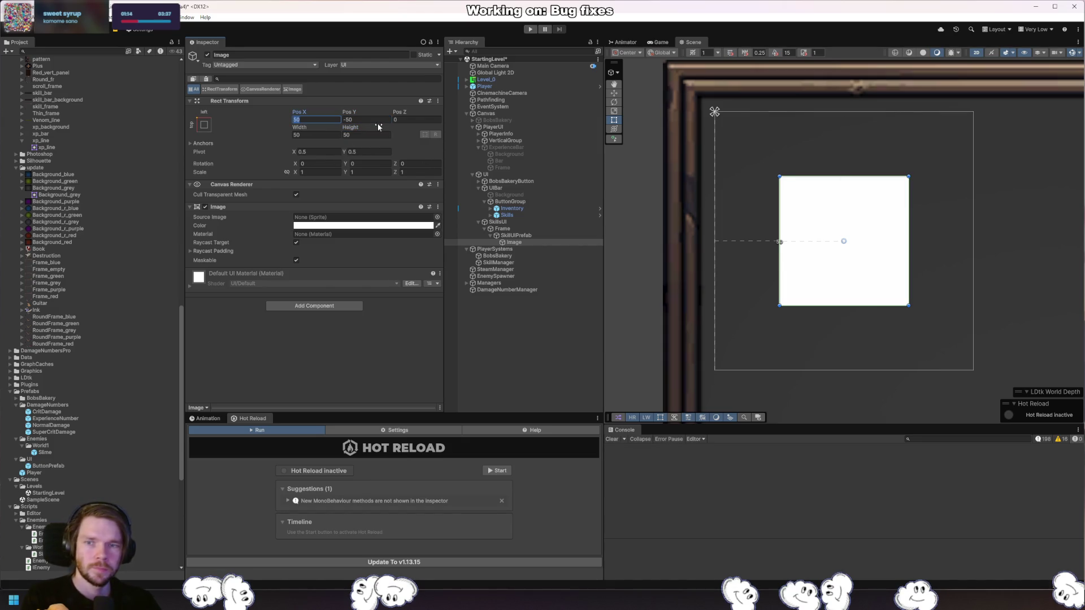
type("0")
key("Tab")
type("0")
key("Tab")
key("Tab")
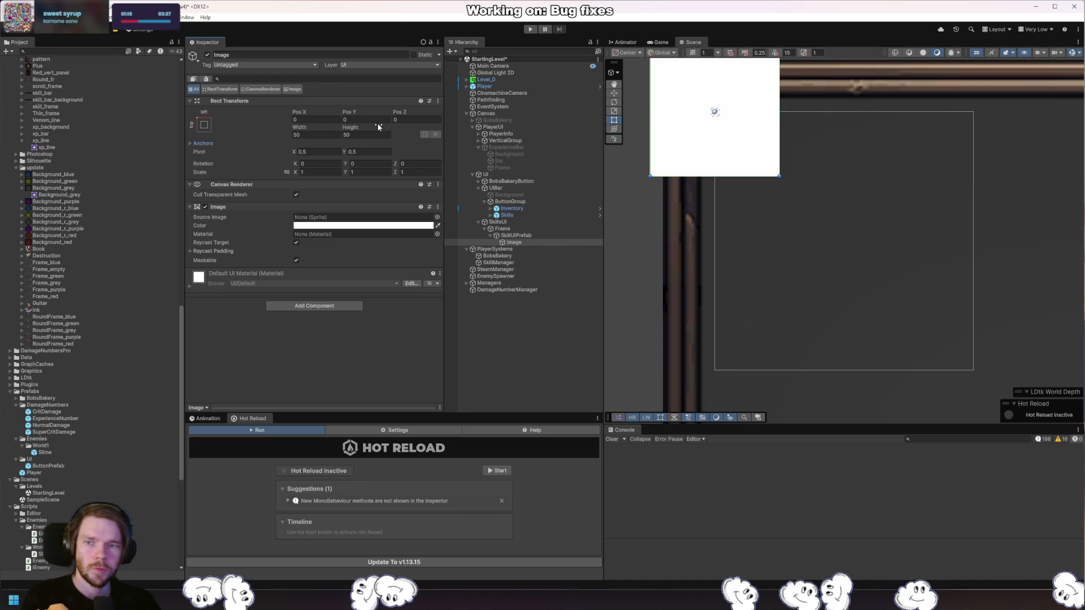
left_click(321, 151)
type("1")
left_click(372, 151)
type("1")
left_click(323, 118)
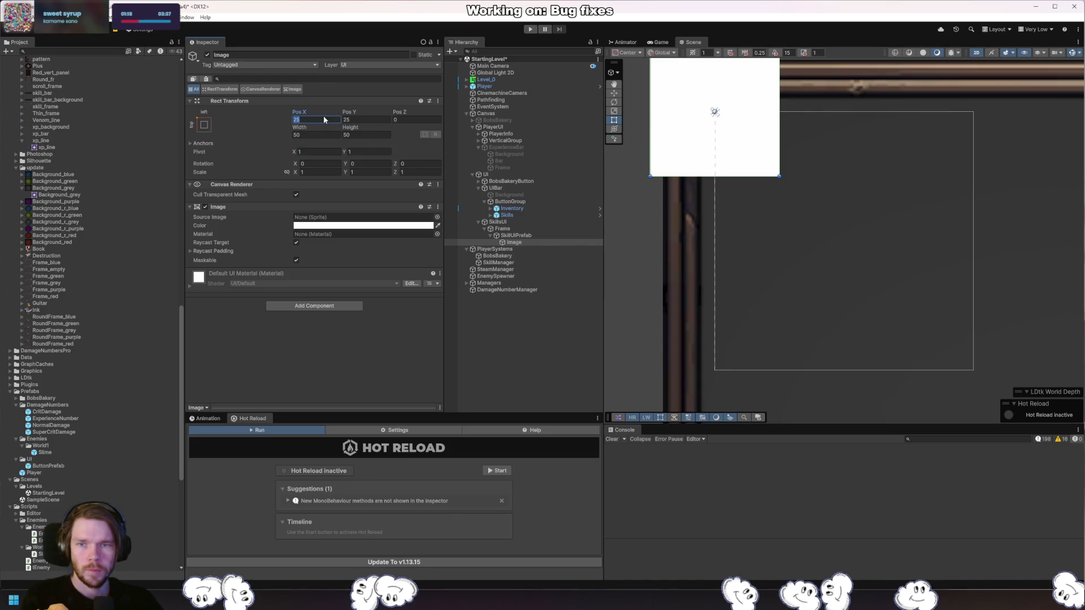
type("0")
key("Tab")
type("0")
key("Tab")
key("Tab")
key("Tab")
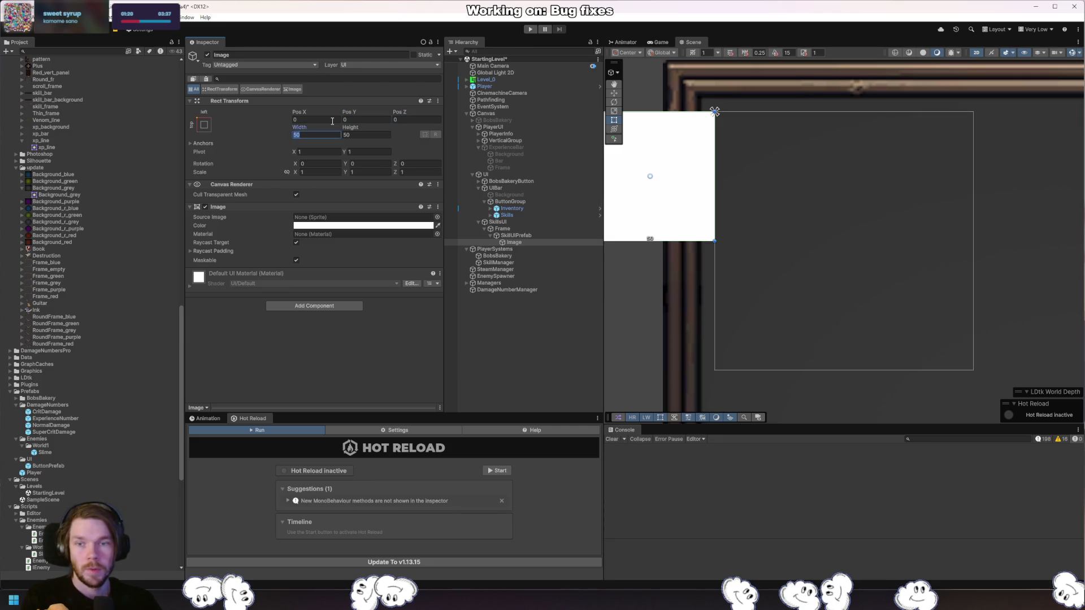
key("shift+Tab")
type("0")
key("shift+Tab")
key("shift+Tab")
key("shift+Tab")
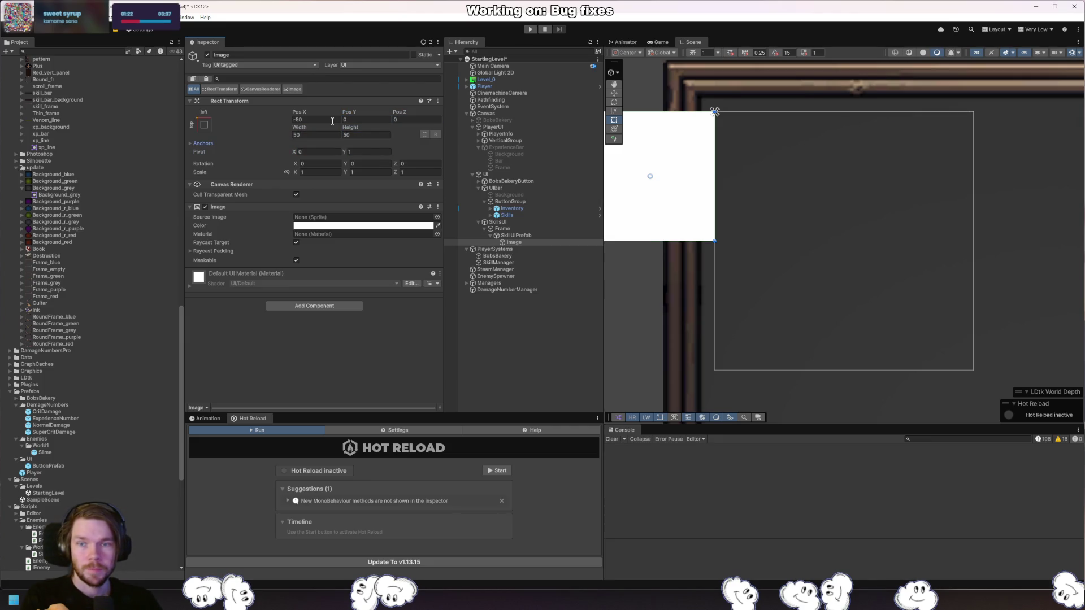
type("0")
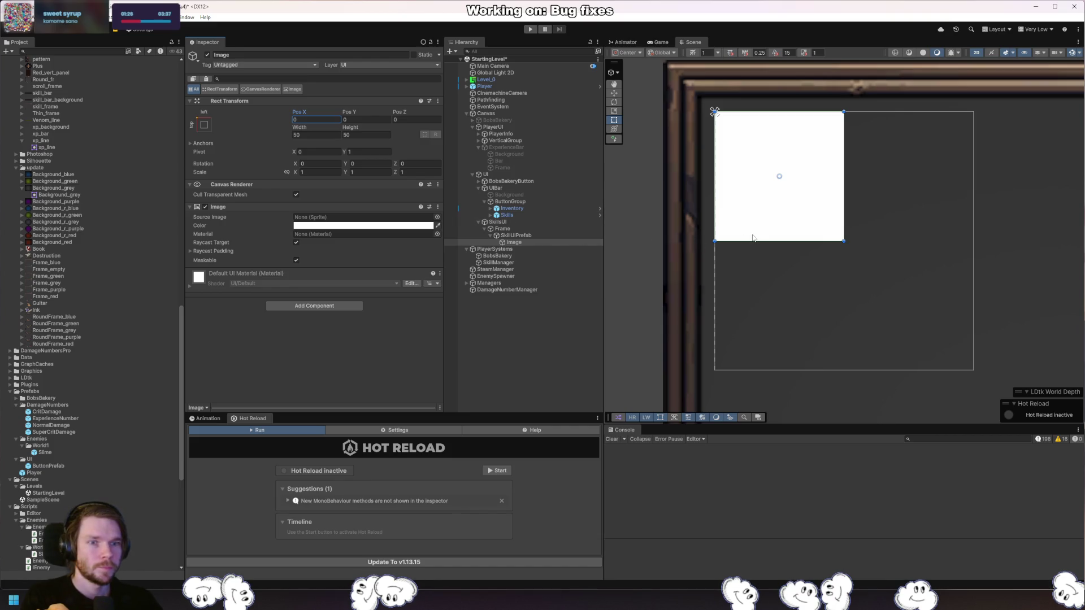
scroll(837, 248, "down", 3)
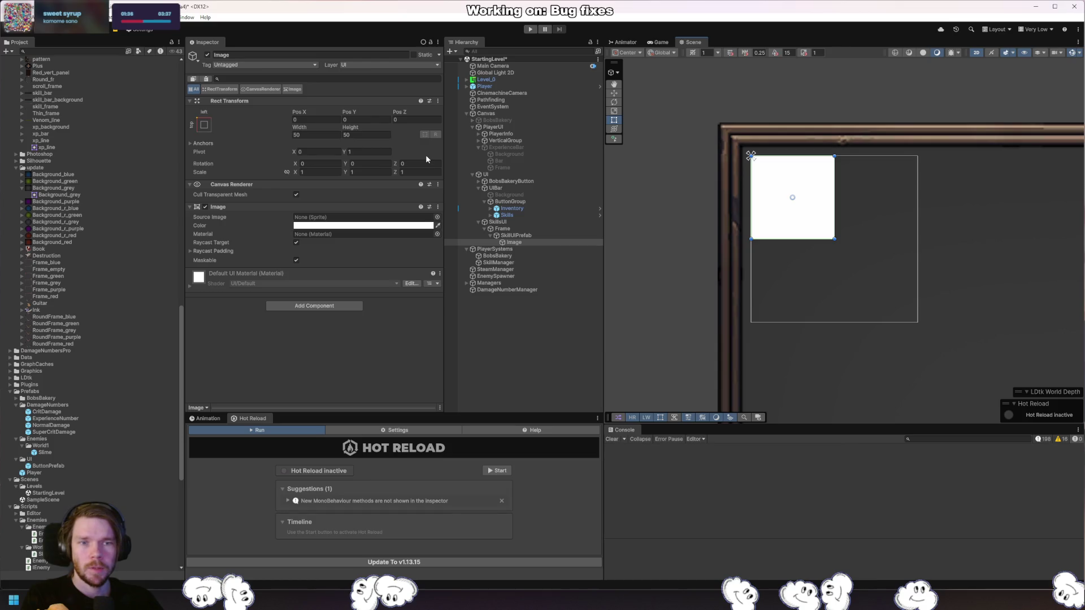
Set the Frame's Grid Layout Group cell width to 150.
left_click(526, 241)
left_click(523, 235)
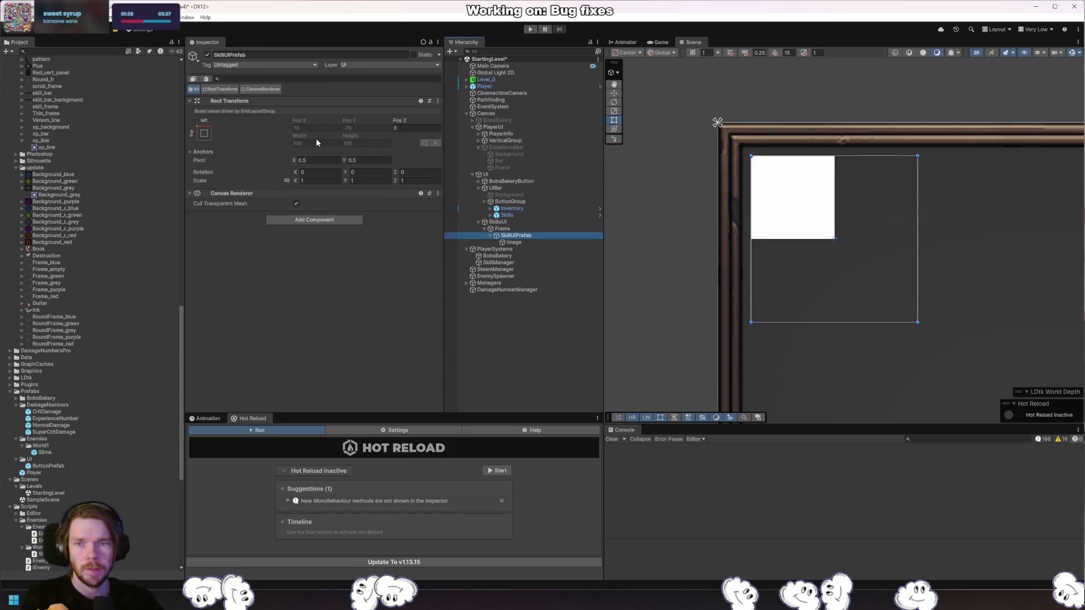
left_click(506, 228)
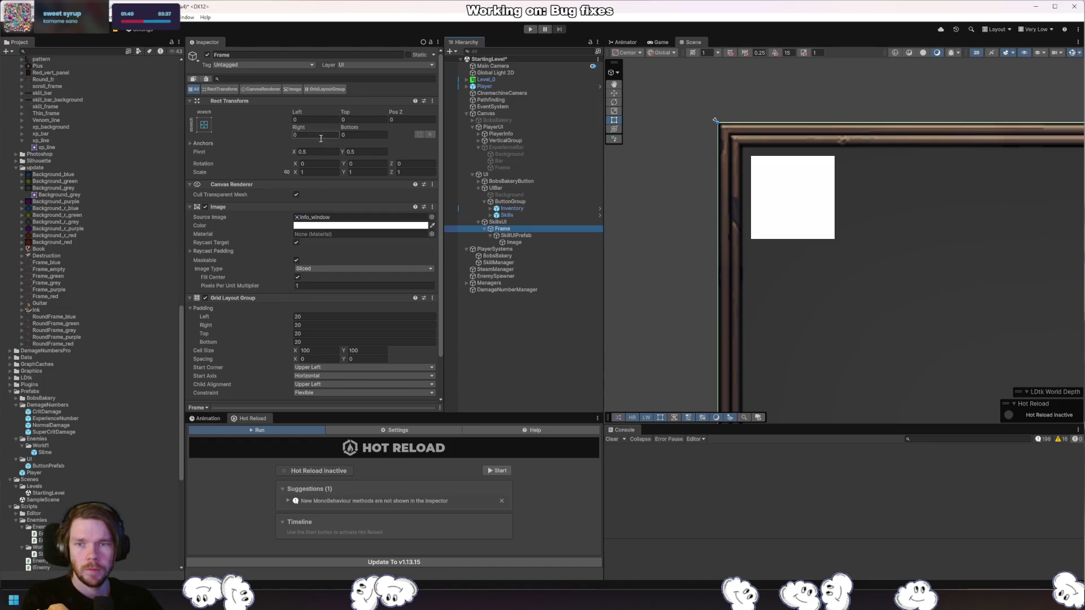
left_click(335, 351)
type("150")
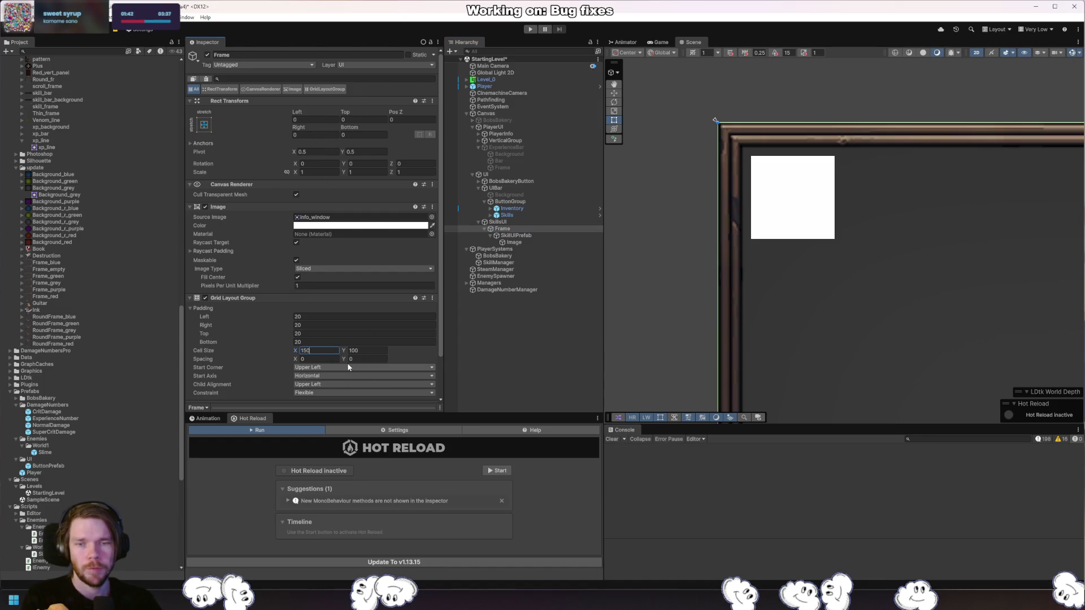
Check SkillUIPrefab's new 150 by 100 size with the rect tool, cancelling a Grid component search.
left_click(517, 236)
left_click(517, 242)
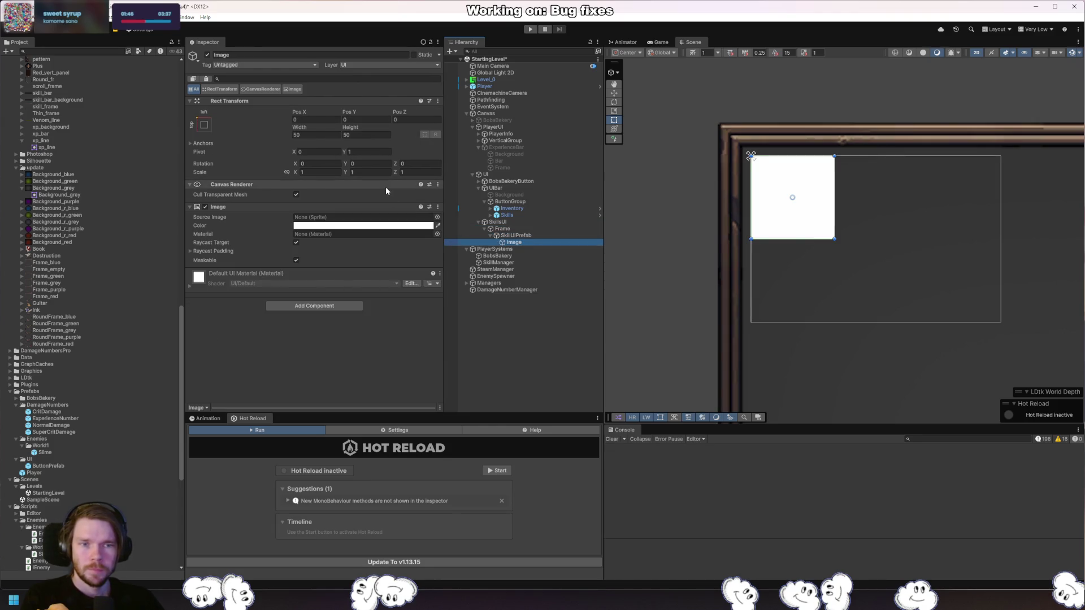
left_click_drag(810, 293, 758, 269)
scroll(786, 266, "down", 5)
key("t")
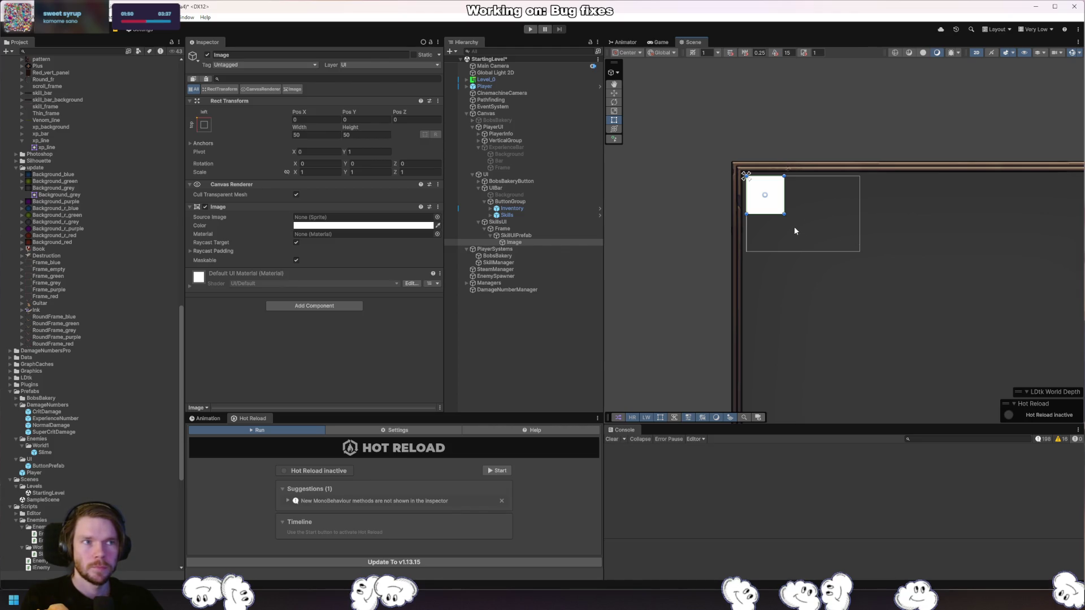
left_click(521, 236)
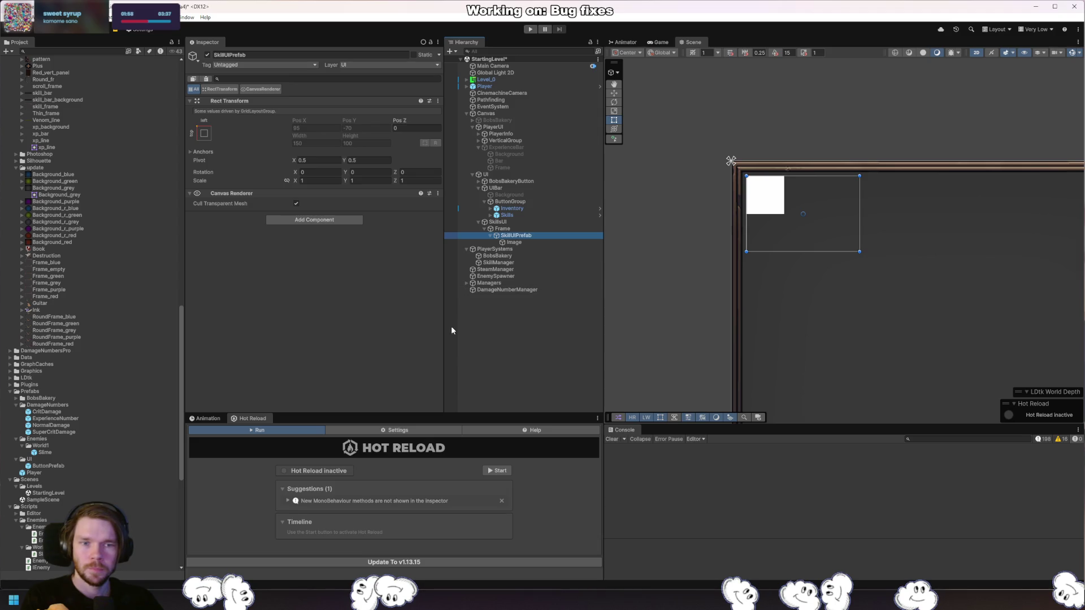
left_click(326, 220)
type("Grid")
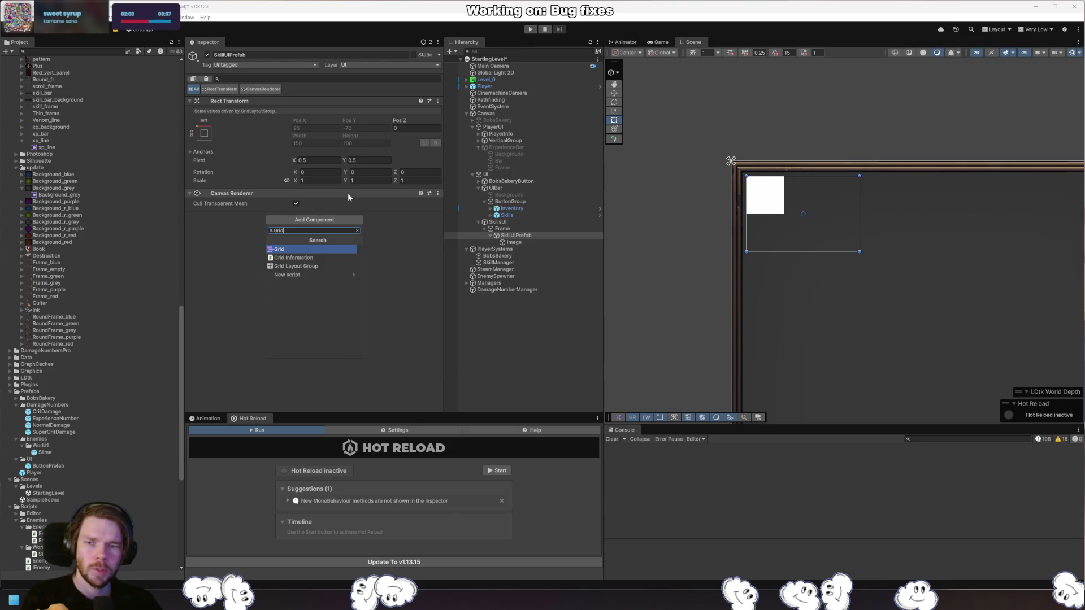
key("Escape")
key("Escape")
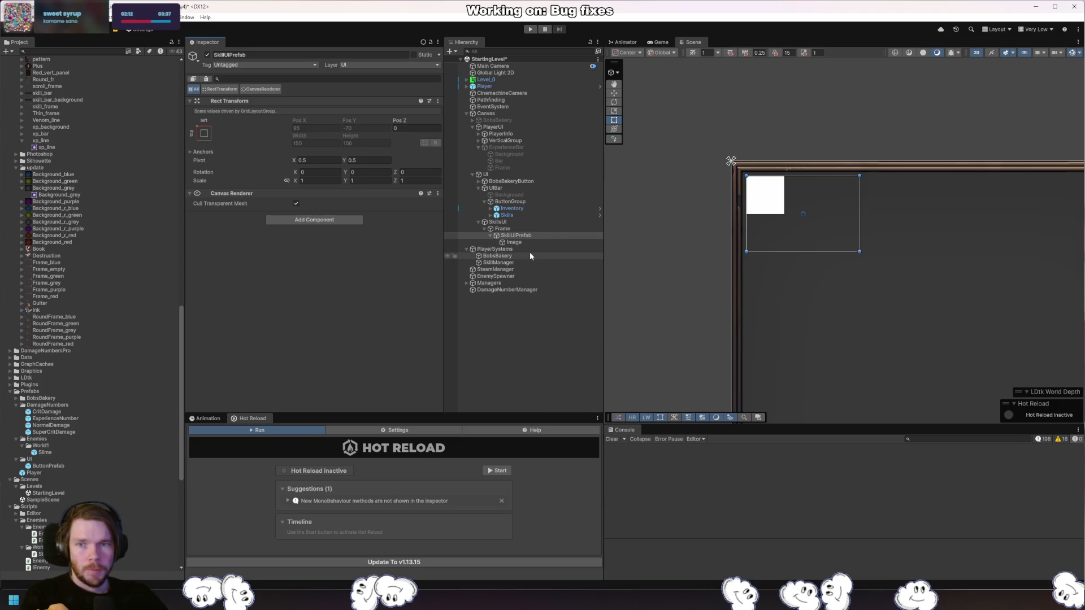
left_click(527, 236)
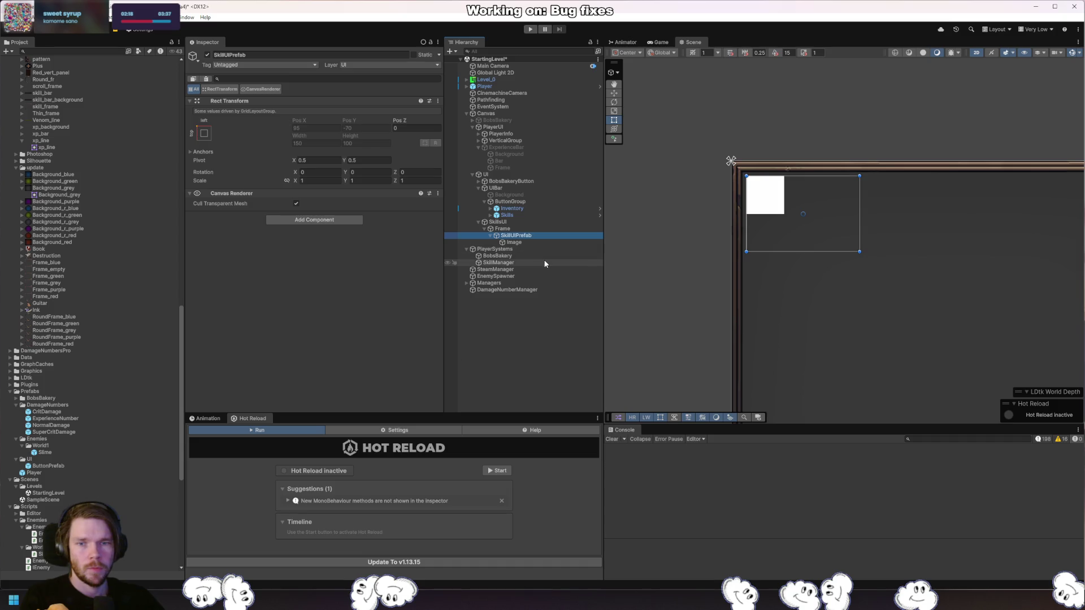
Create a child named Top under SkillUIPrefab with a Horizontal Layout Group.
left_click(338, 220)
type("horl")
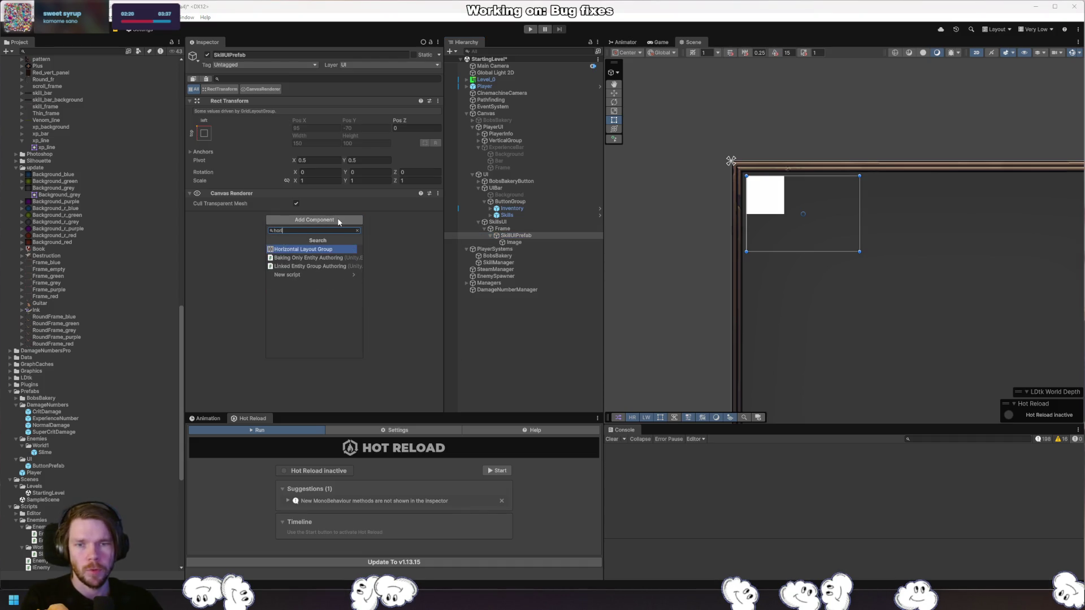
key("BackSpace")
key("BackSpace")
key("BackSpace")
key("Escape")
left_click(532, 237)
key("alt+shift+n")
type("Top")
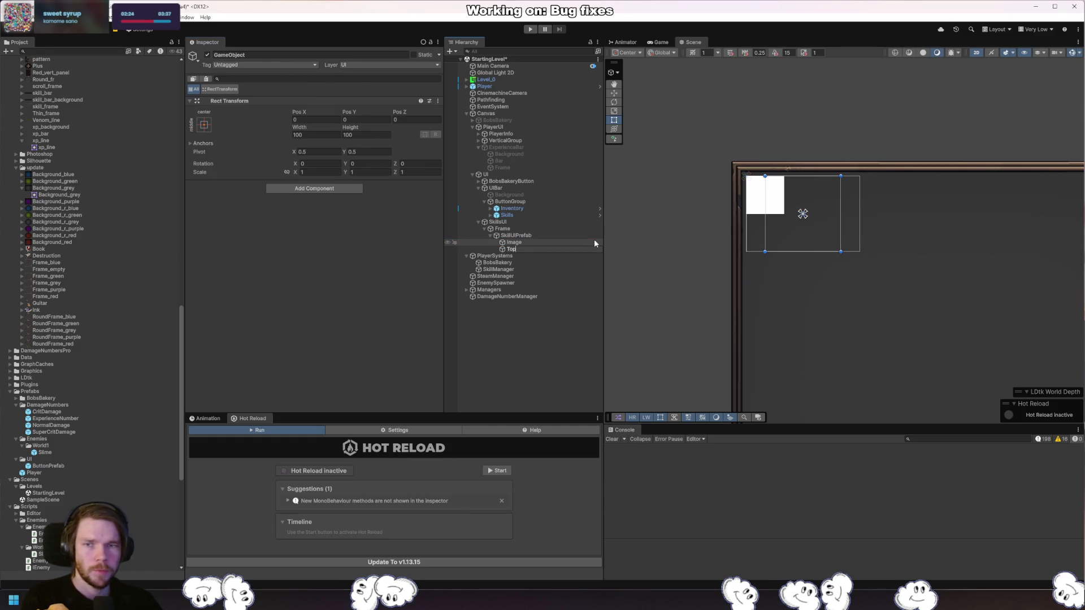
key("Return")
left_click(343, 191)
type("hro")
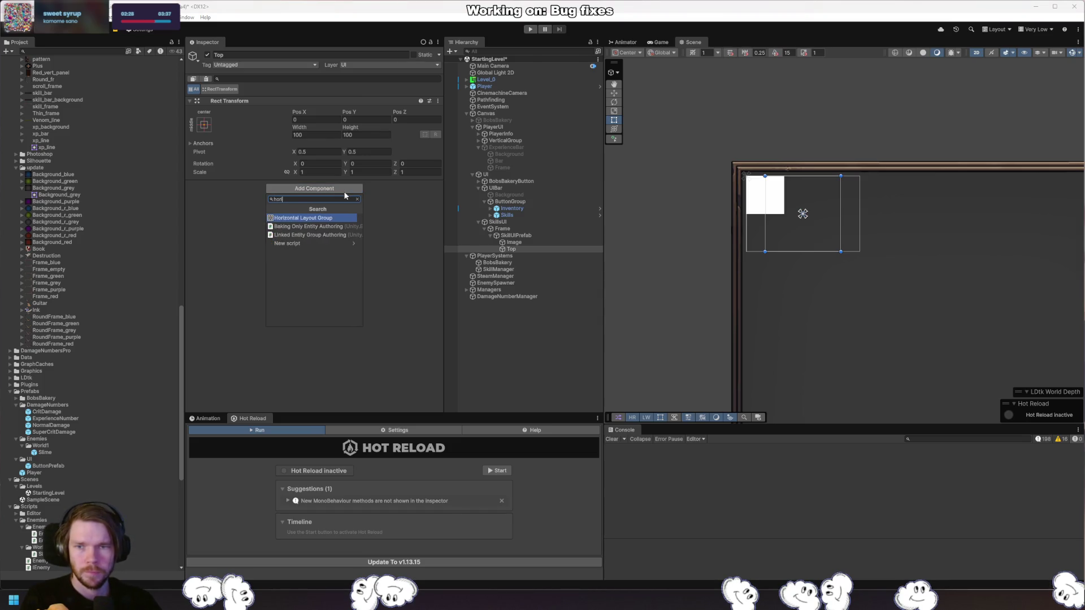
key("Return")
Stretch Top's anchors with bottom offset 50, other offsets 0, and move the Image into Top.
left_click(360, 135)
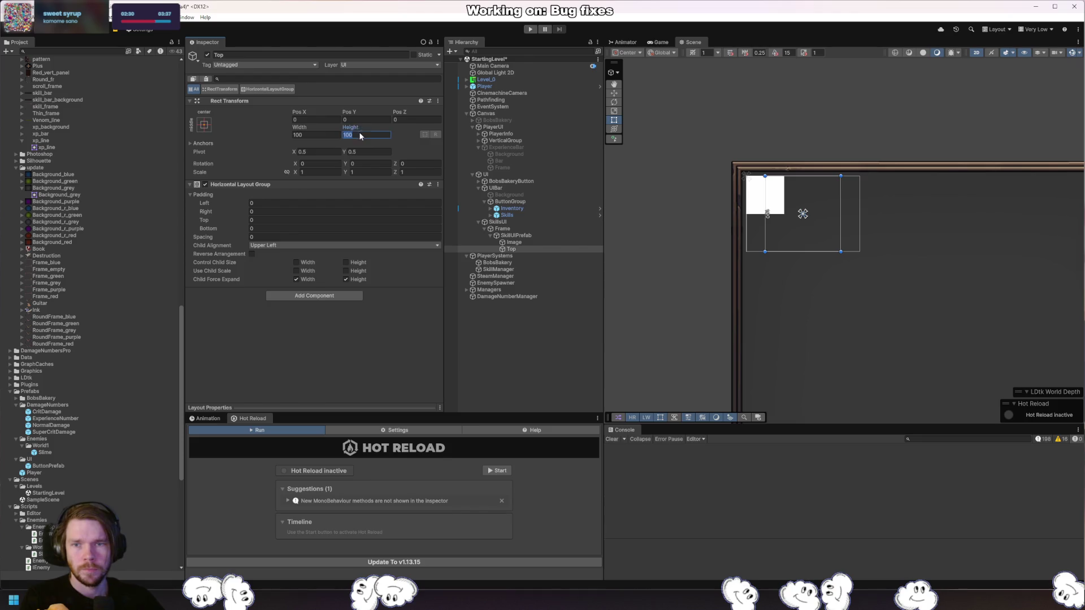
type("50")
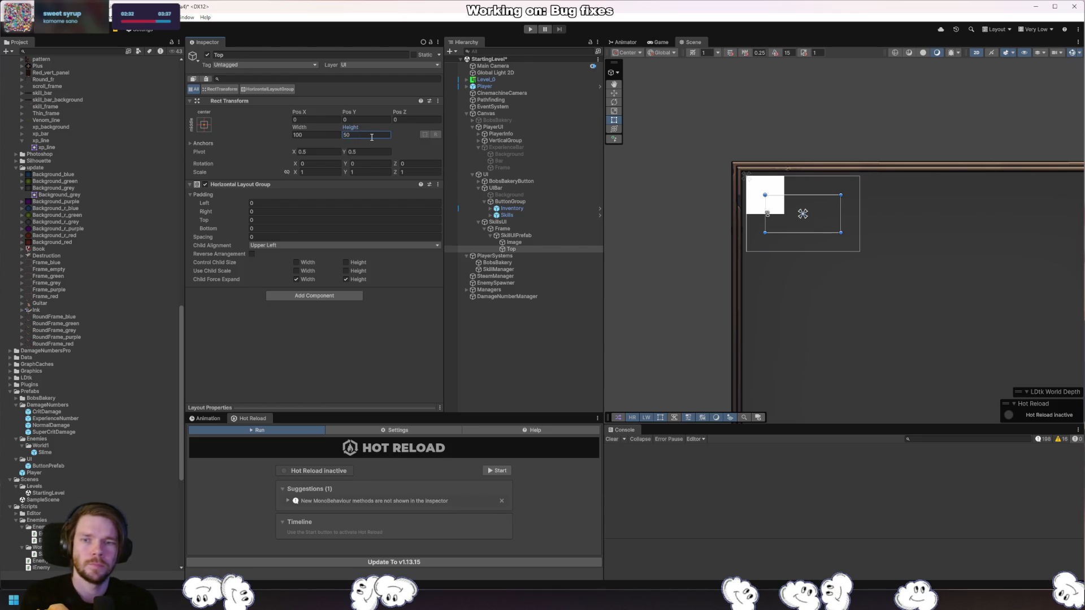
left_click(204, 124)
left_click(295, 252)
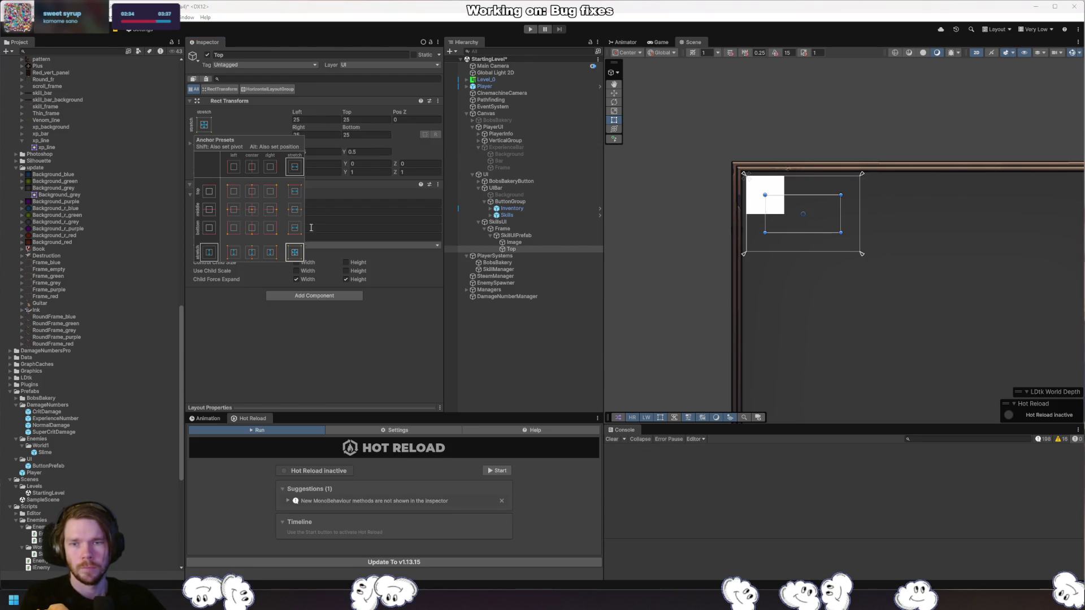
left_click(375, 135)
key("shift+Tab")
key("shift+Tab")
key("shift+Tab")
type("0")
key("Tab")
key("Tab")
key("Tab")
type("50")
key("shift+Tab")
key("shift+Tab")
key("shift+Tab")
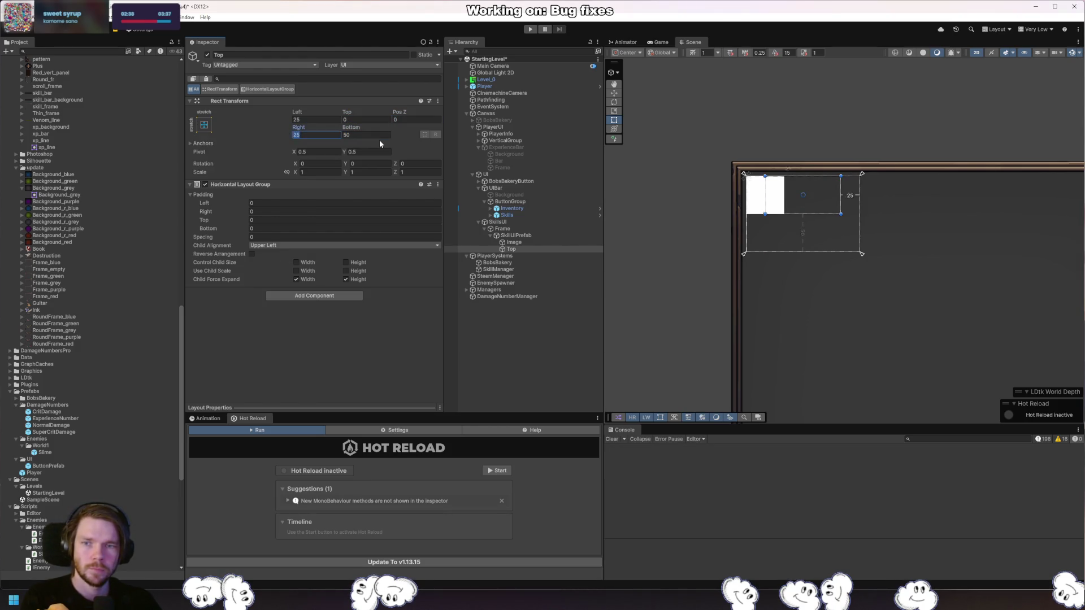
key("shift+Tab")
type("0")
key("Tab")
key("Tab")
key("Tab")
type("0")
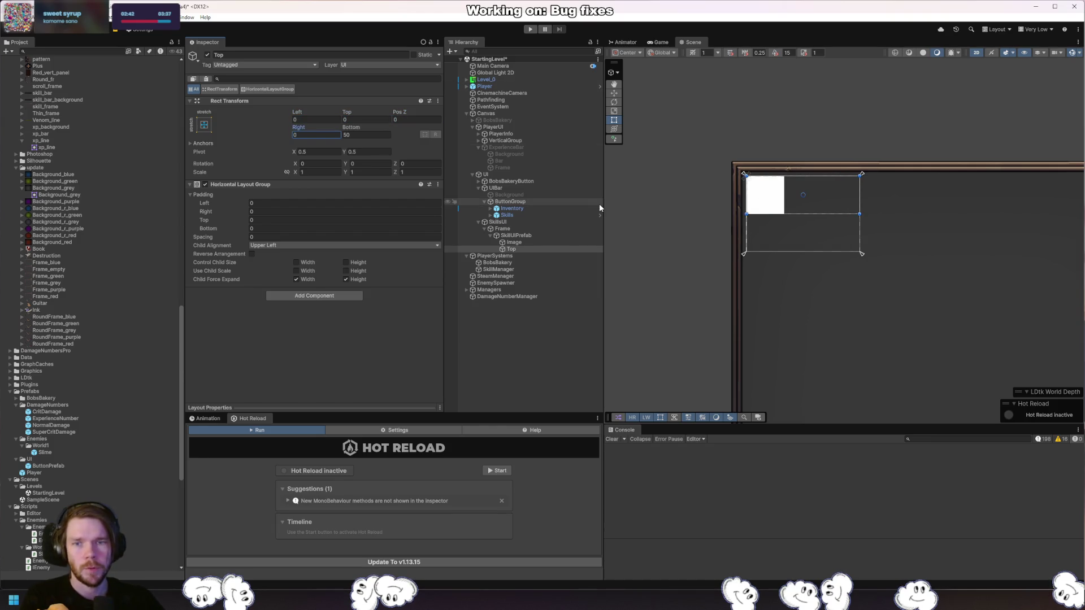
left_click(515, 244)
left_click_drag(516, 246, 514, 249)
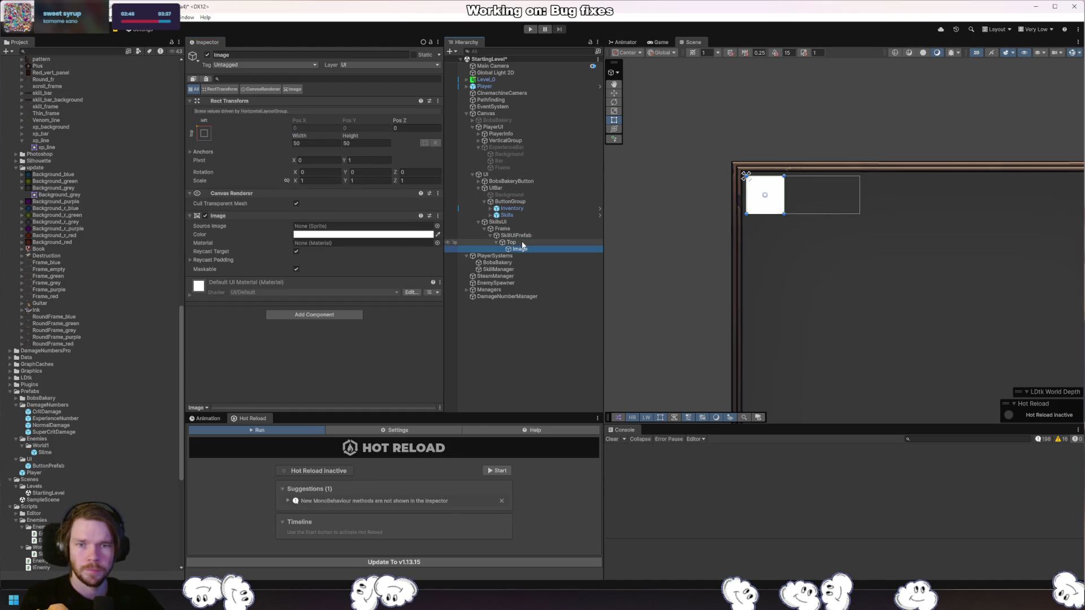
Create an empty child under Top named NameAndLevel.
left_click(522, 242)
left_click(520, 249)
left_click(543, 242)
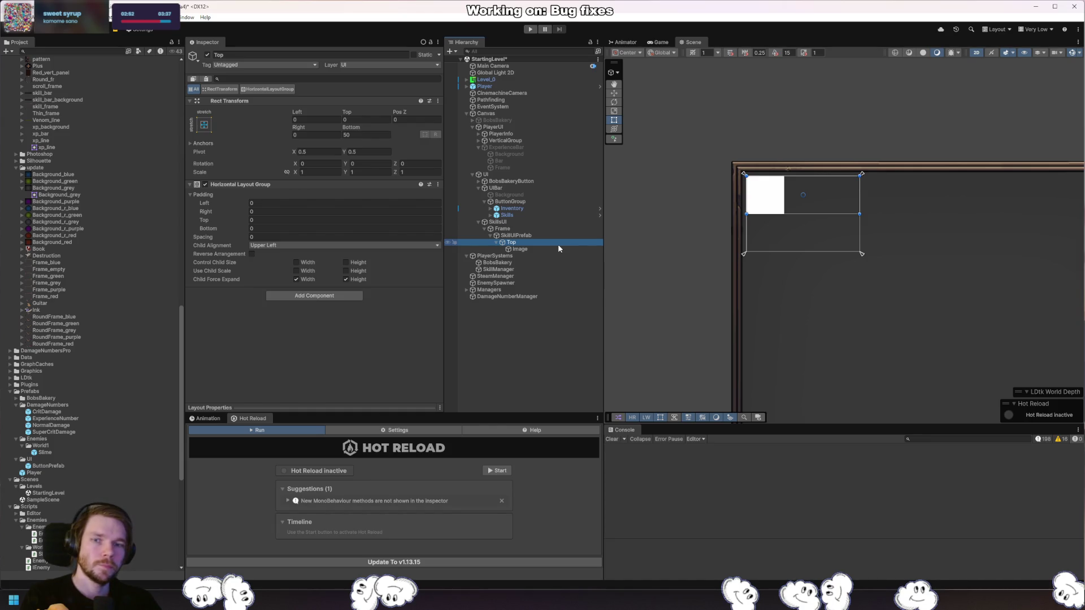
key("alt+shift+n")
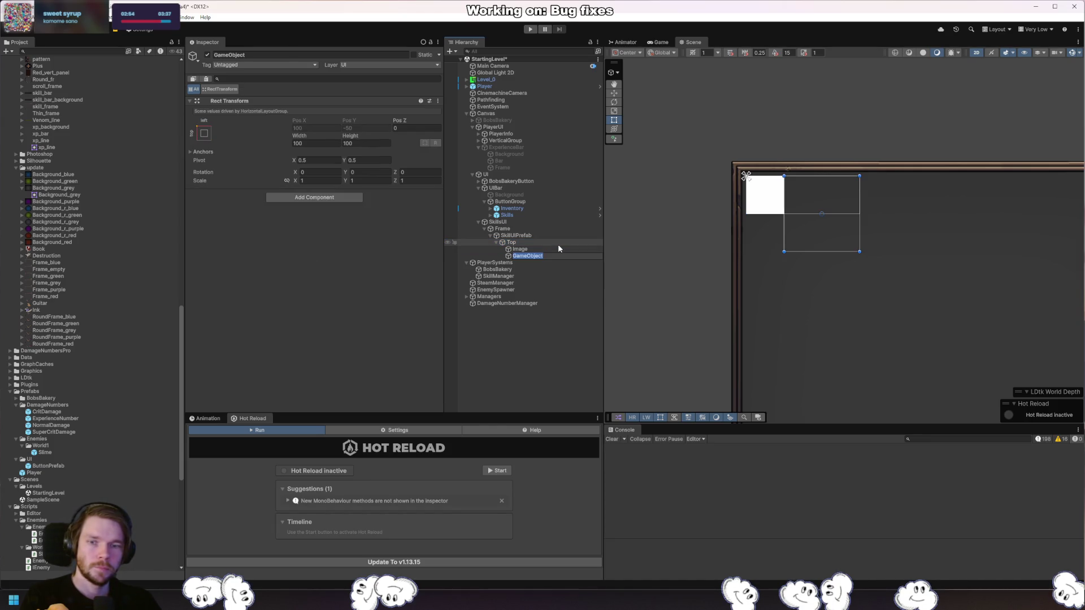
type("Leve")
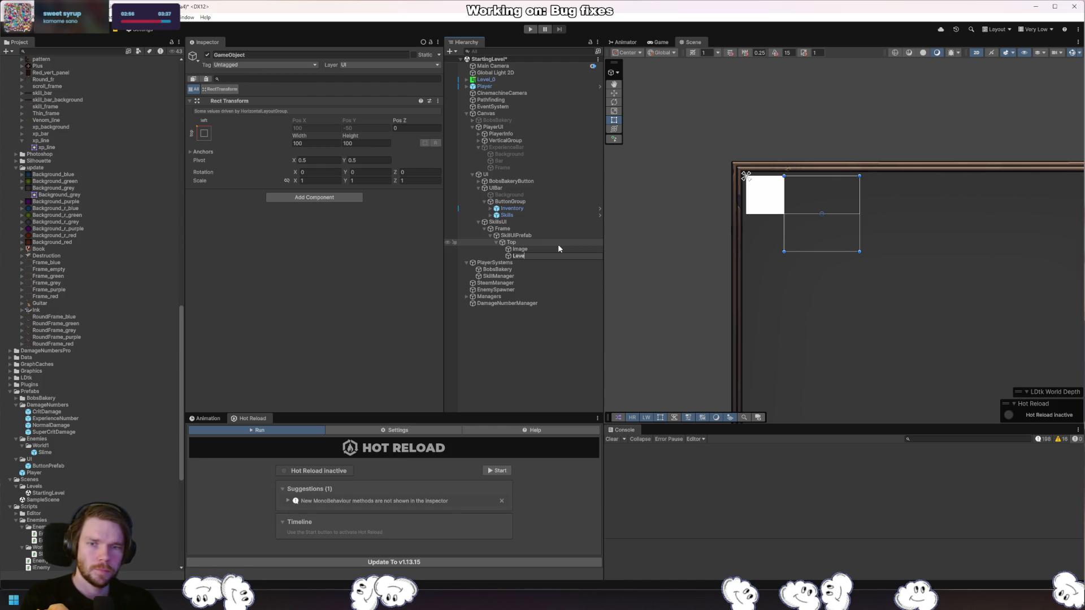
key("BackSpace")
key("BackSpace")
key("BackSpace")
key("Return")
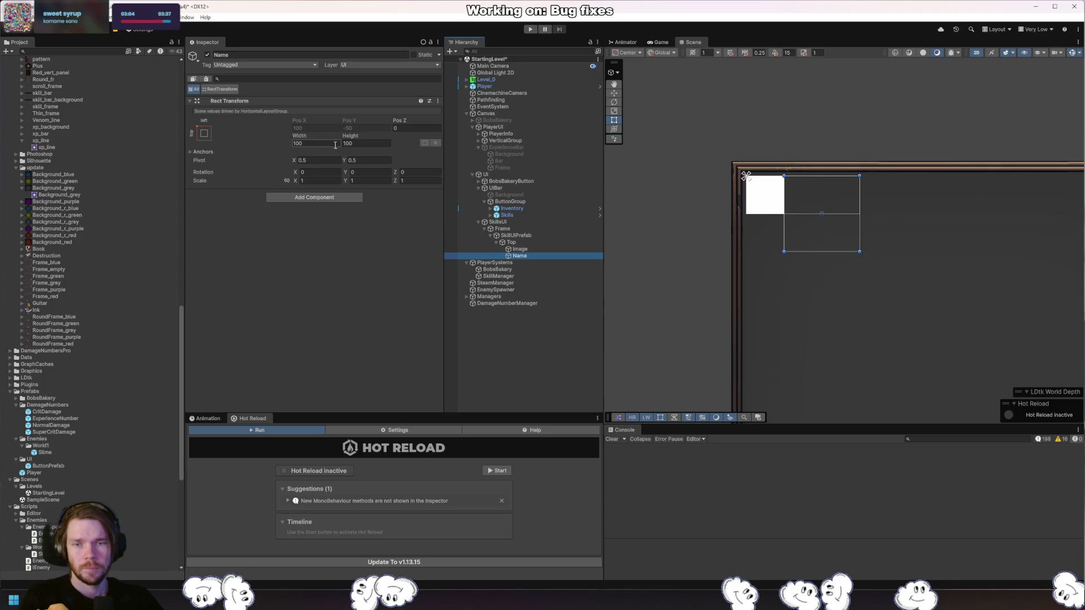
key("F2")
key("End")
type("AndLevel")
key("Return")
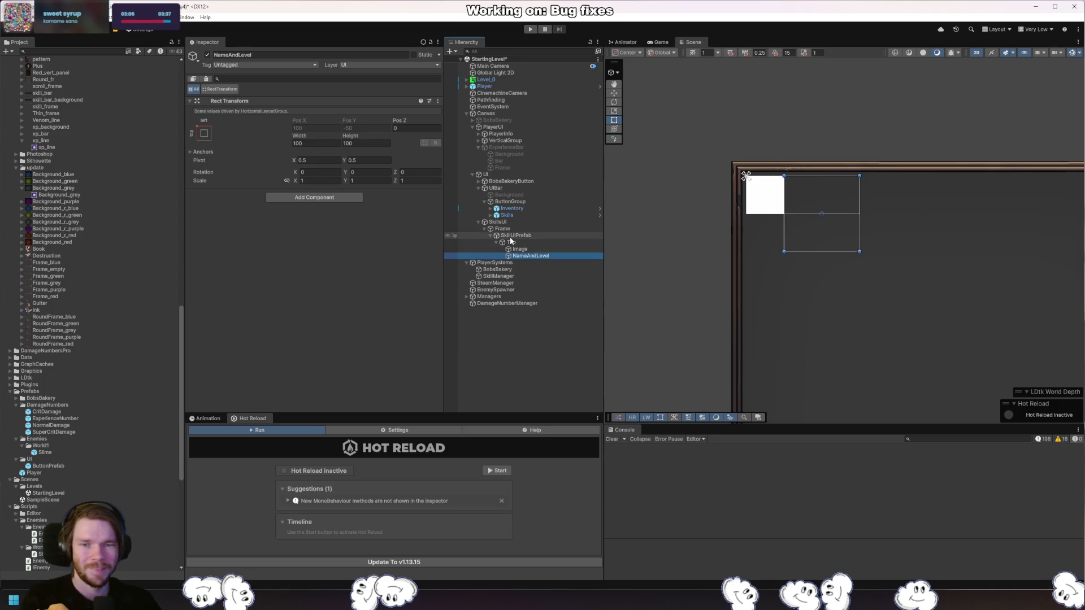
Set NameAndLevel's height to 50 and add a Vertical Layout Group.
left_click(357, 143)
type("50")
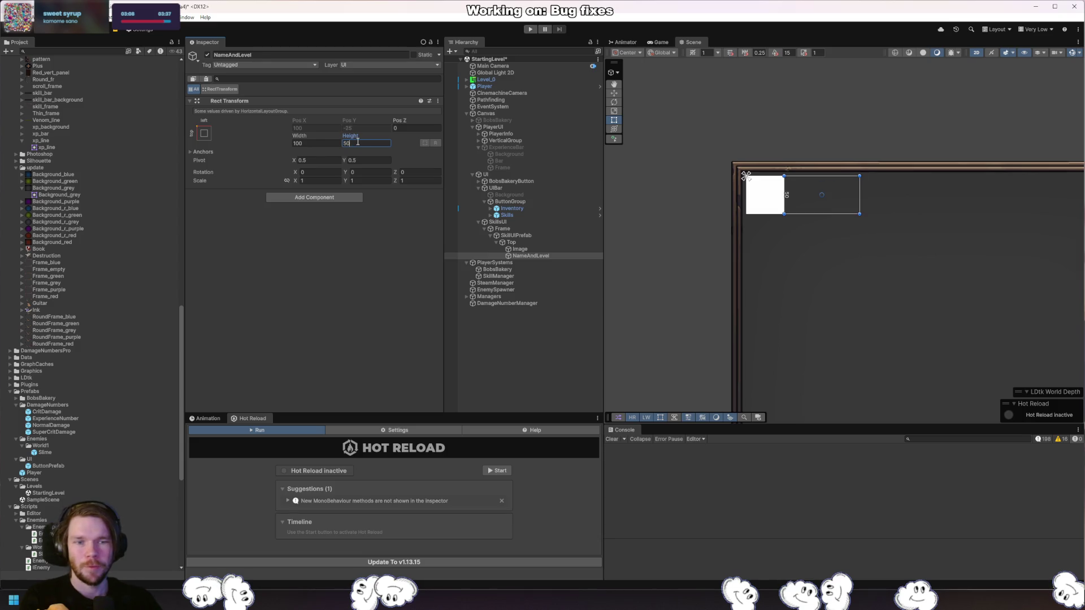
left_click(543, 256)
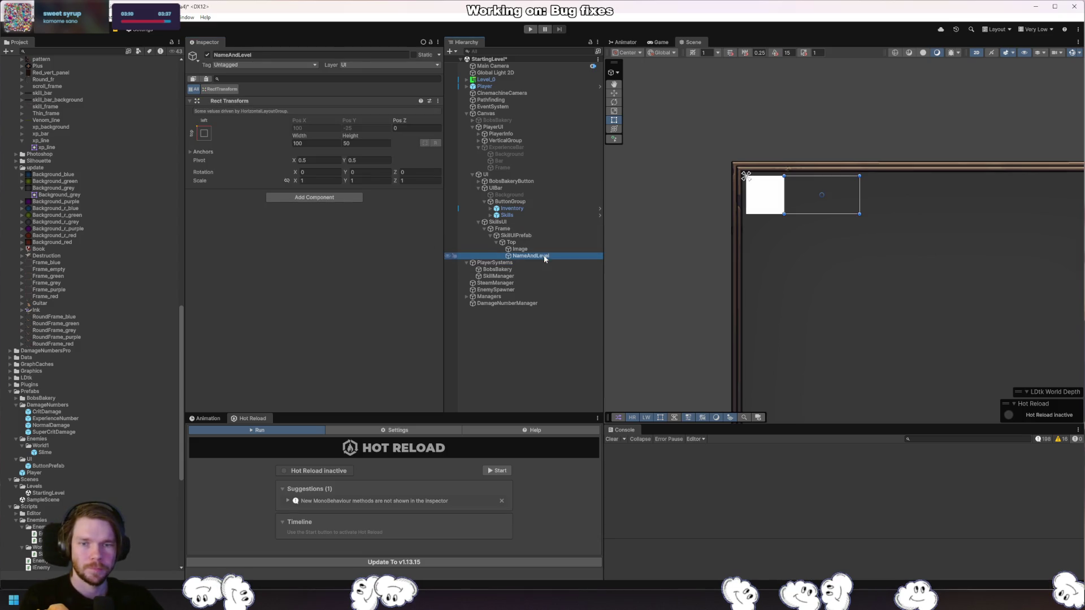
left_click(351, 199)
type("vertical")
key("Return")
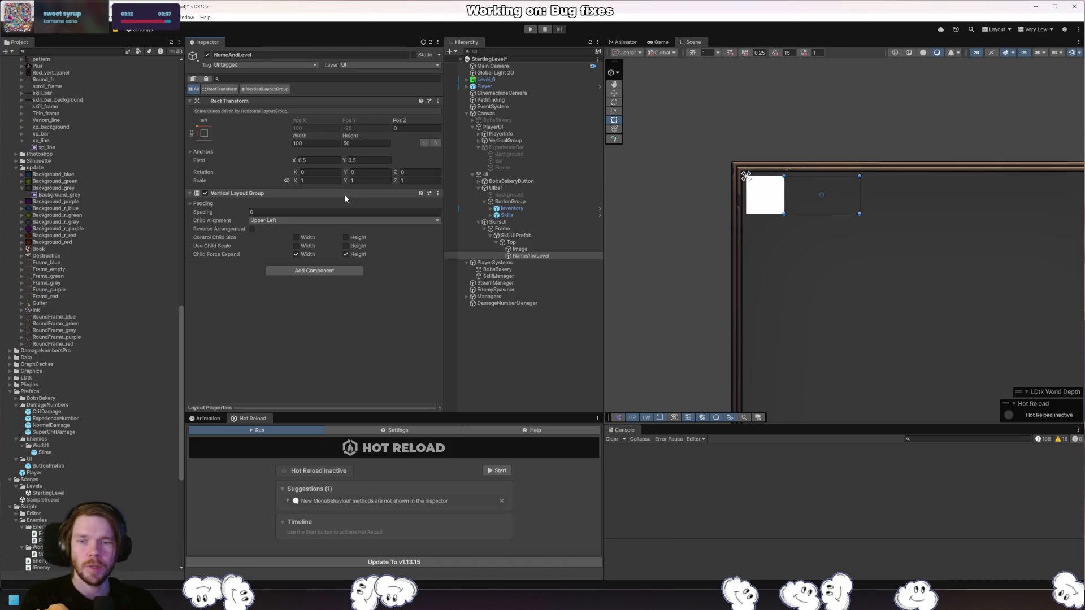
left_click(214, 204)
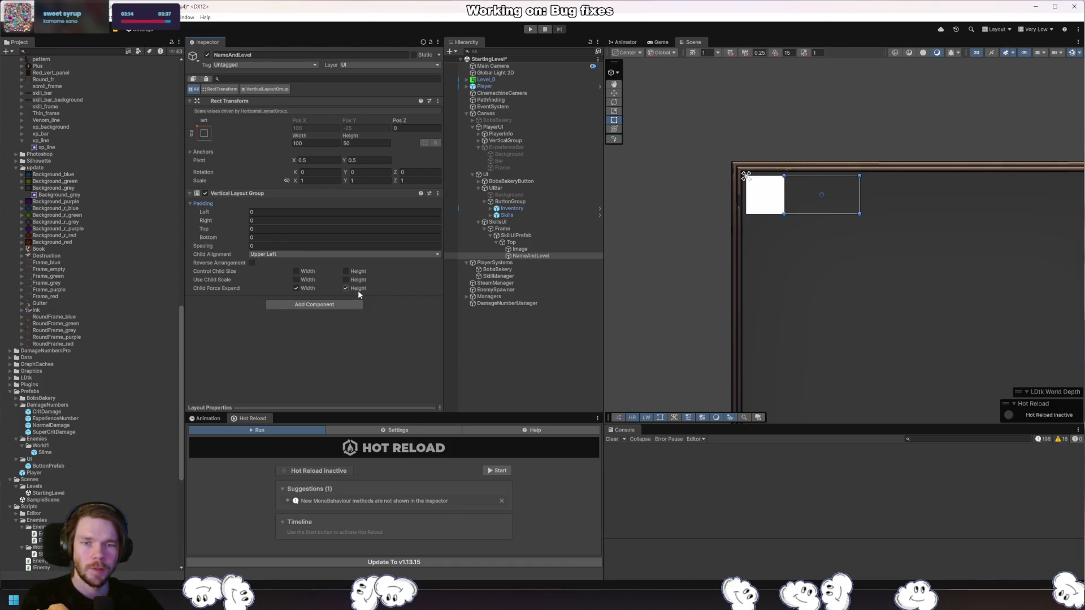
right_click(530, 256)
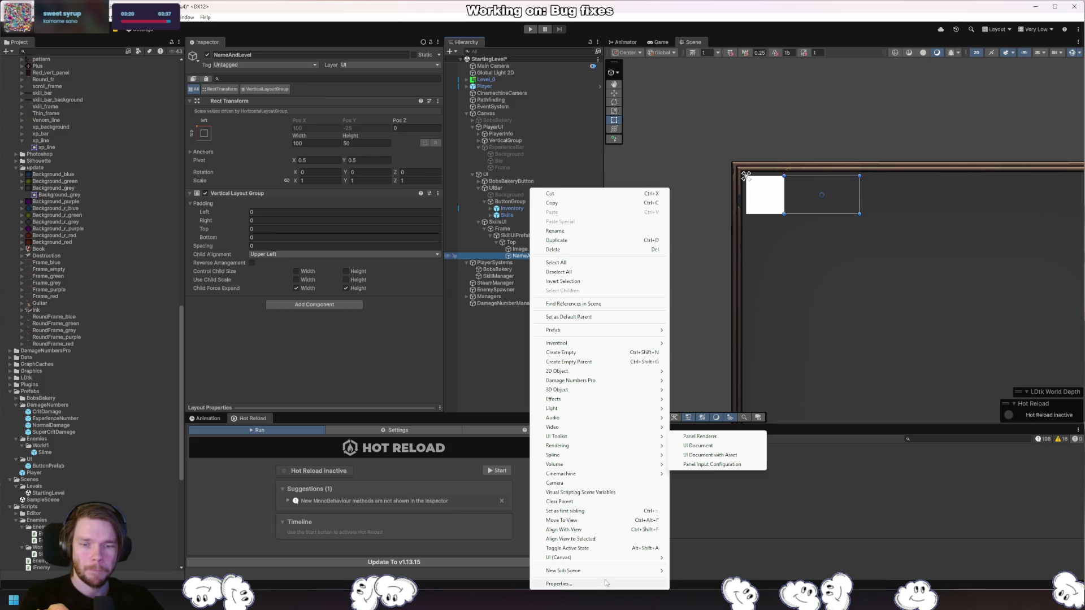
mouse_move(653, 560)
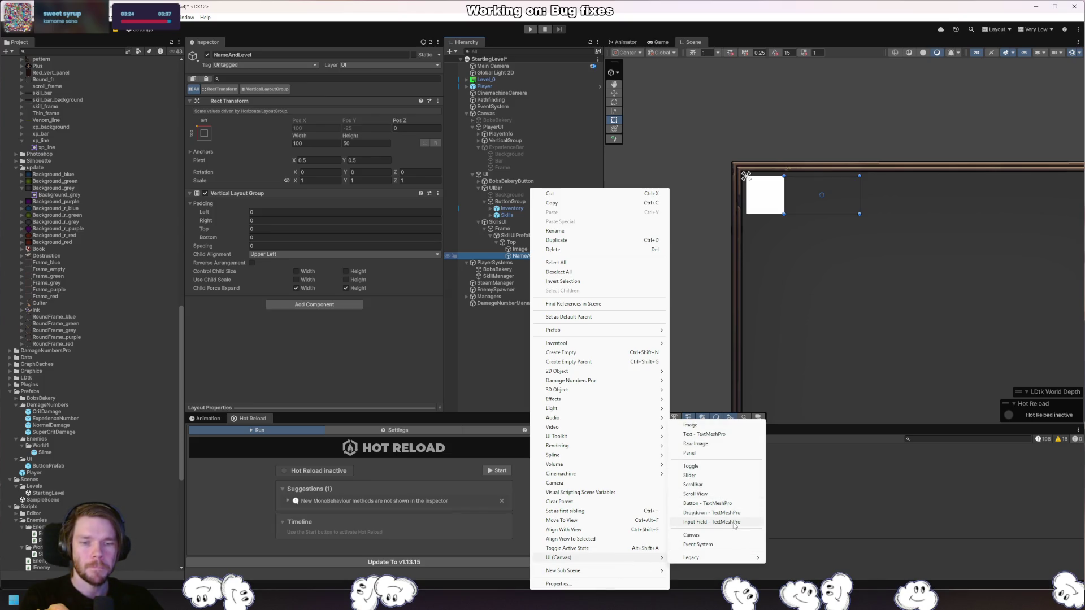
Add a TextMeshPro text under NameAndLevel, 100 wide, font size 10, centred.
left_click(729, 435)
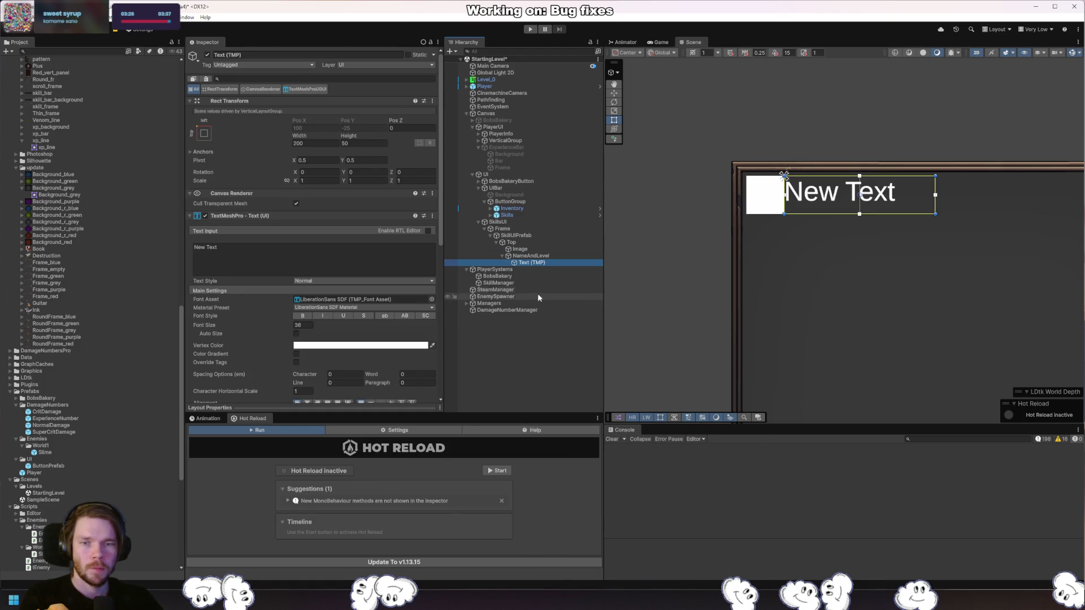
left_click(296, 333)
left_click(296, 334)
left_click_drag(315, 138, 172, 137)
type("100")
left_click(300, 325)
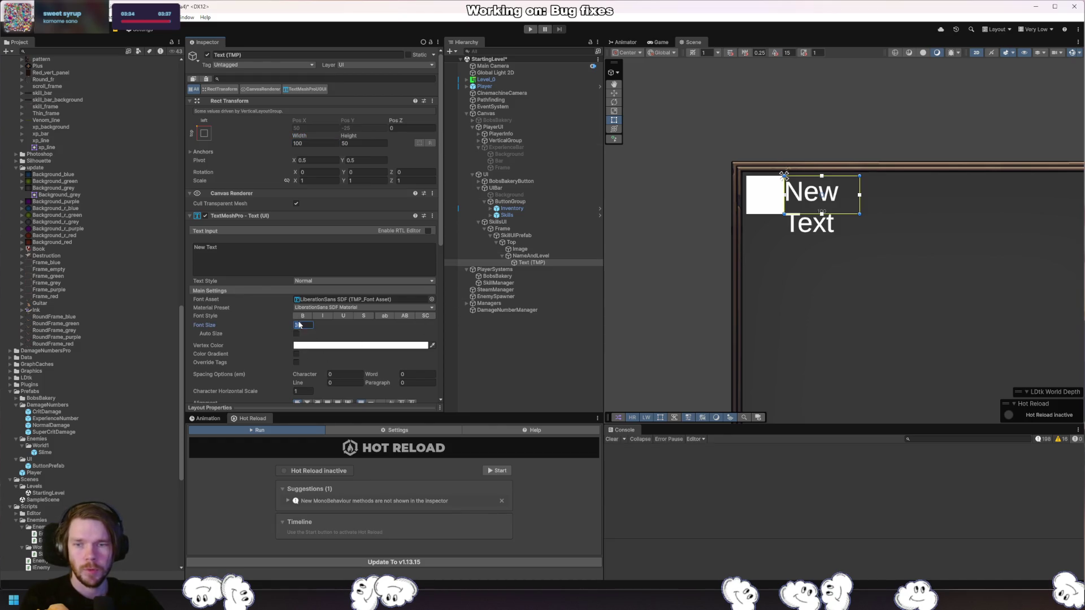
type("10")
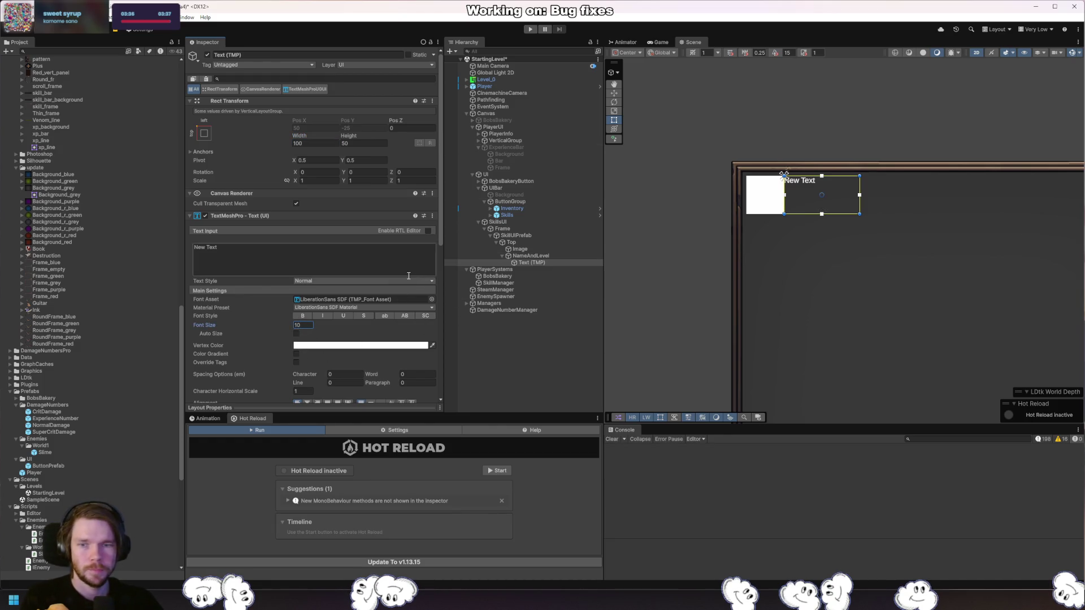
scroll(360, 357, "down", 3)
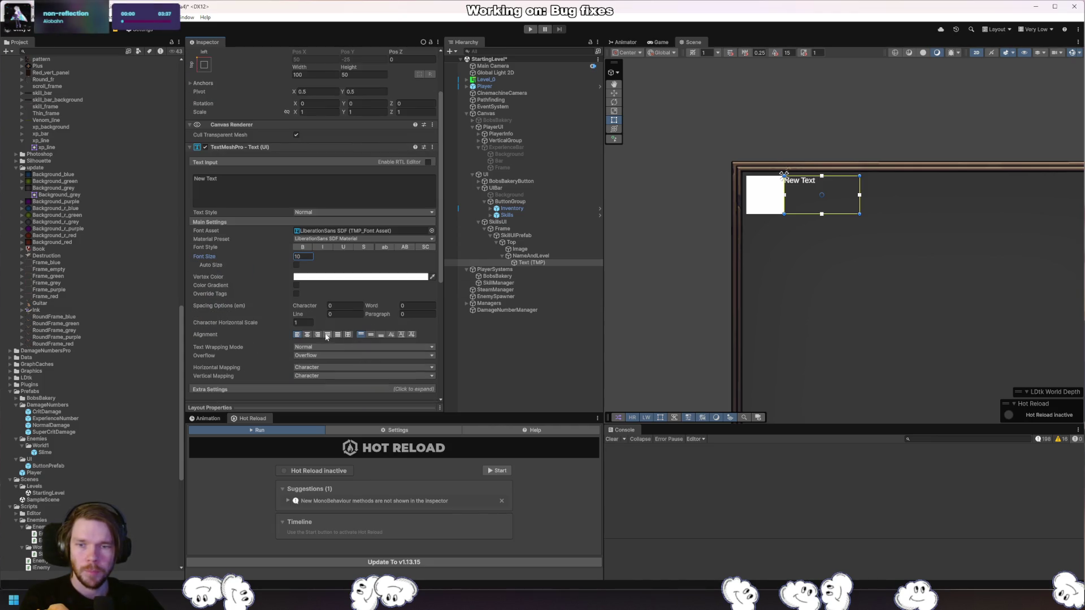
left_click(307, 335)
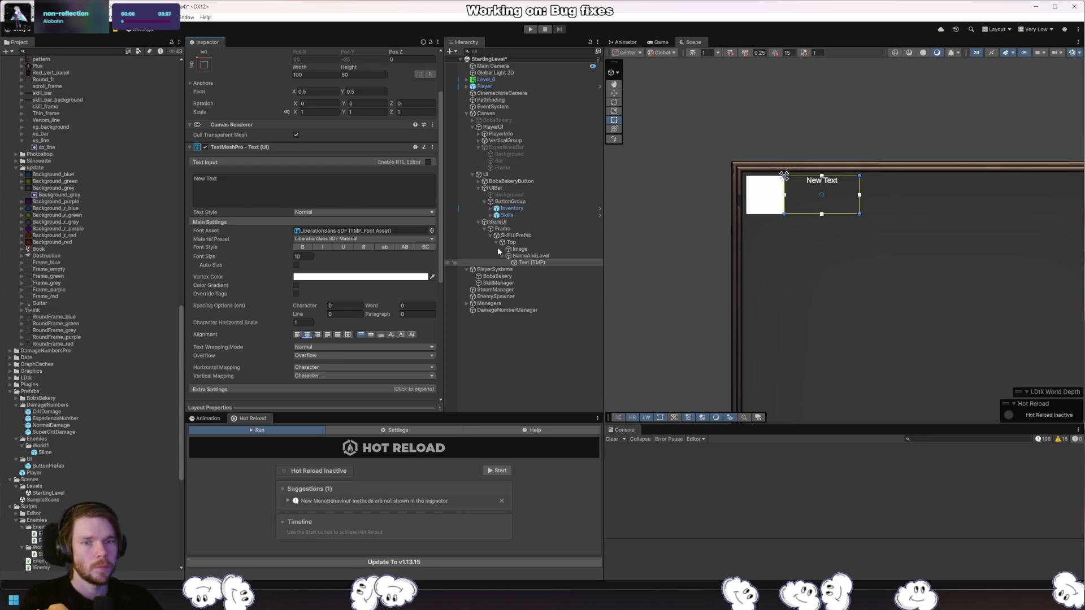
Replace the placeholder text with 'Wood Cutting'.
left_click(375, 194)
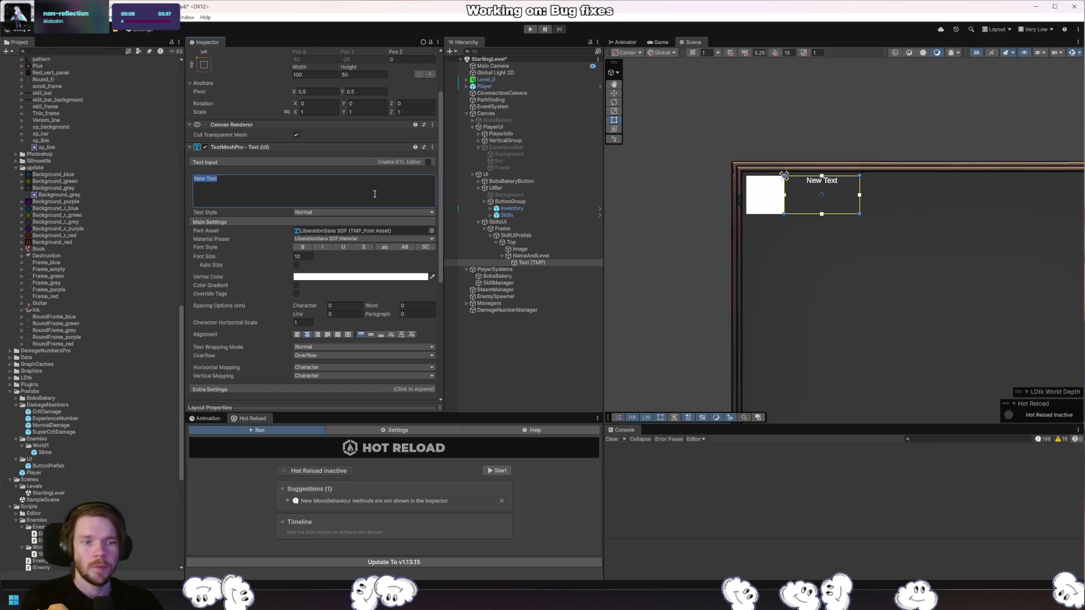
type("Wood Cutting")
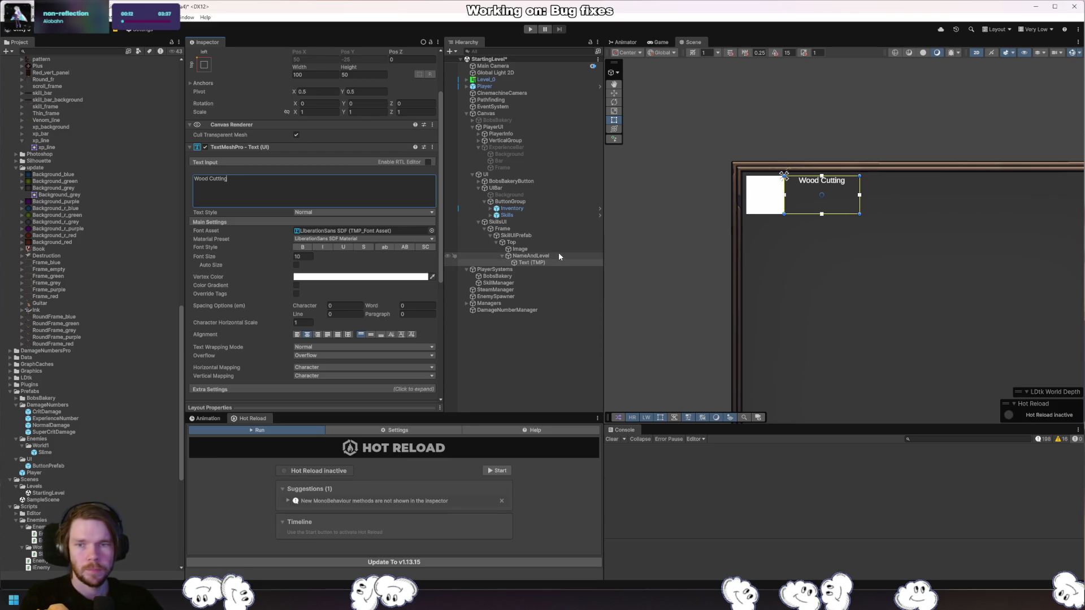
scroll(818, 189, "up", 5)
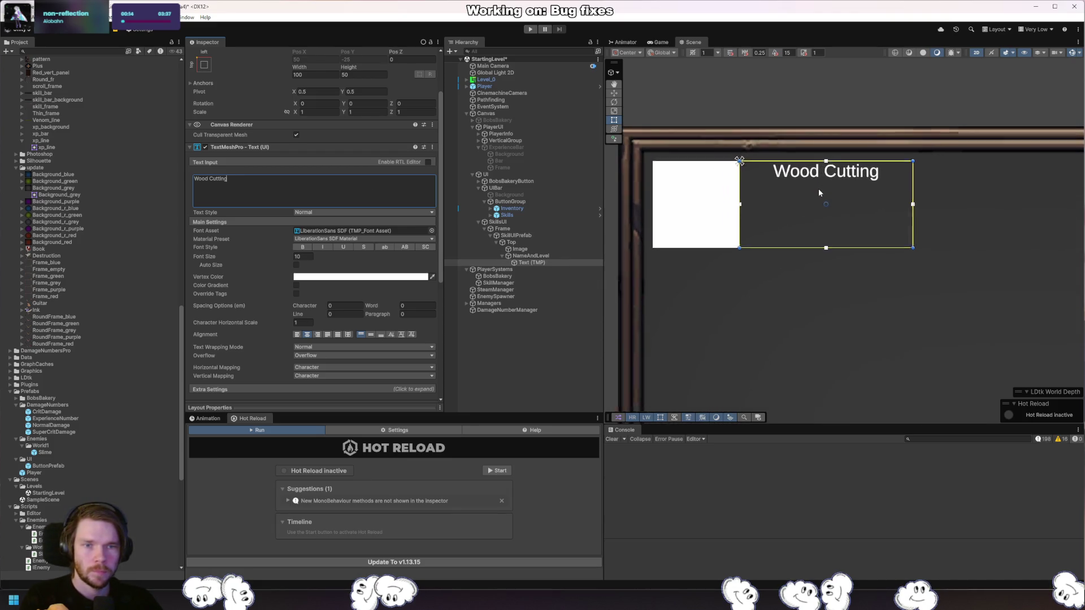
scroll(819, 192, "down", 3)
Preview the TMP font assets, from Blood-Gore through Saw-Neon, on the Wood Cutting label.
left_click(431, 231)
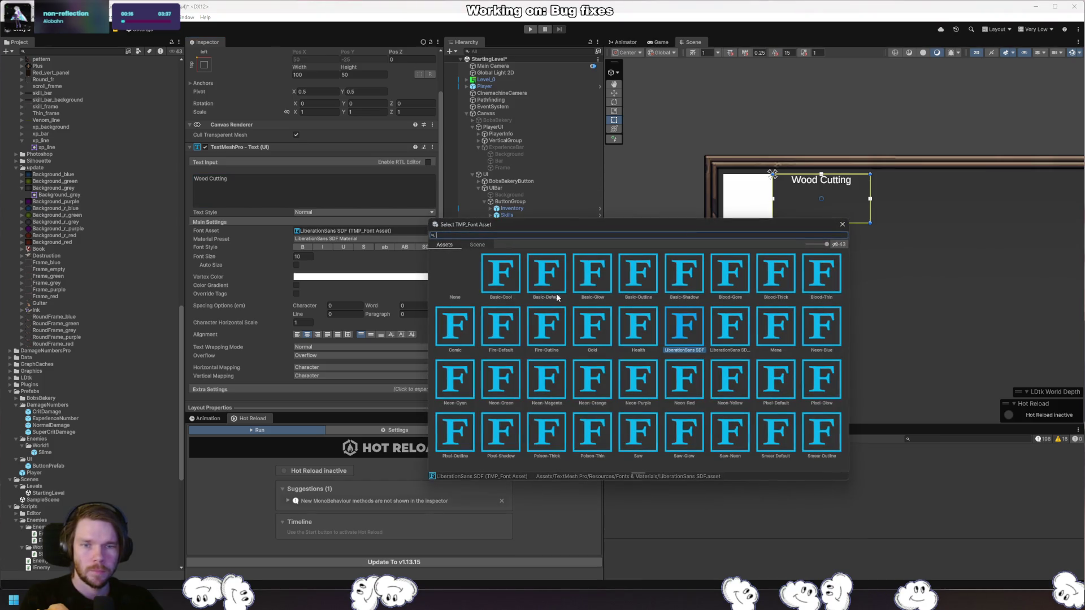
left_click(745, 284)
left_click(770, 283)
left_click(446, 324)
left_click(500, 337)
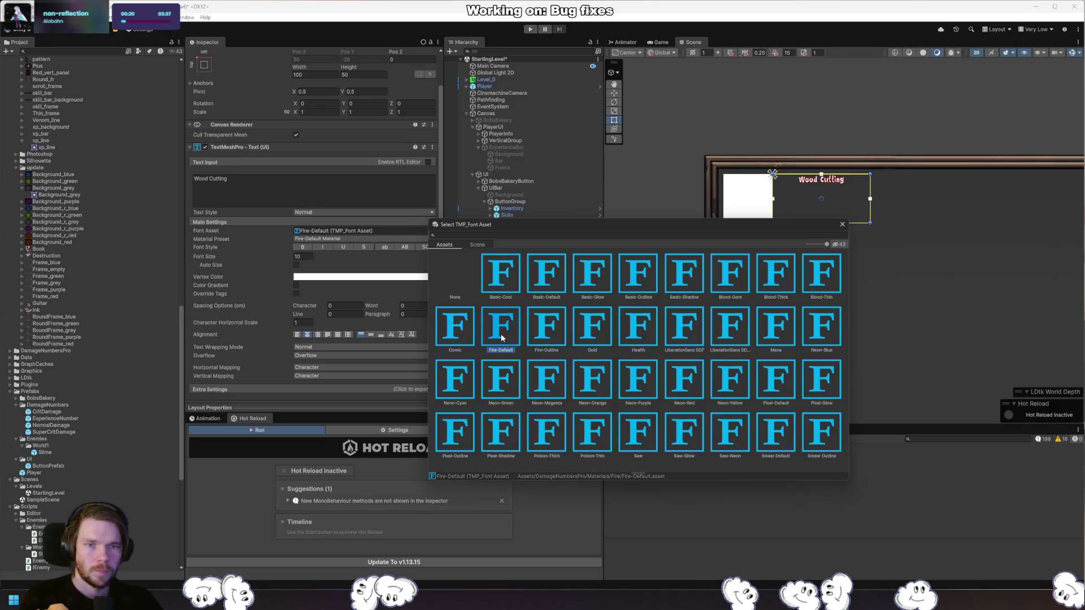
left_click(539, 339)
left_click(607, 343)
left_click(701, 336)
left_click(760, 338)
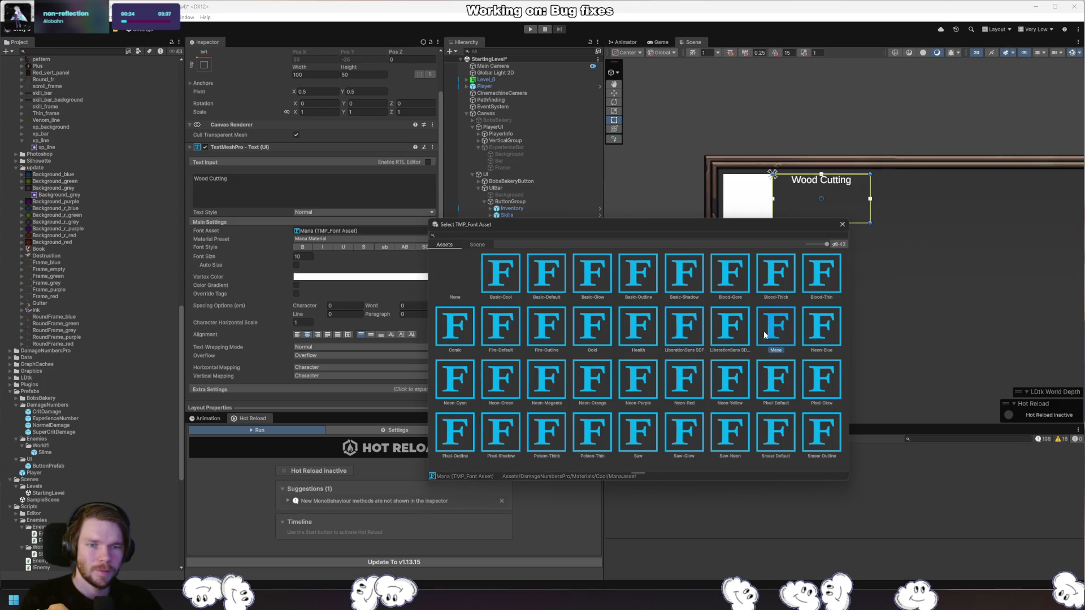
left_click(831, 338)
left_click(822, 379)
left_click(773, 384)
left_click(726, 384)
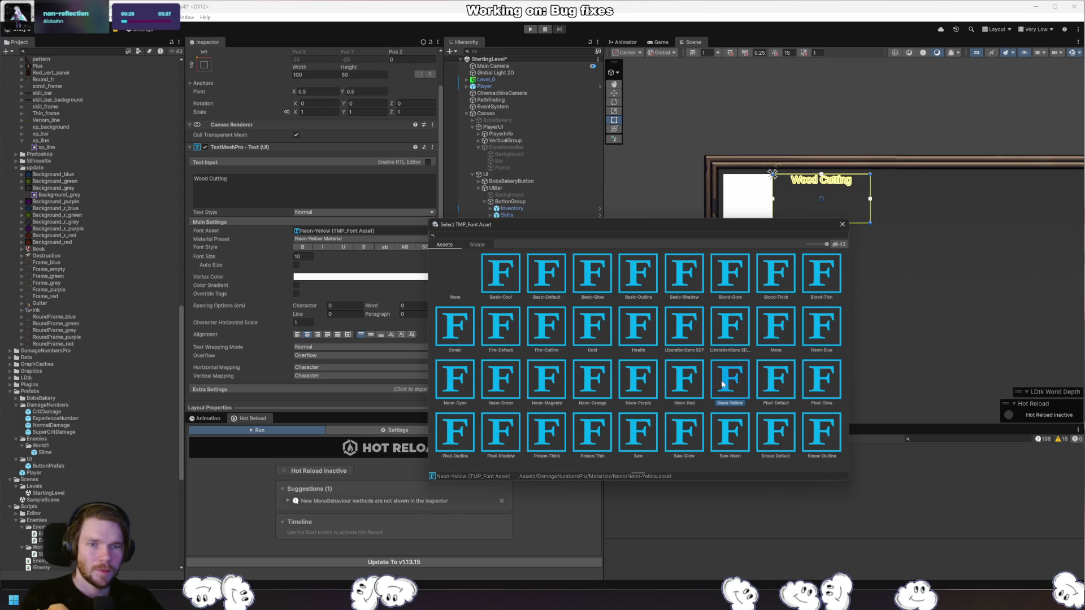
left_click(685, 389)
left_click(593, 384)
left_click(547, 384)
left_click(501, 385)
left_click(461, 385)
left_click(459, 435)
left_click(502, 438)
left_click(547, 441)
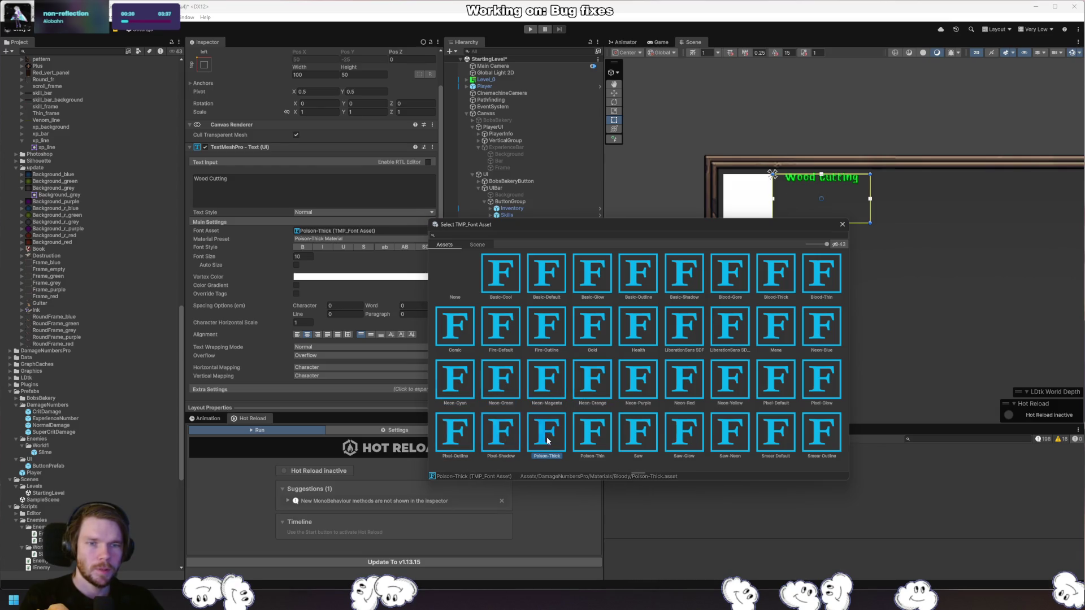
left_click(588, 441)
left_click(639, 438)
left_click(693, 436)
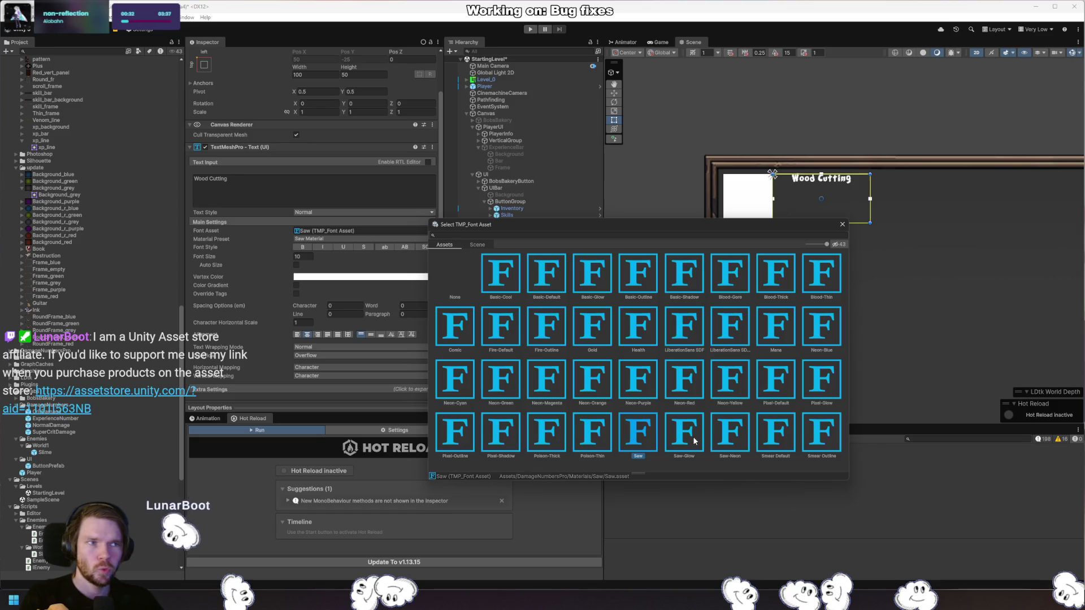
left_click(731, 435)
left_click(778, 433)
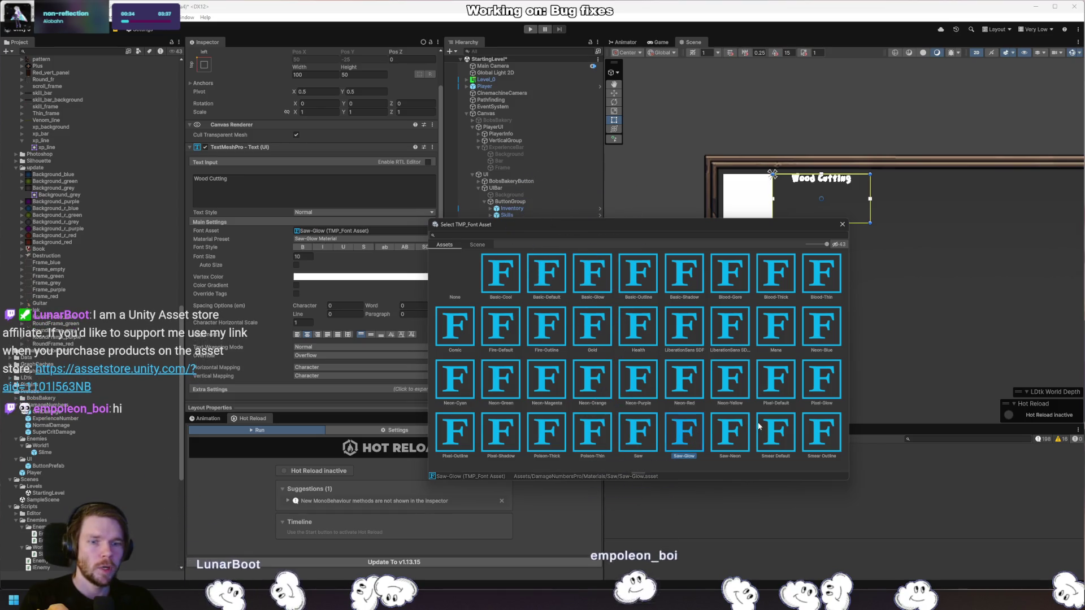
left_click(732, 438)
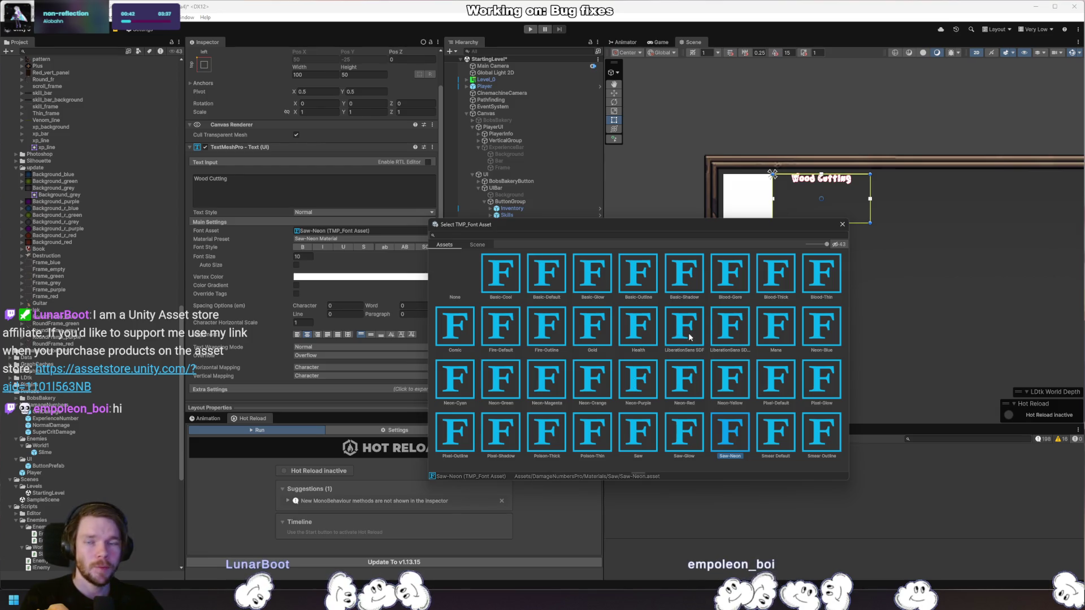
Compare Basic-Cool with Basic-Default, then apply Basic-Default to the Wood Cutting label.
left_click(508, 273)
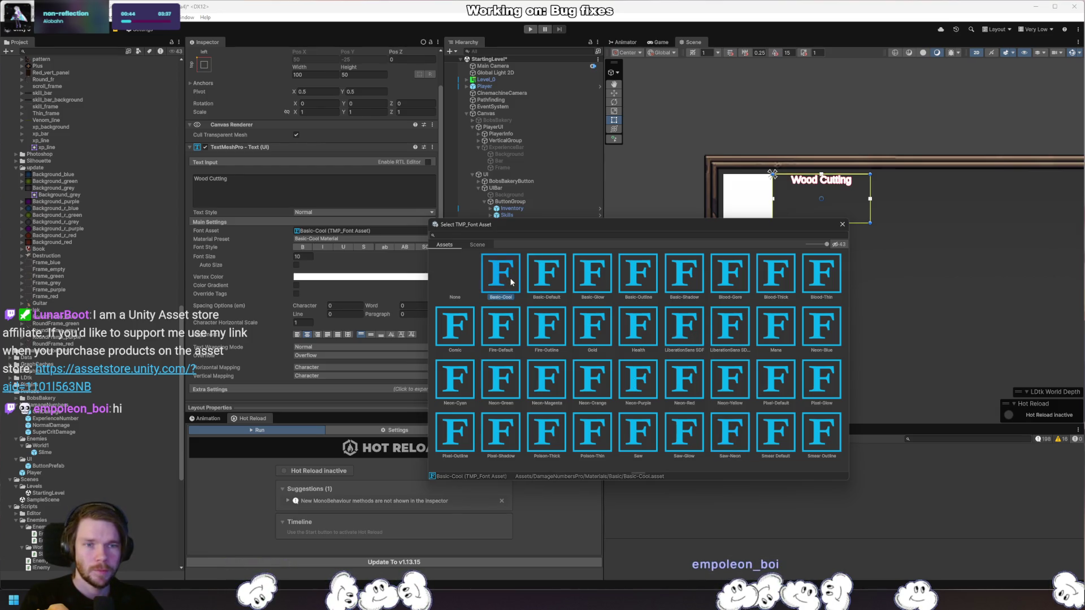
left_click(536, 281)
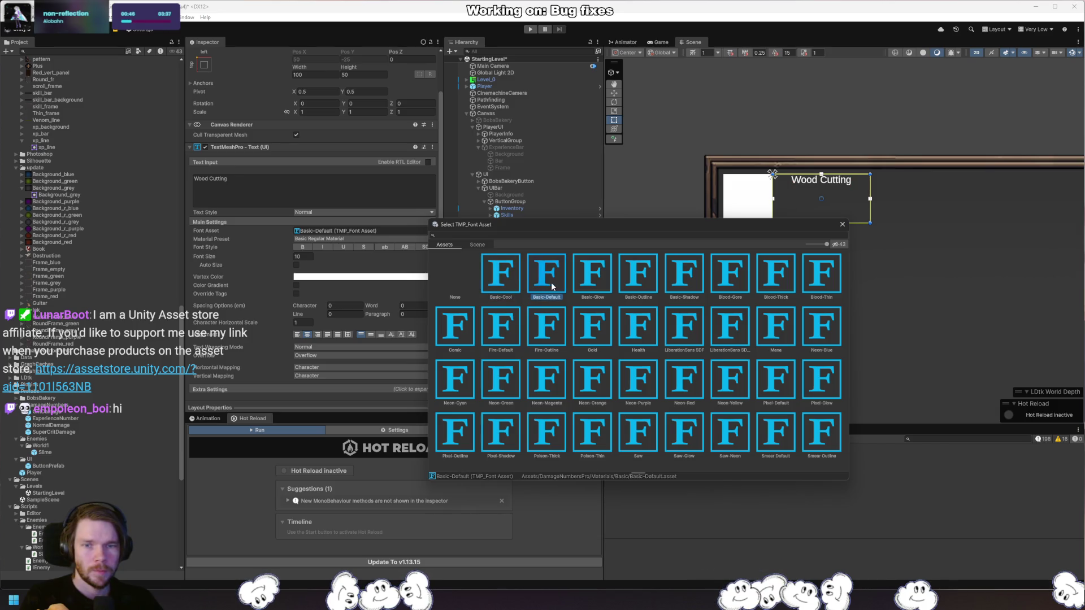
double_click(551, 283)
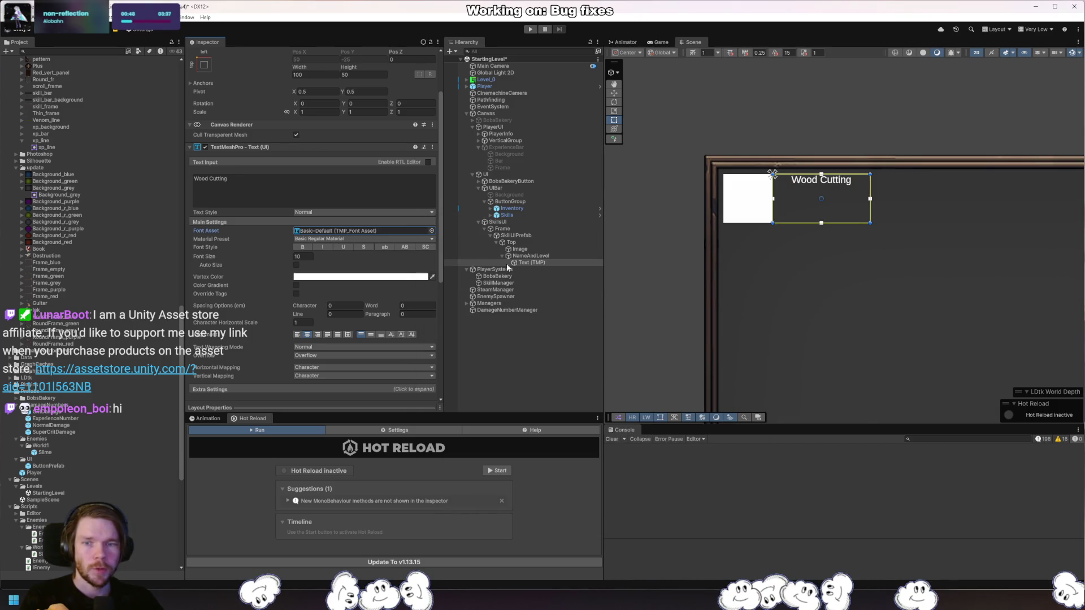
left_click(547, 262)
Duplicate the Wood Cutting label and set the original's height to 25.
key("ctrl+d")
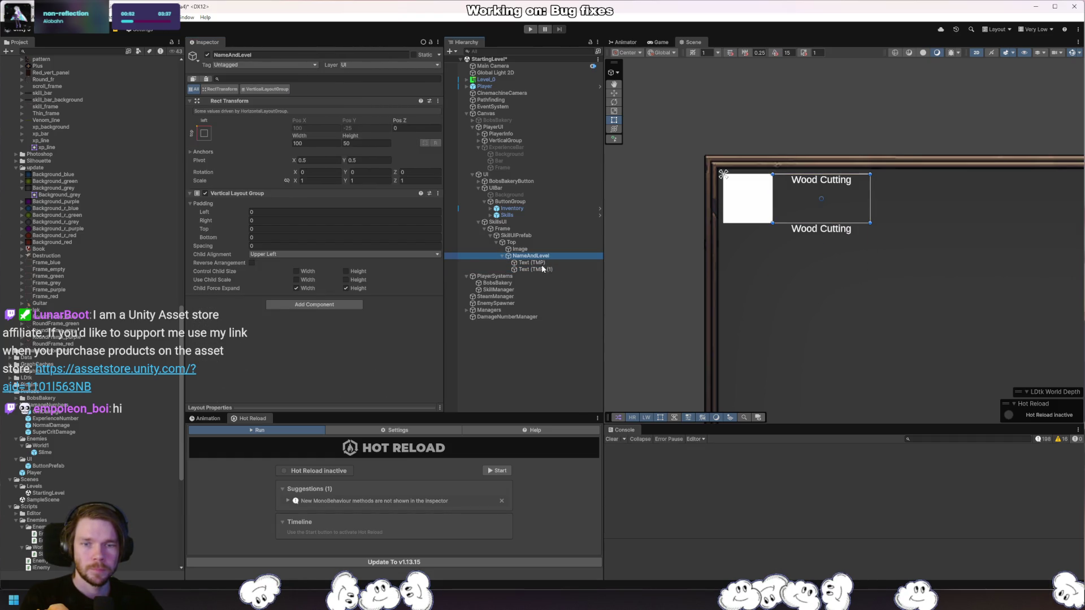
left_click(541, 264)
left_click(350, 143)
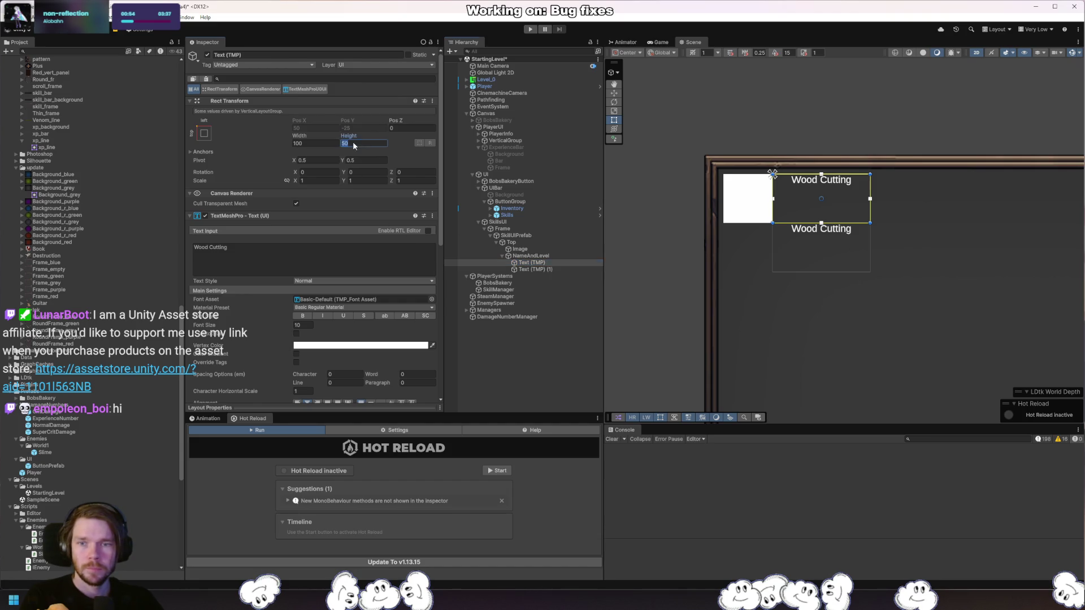
type("15")
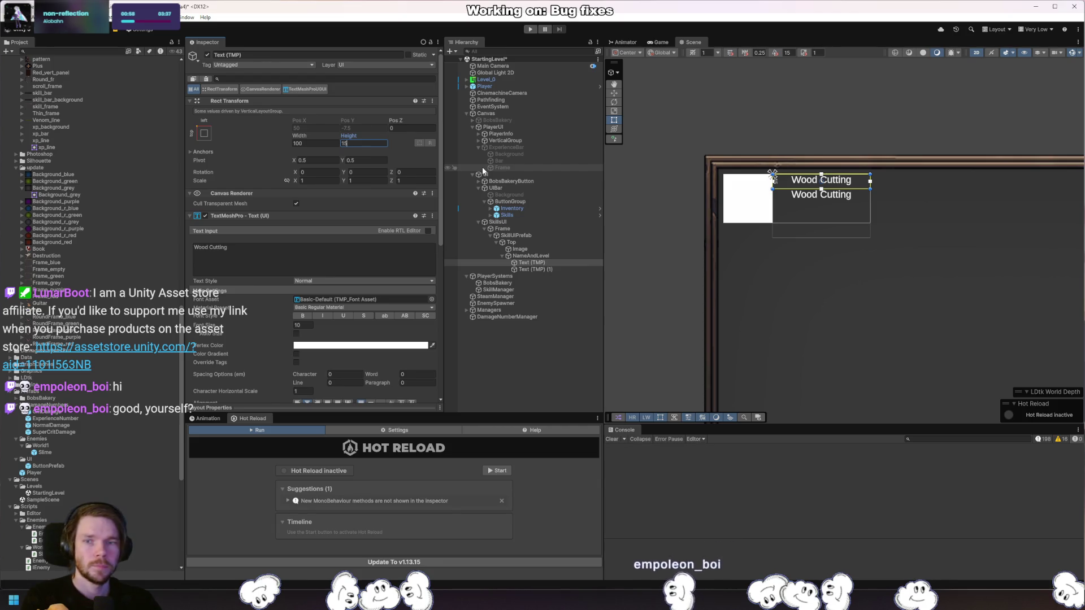
key("BackSpace")
key("BackSpace")
type("25")
Set the second label's height to 25 and its text to 'Level 1/100'.
left_click(533, 269)
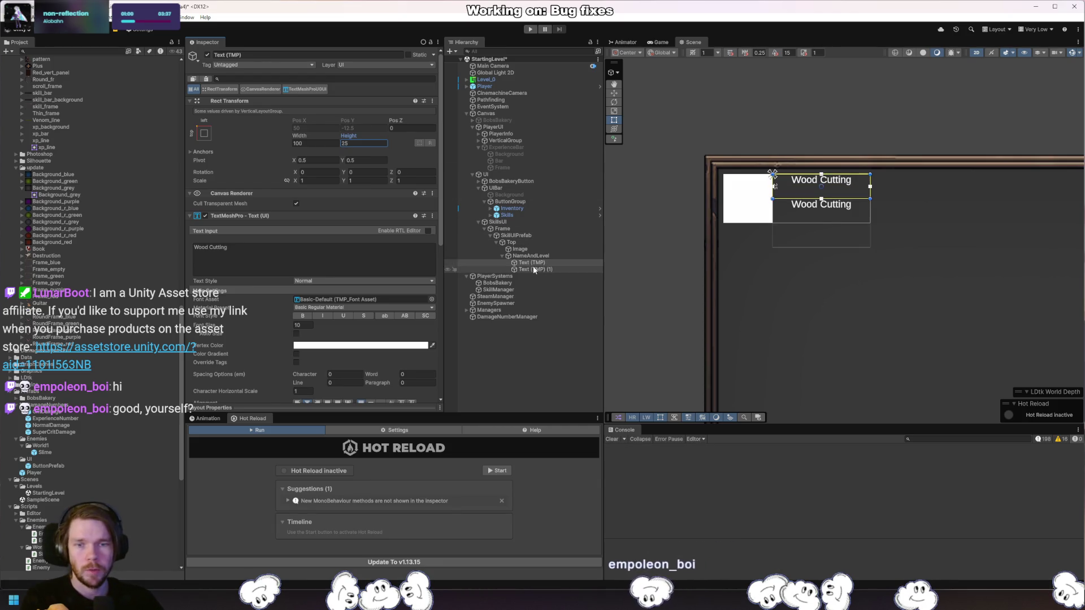
left_click(368, 143)
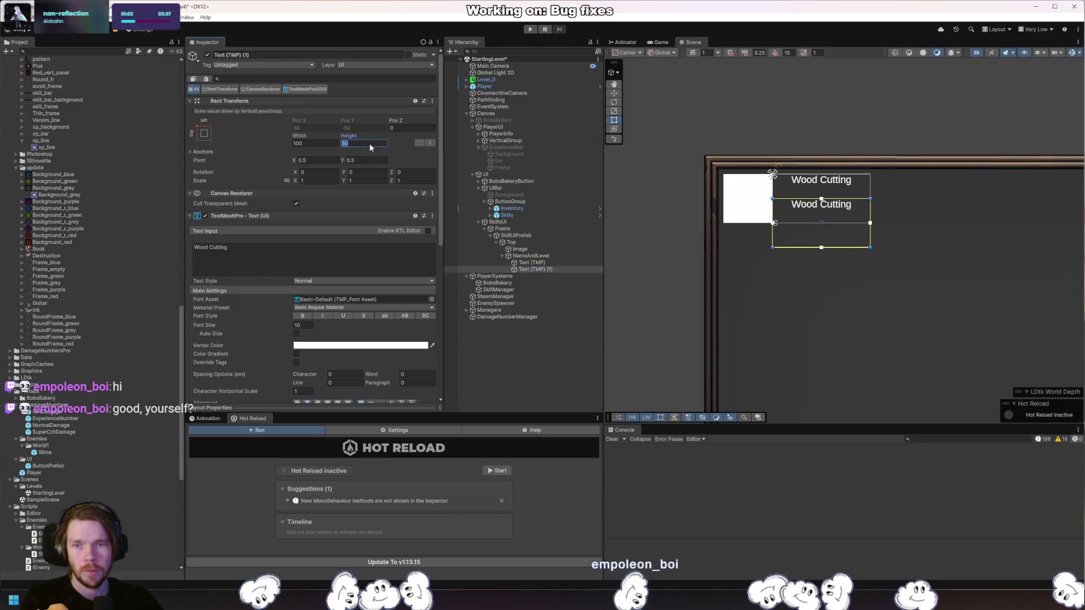
type("25")
left_click(395, 252)
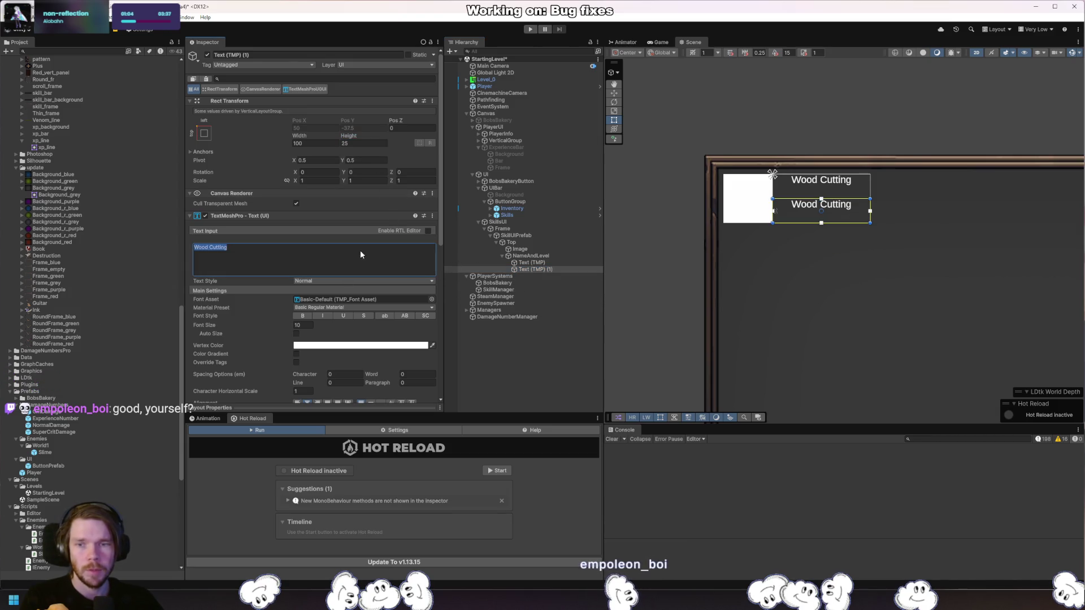
type("Level ")
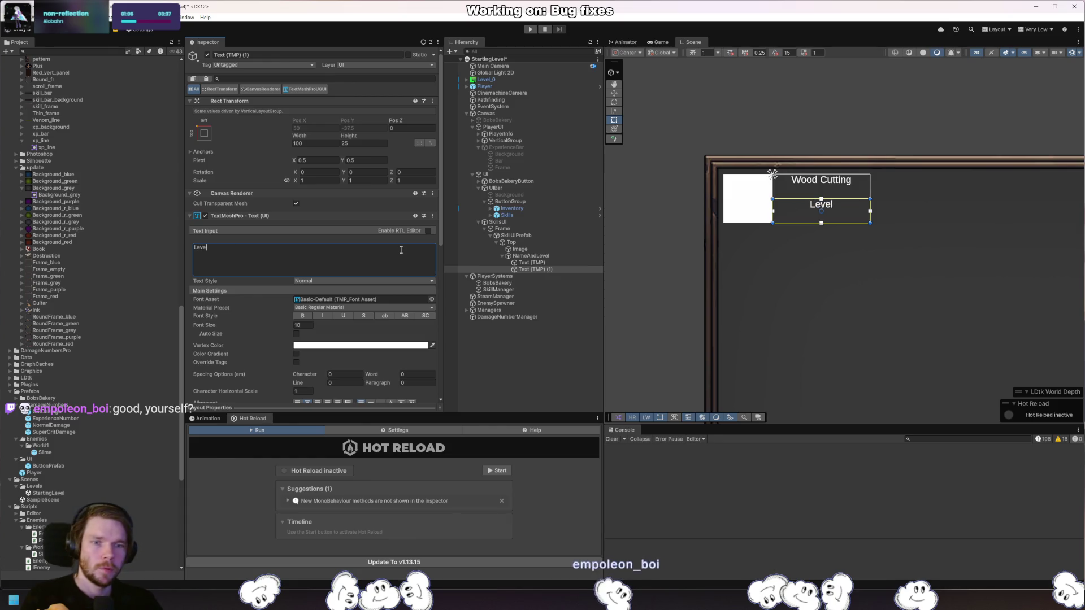
type("1/100")
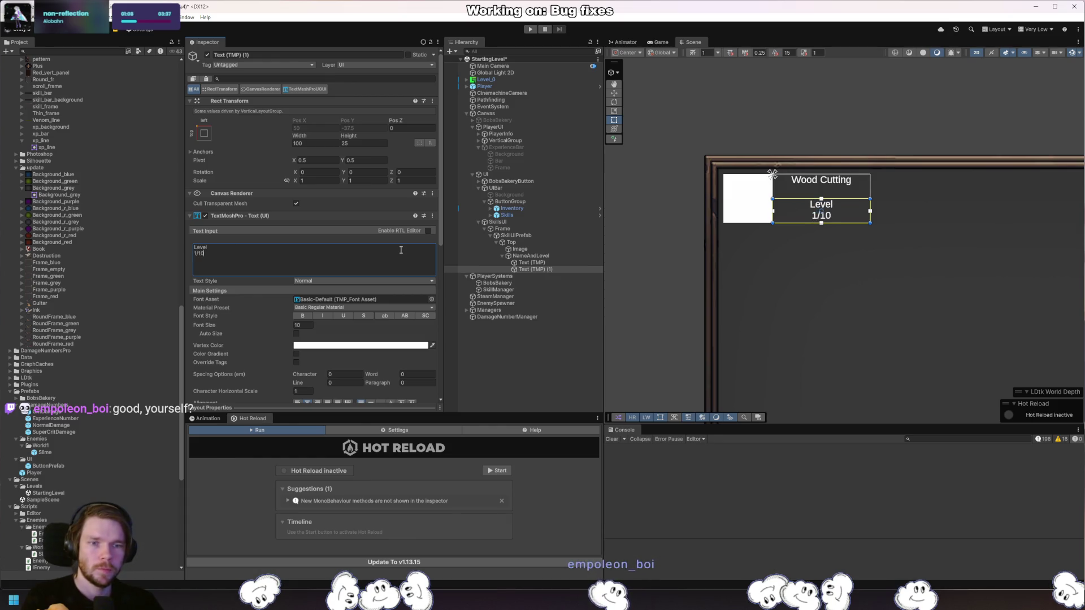
left_click(790, 318)
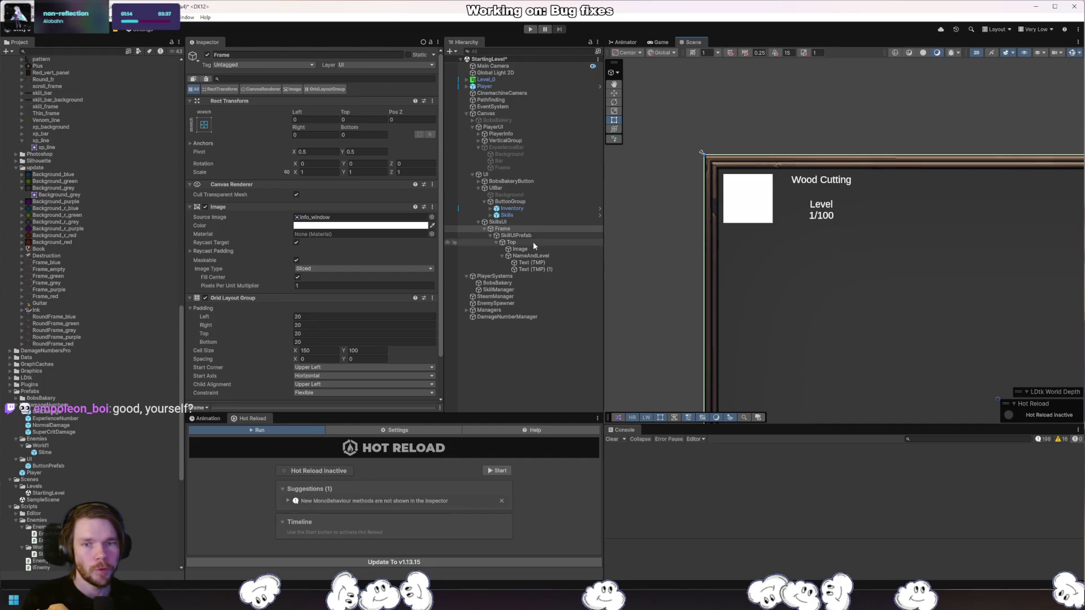
Create an empty GameObject named Bottom under SkillUIPrefab.
left_click(512, 257)
left_click(503, 256)
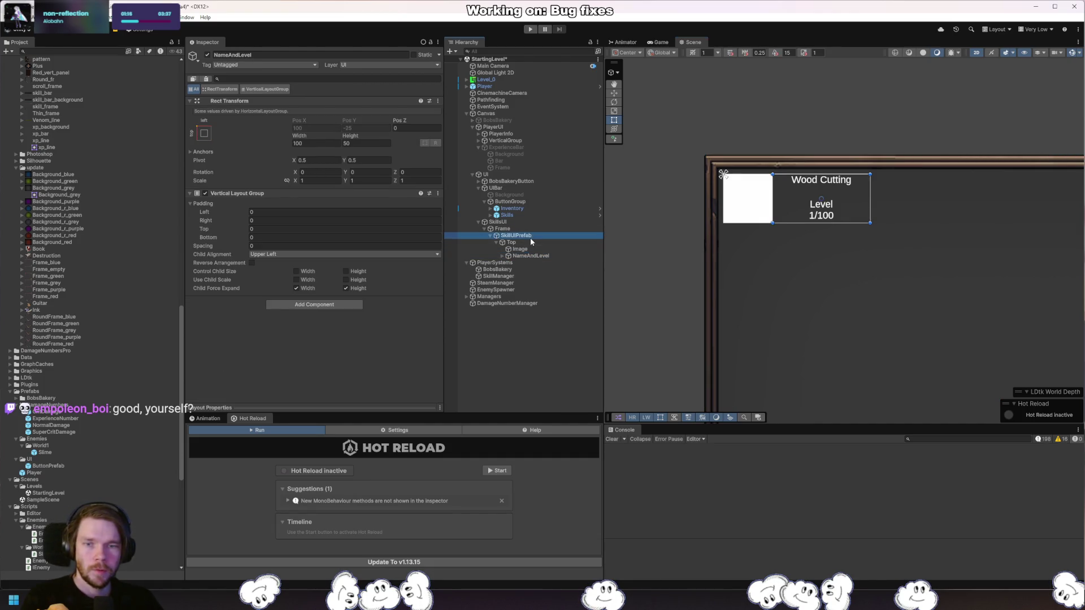
left_click(531, 241)
key("ctrl+shift+n")
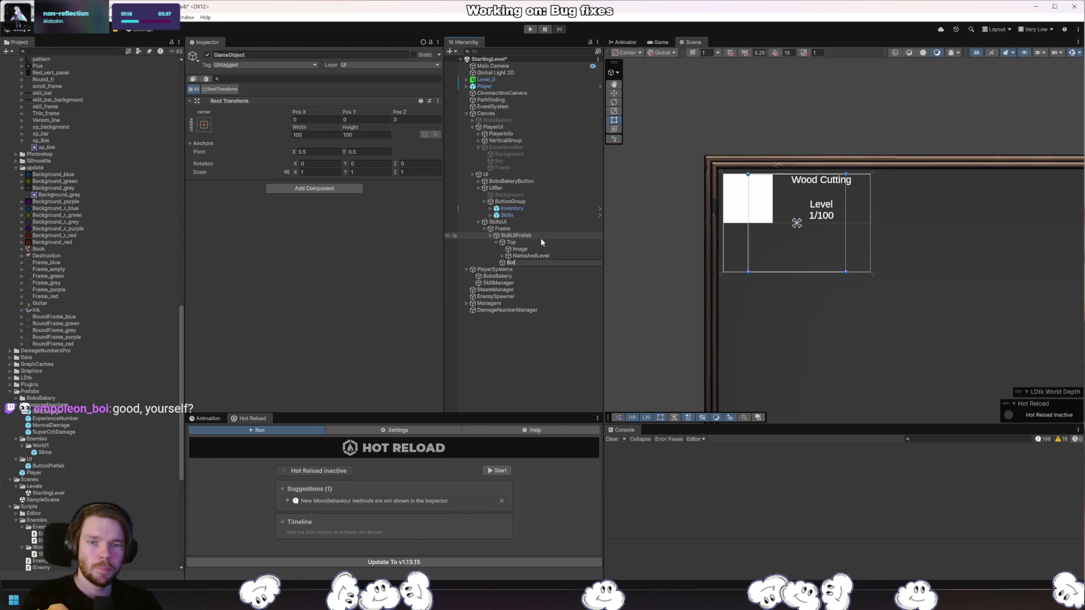
type("tom")
key("Return")
Stretch Bottom to its parent with Top offset 50, and add a Vertical Layout Group.
left_click(204, 124)
left_click(292, 256)
left_click(361, 120)
type("50")
key("shift+Tab")
type("0")
key("Tab")
key("Tab")
key("Tab")
type("0")
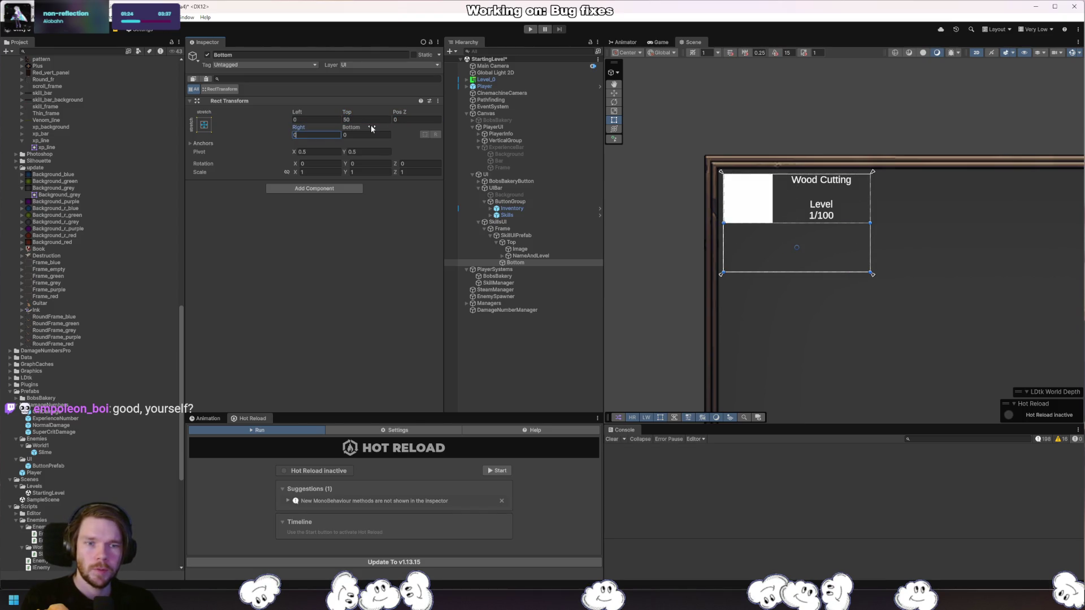
left_click(347, 189)
type("verti")
key("Return")
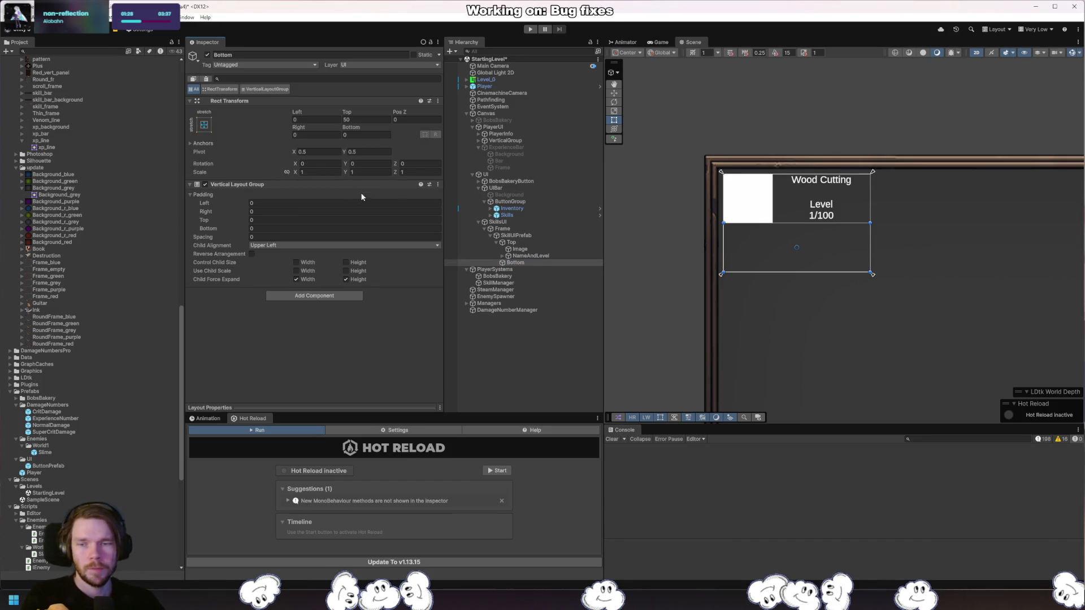
Duplicate the NameAndLevel group and move the copy into Bottom.
left_click(531, 255)
key("ctrl+d")
mouse_move(526, 262)
left_mouse_down()
mouse_move(538, 266)
mouse_move(523, 274)
mouse_move(523, 263)
left_mouse_up()
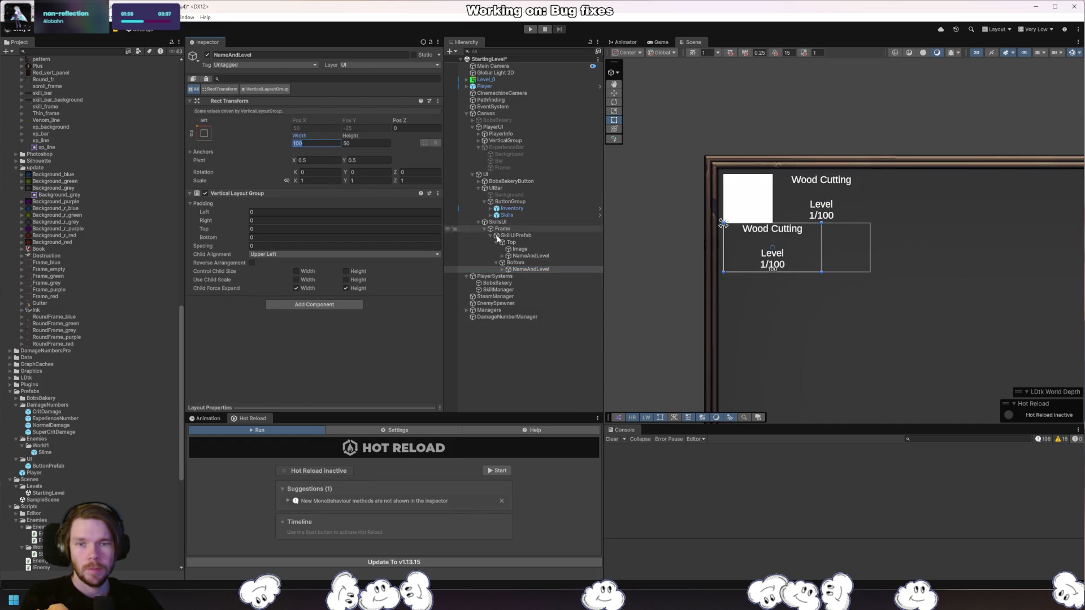
left_click(537, 256)
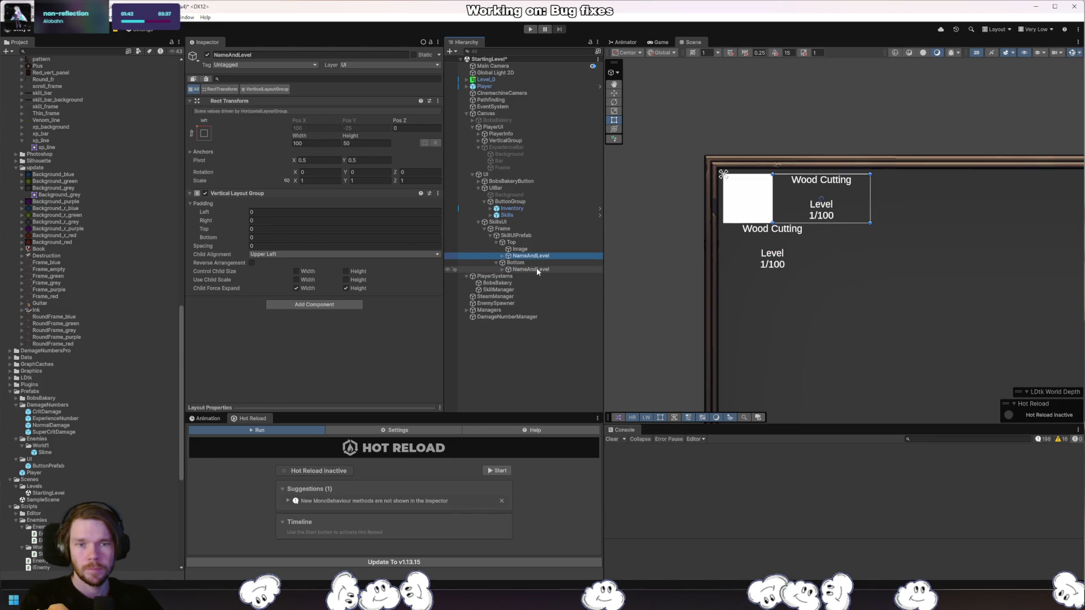
Set the width of the copied NameAndLevel and both of its labels to 150.
left_click(537, 270)
left_click(317, 144)
type("150")
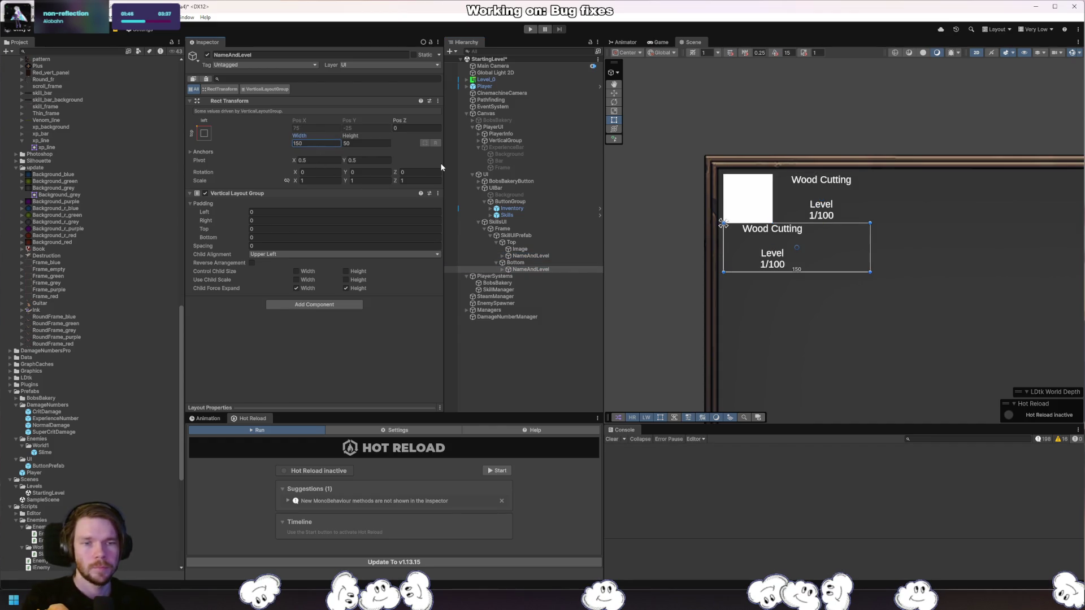
left_click(502, 269)
left_click(547, 276)
left_click(550, 283, "ctrl")
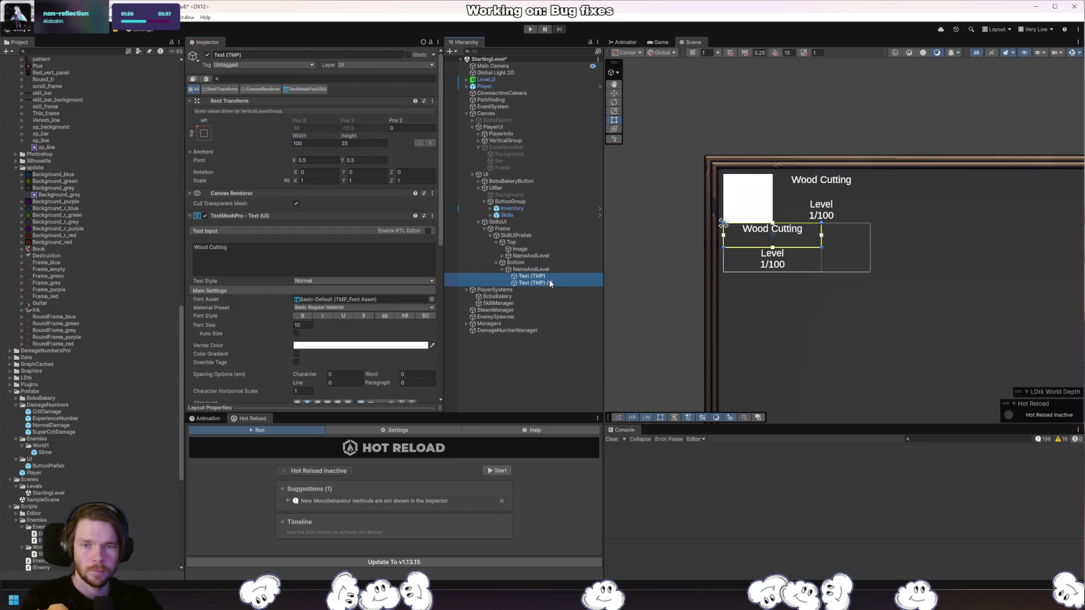
left_click(316, 143)
type("150")
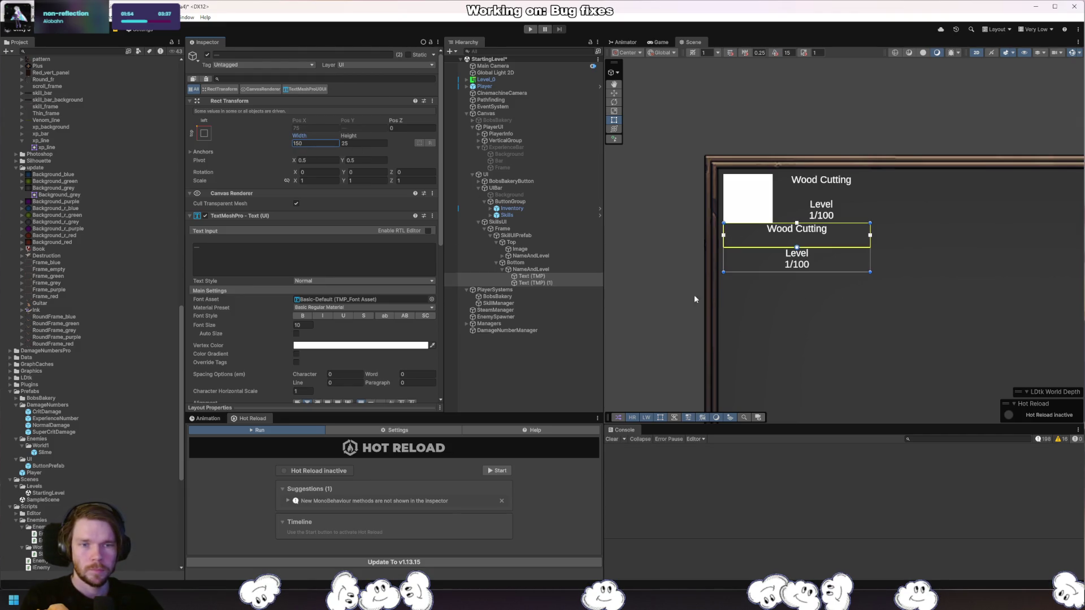
left_click(558, 277)
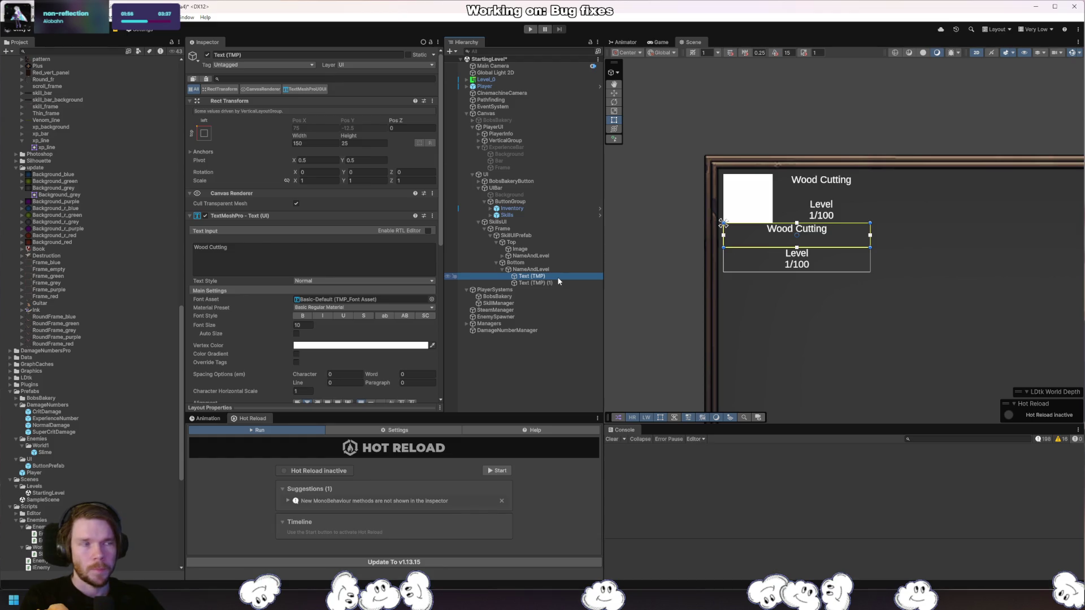
Change the Bottom copy's first label to 'Progress' and delete its Level 1/100 label.
left_click(348, 243)
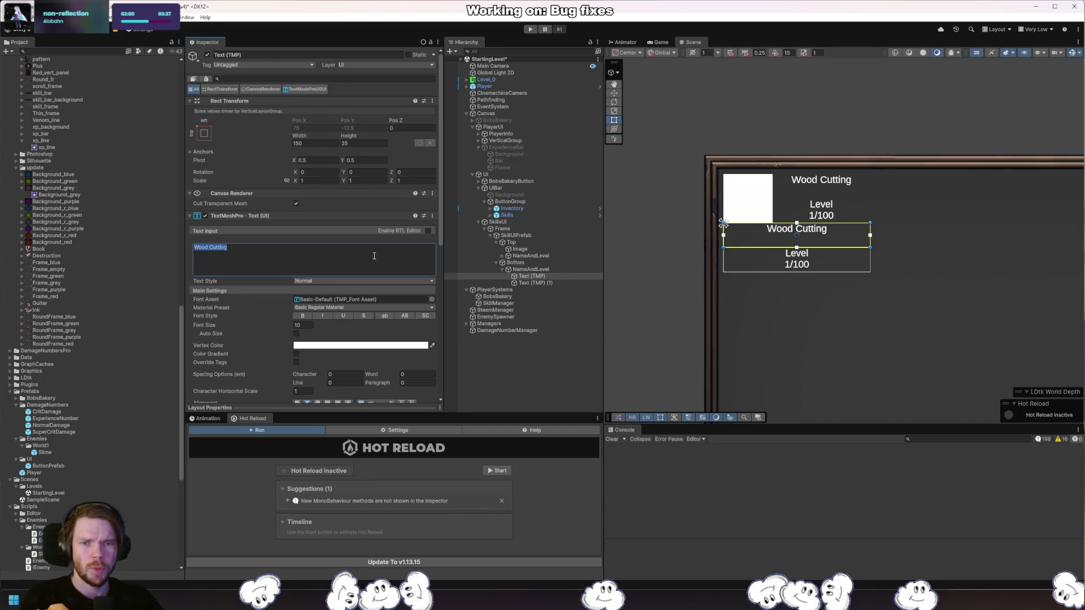
type("Progress")
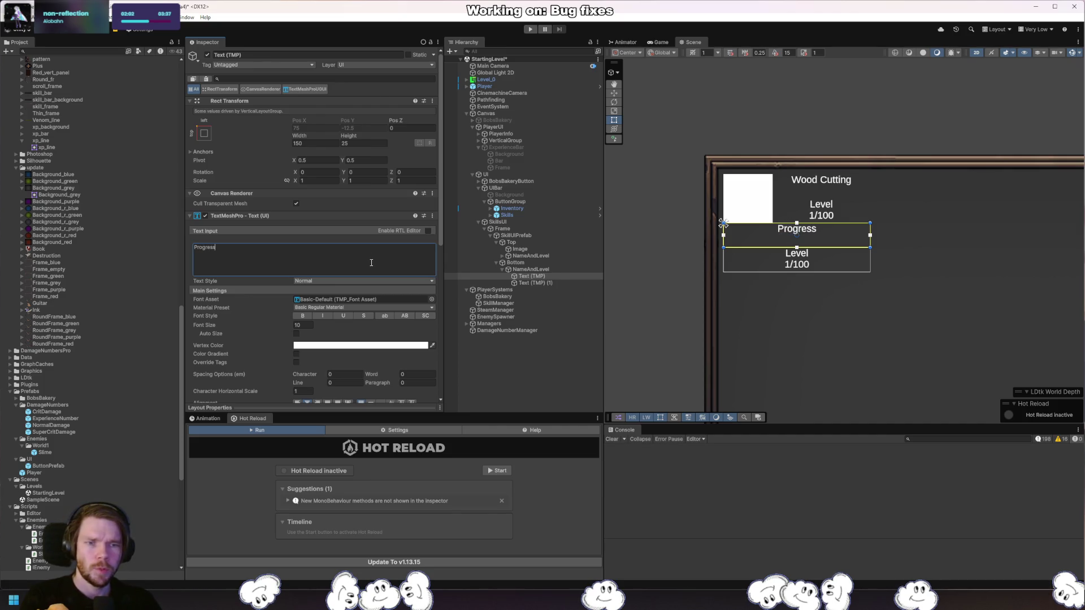
left_click(553, 283)
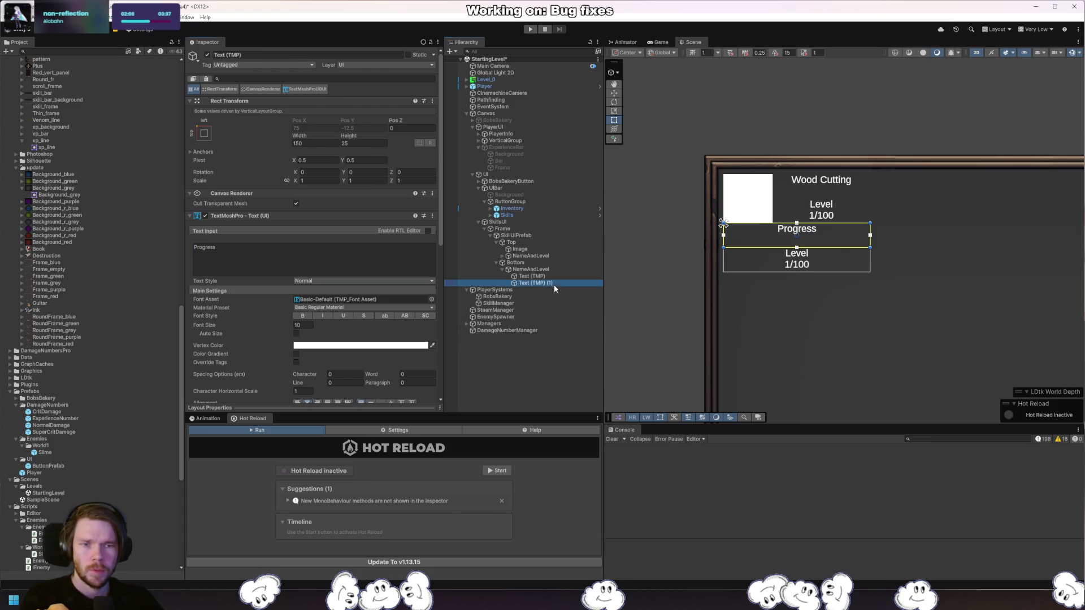
key("Delete")
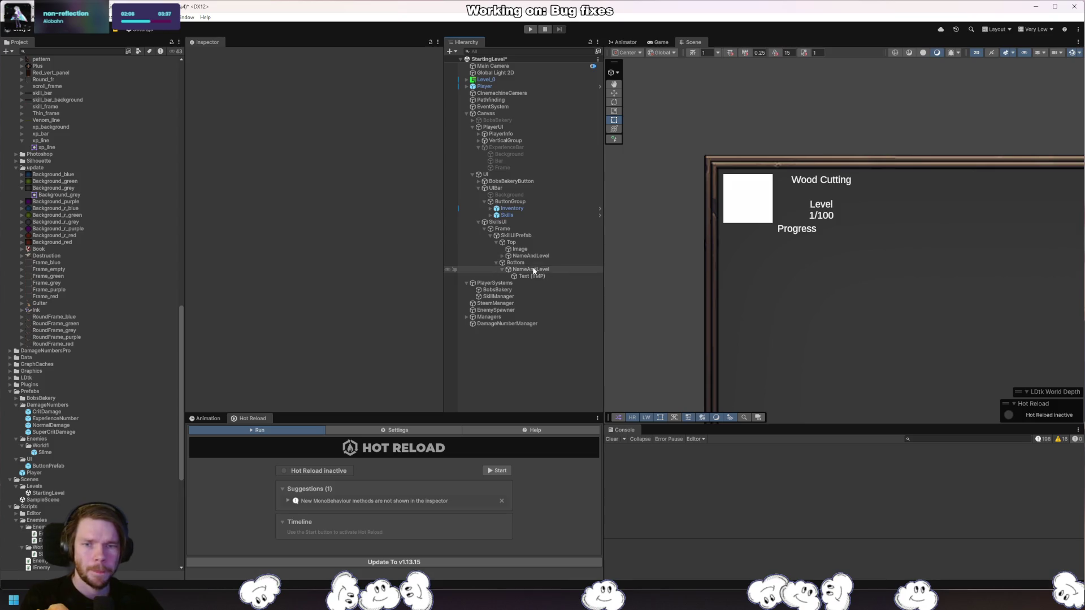
Duplicate the ExperienceBar, move the enabled copy under the lower NameAndLevel.
left_click(532, 269)
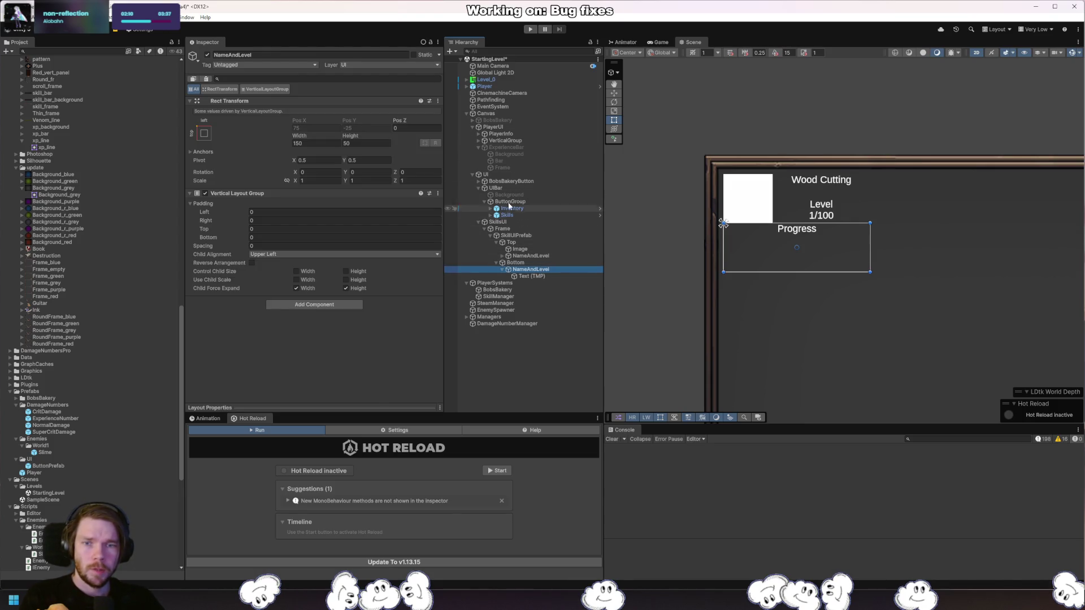
left_click(514, 147)
key("ctrl+d")
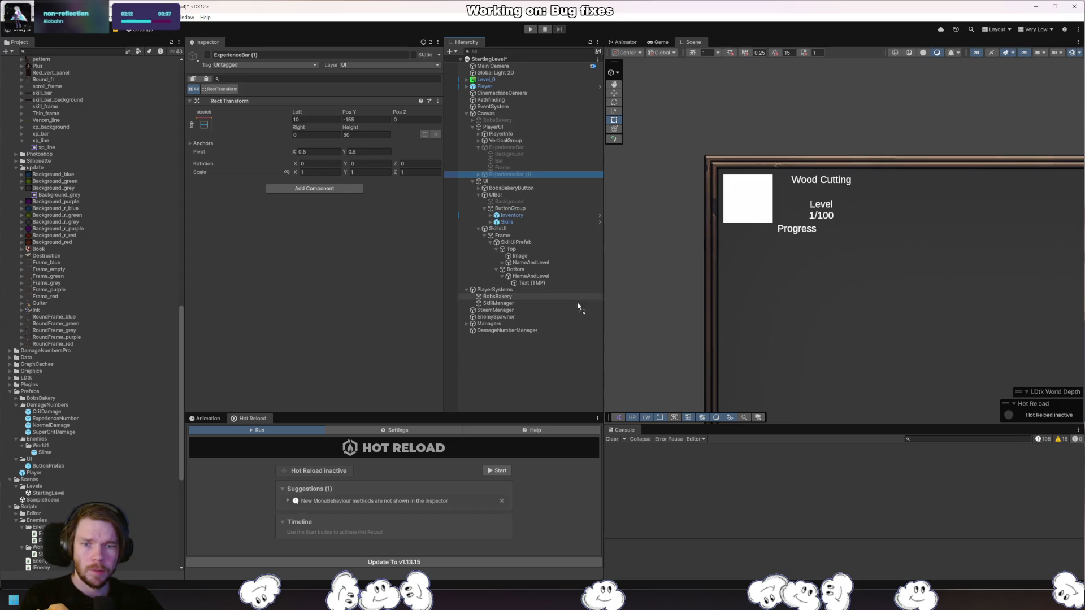
left_click_drag(532, 279, 531, 277)
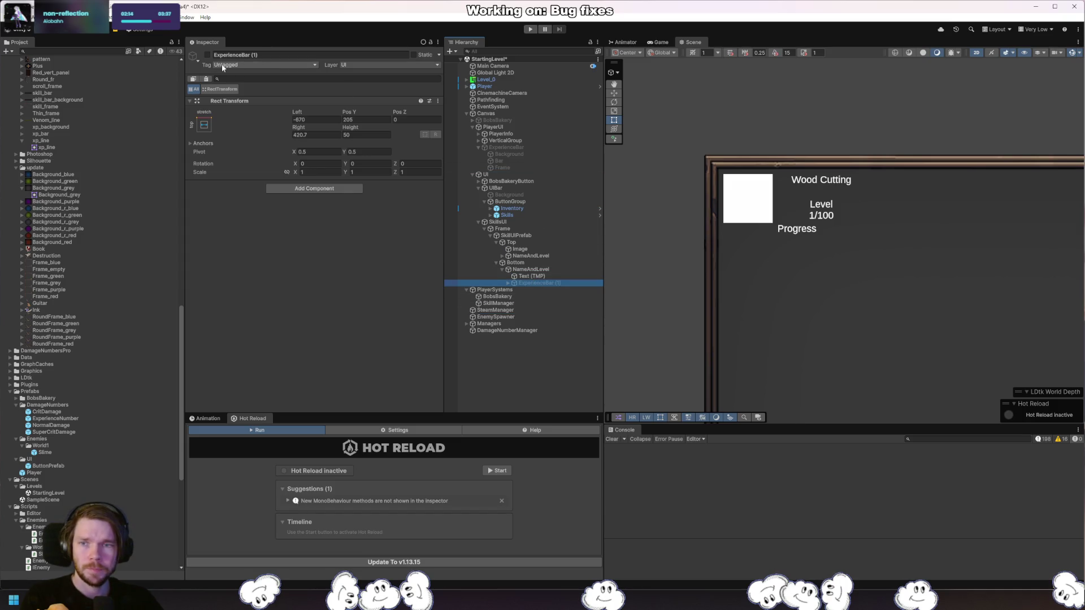
left_click(207, 55)
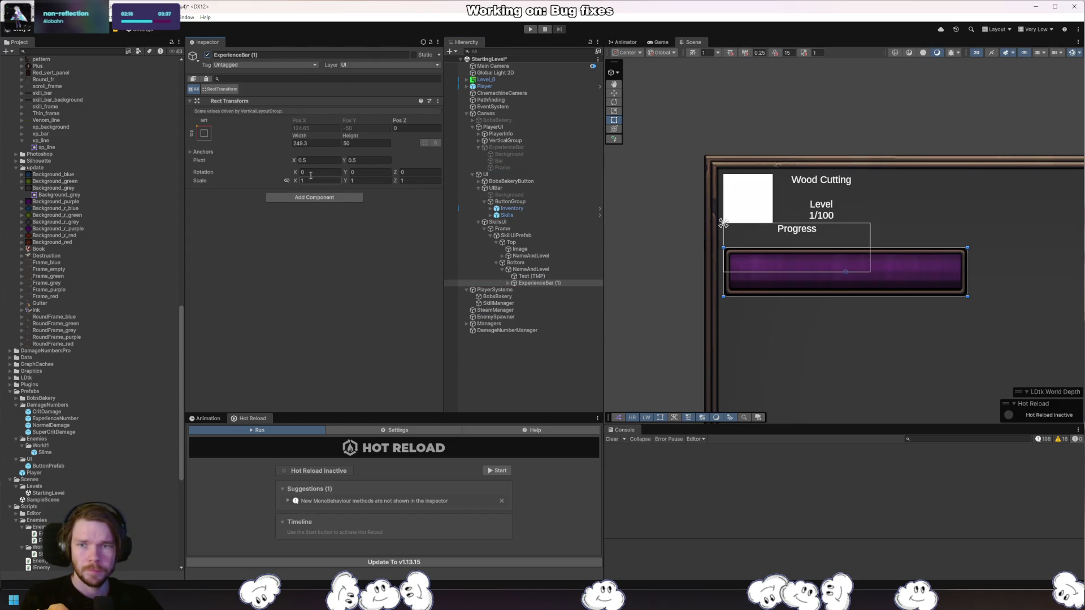
Resize the ExperienceBar copy to 150 wide and 25 tall.
left_click_drag(304, 139, 202, 137)
type("150")
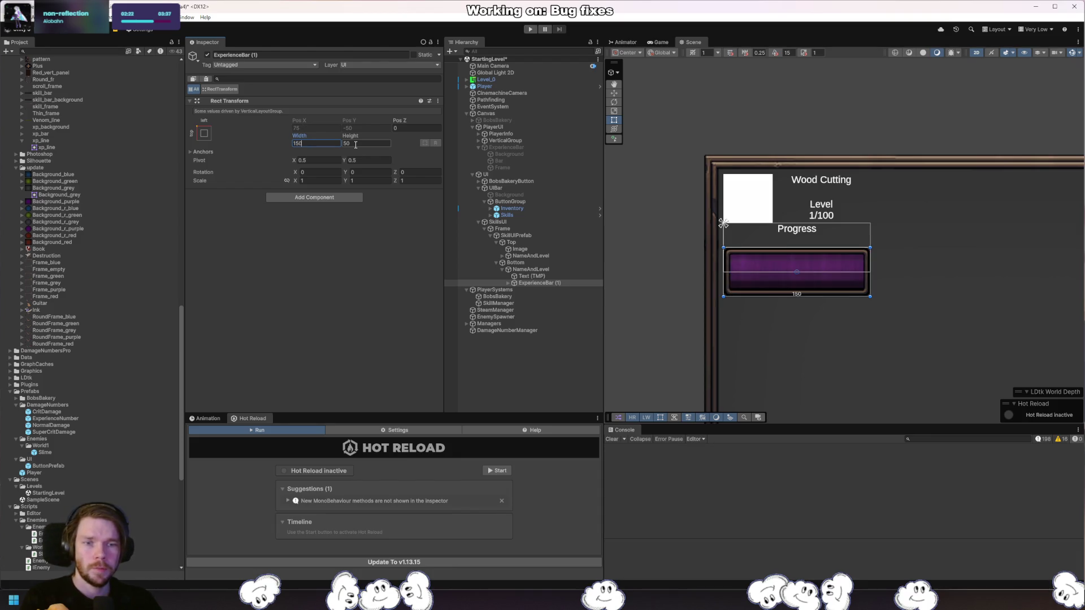
left_click(364, 141)
type("25")
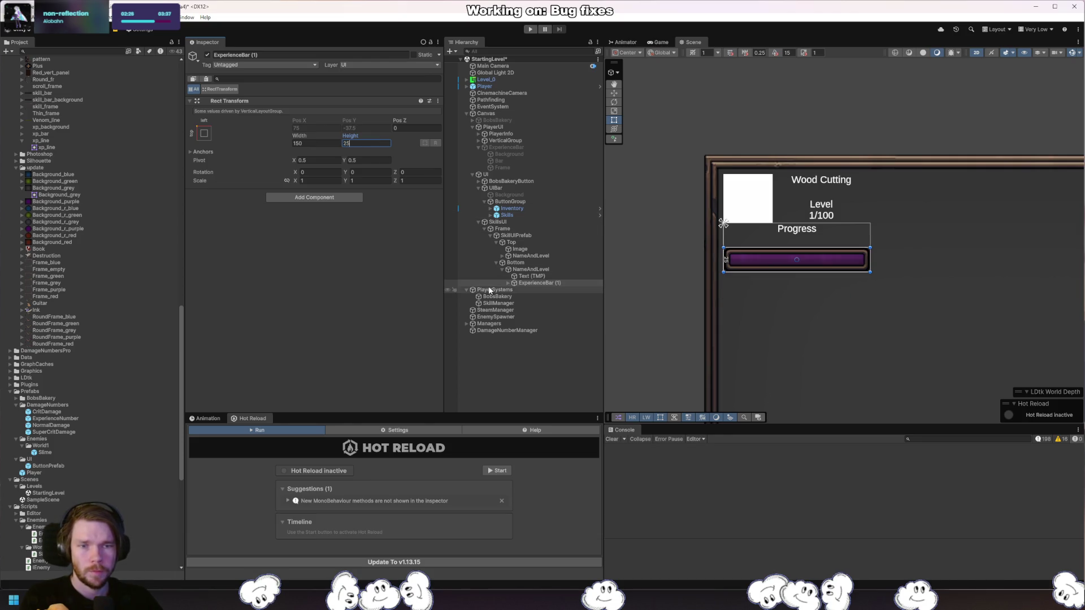
Set the bar Frame's Image Pixels Per Unit Multiplier from 2 to 5.
left_click(508, 282)
left_click(539, 289)
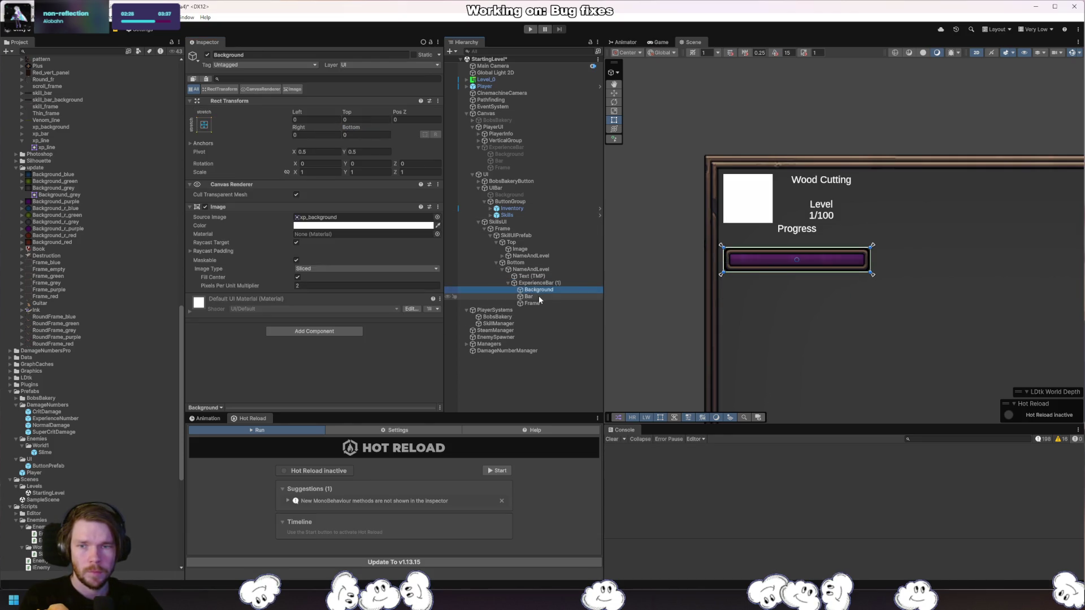
left_click(537, 297)
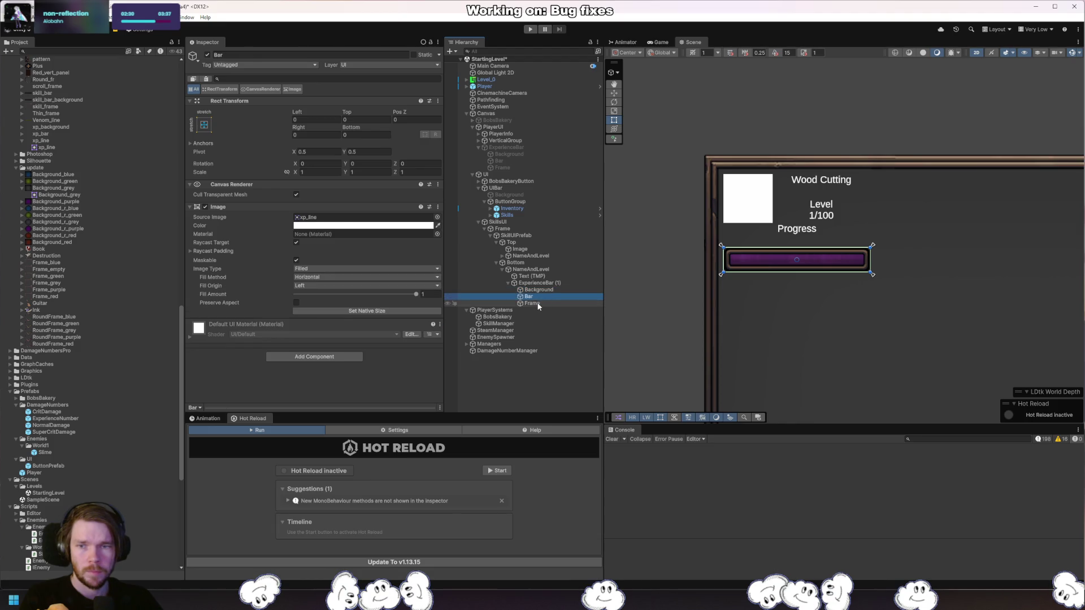
left_click(538, 305)
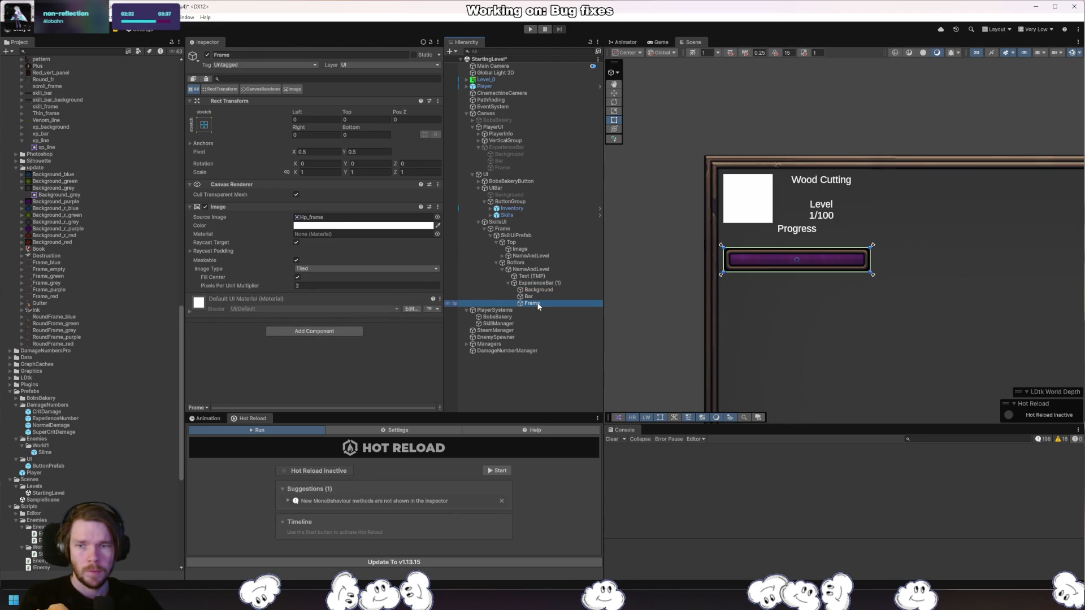
left_click(543, 283)
left_click(534, 303)
left_click(368, 286)
type("5")
left_click(534, 290)
left_click(358, 286)
scroll(769, 278, "up", 5)
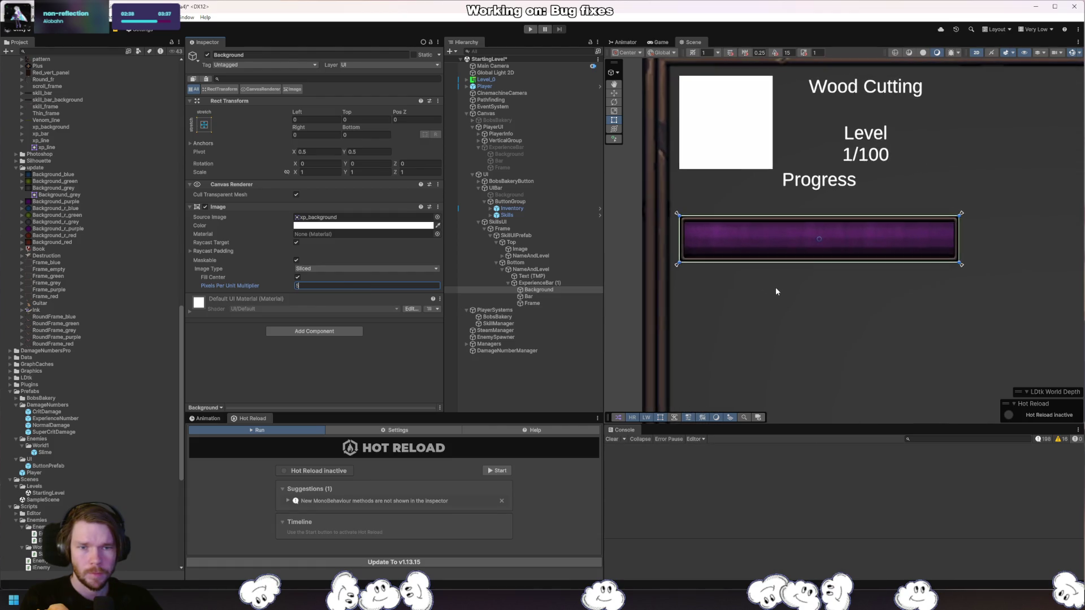
left_click(776, 287)
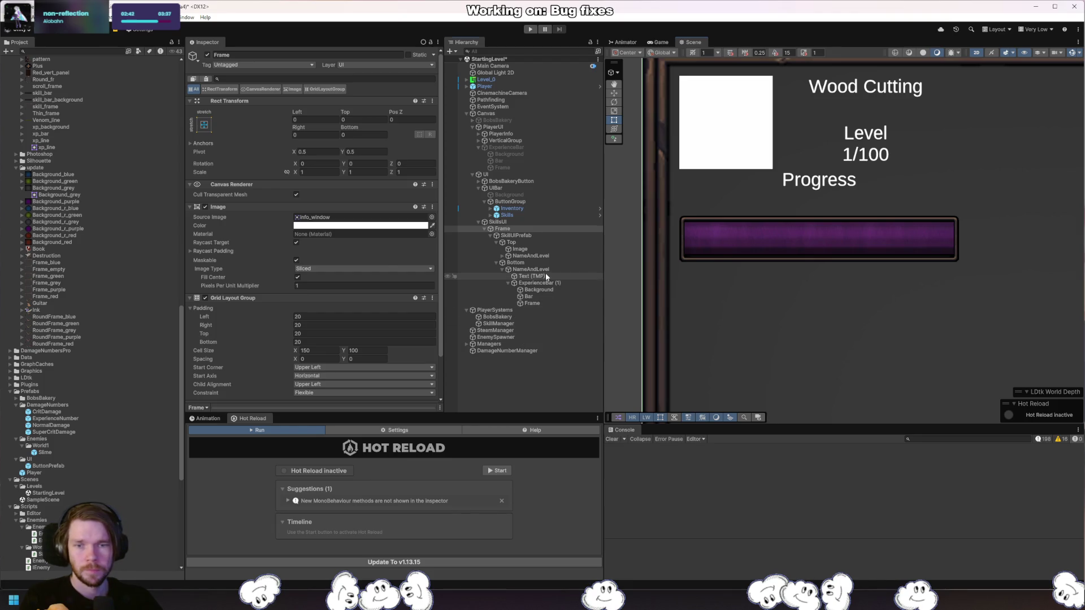
Set the Progress text to middle vertical alignment.
left_click(532, 277)
scroll(411, 359, "down", 4)
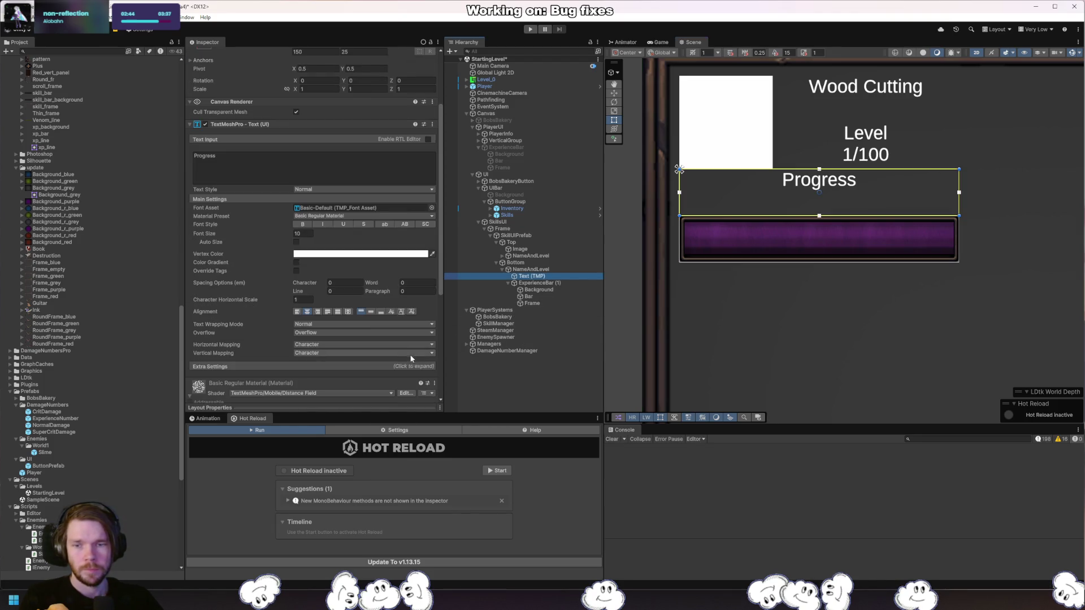
left_click(371, 312)
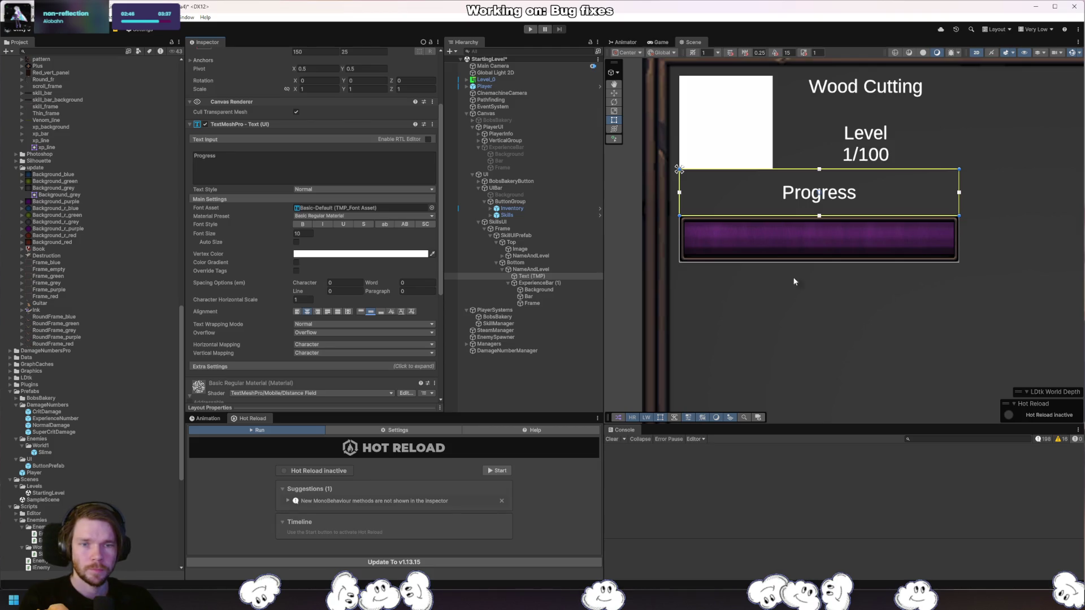
Create then delete a 25-tall ExperienceText child under ExperienceBar (1), and duplicate the Progress text instead.
left_click(547, 298)
left_click(561, 281)
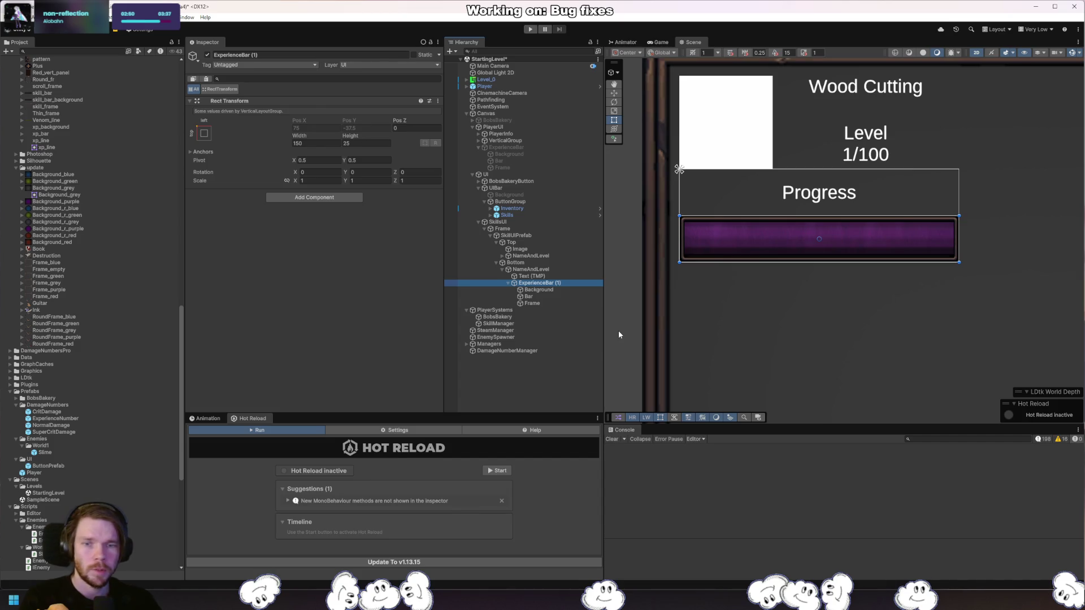
key("alt+shift+n")
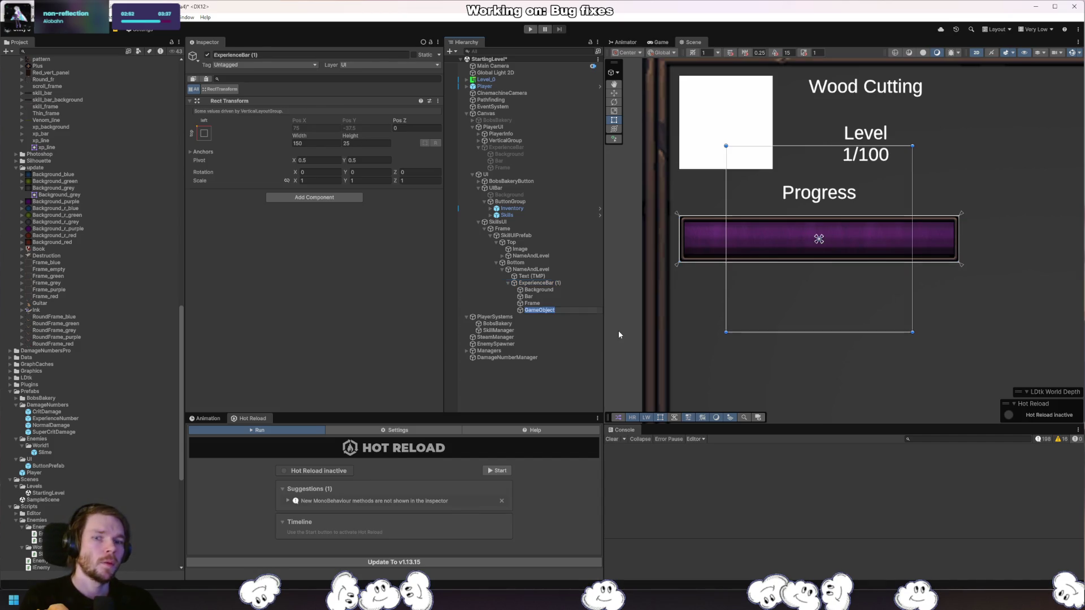
type("Experience")
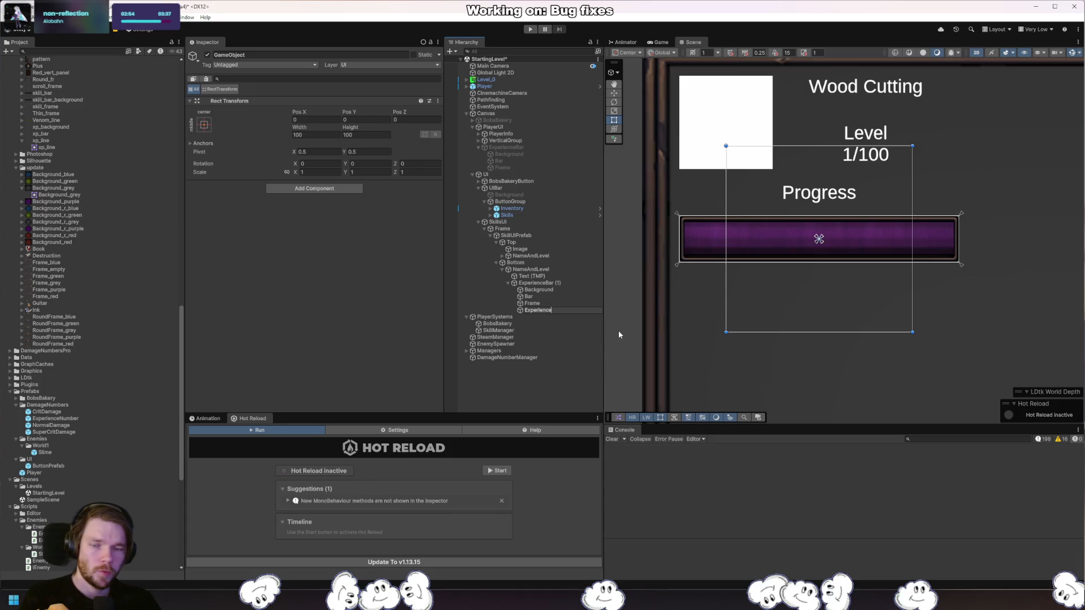
type("Text")
key("Return")
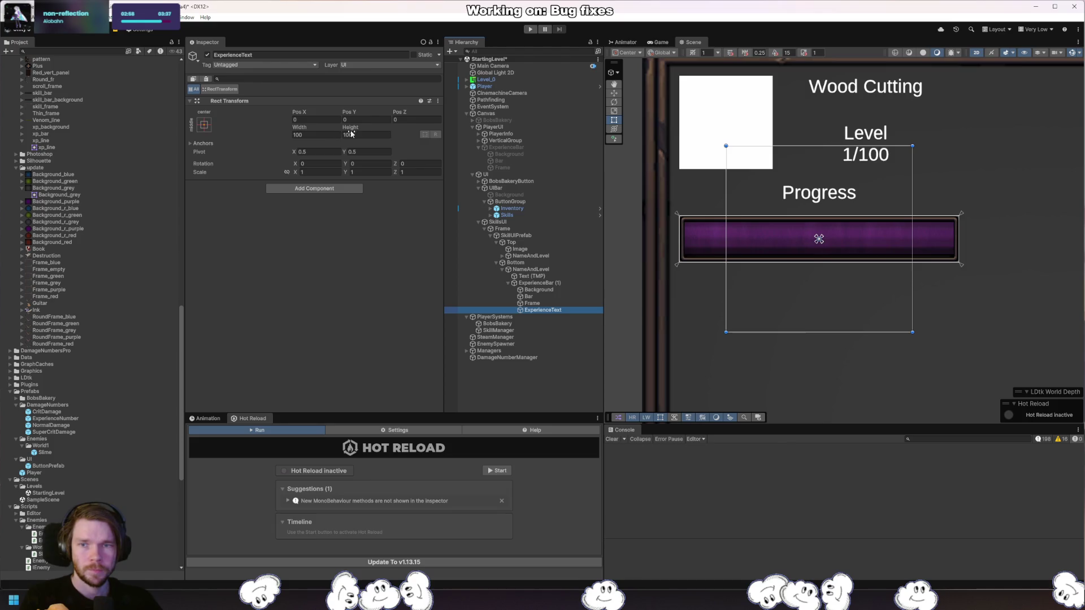
left_click(364, 134)
type("25")
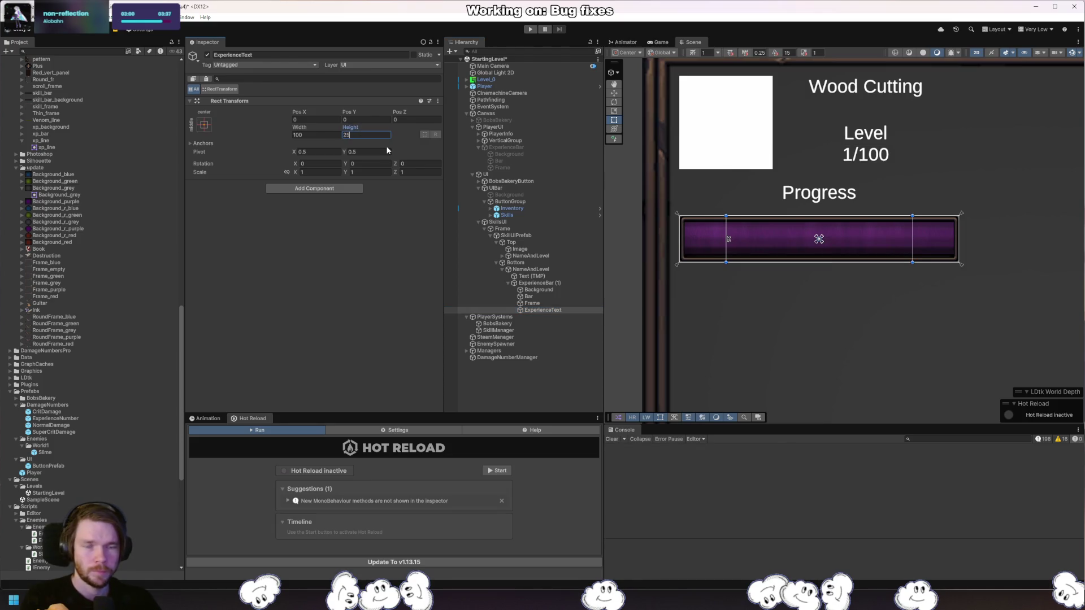
left_click(315, 189)
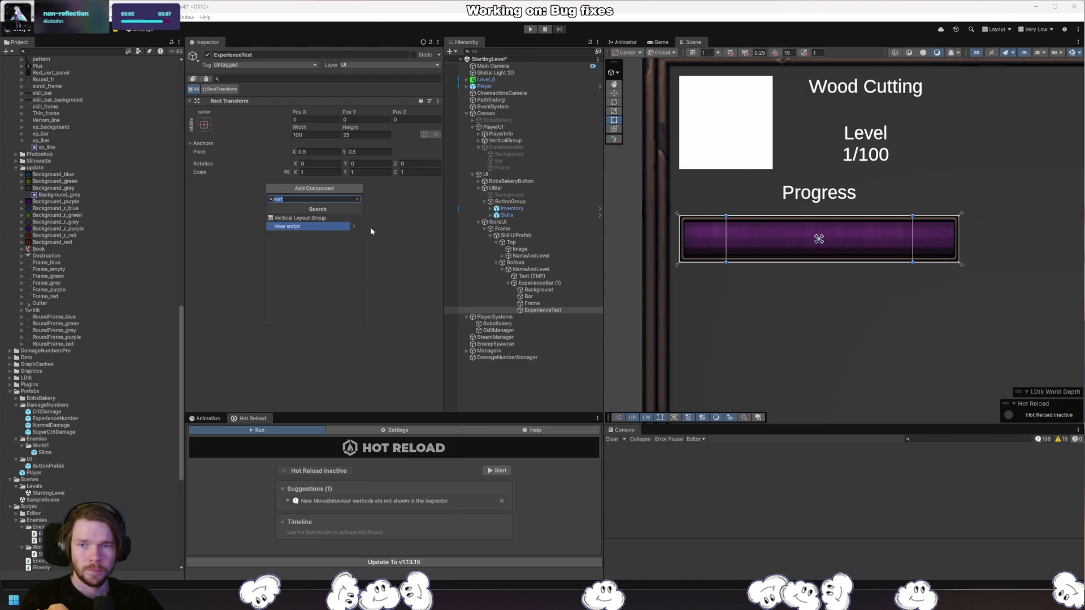
left_click(548, 311)
key("Delete")
left_click(554, 276)
key("ctrl+d")
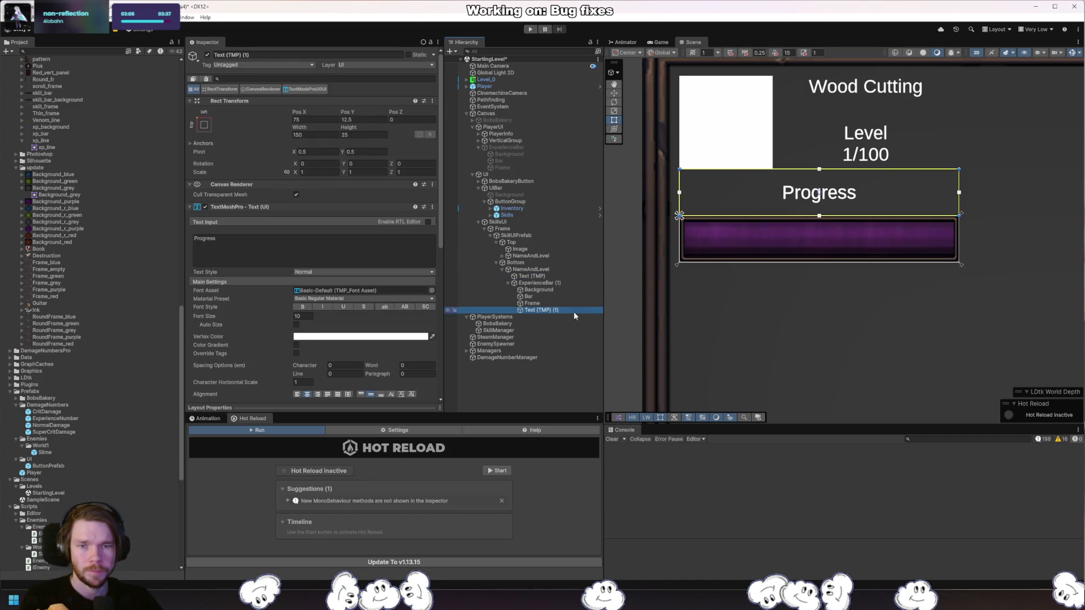
Set the copied text's Pos Y to -12.5 so it sits in the purple bar.
left_click_drag(347, 111, 314, 117)
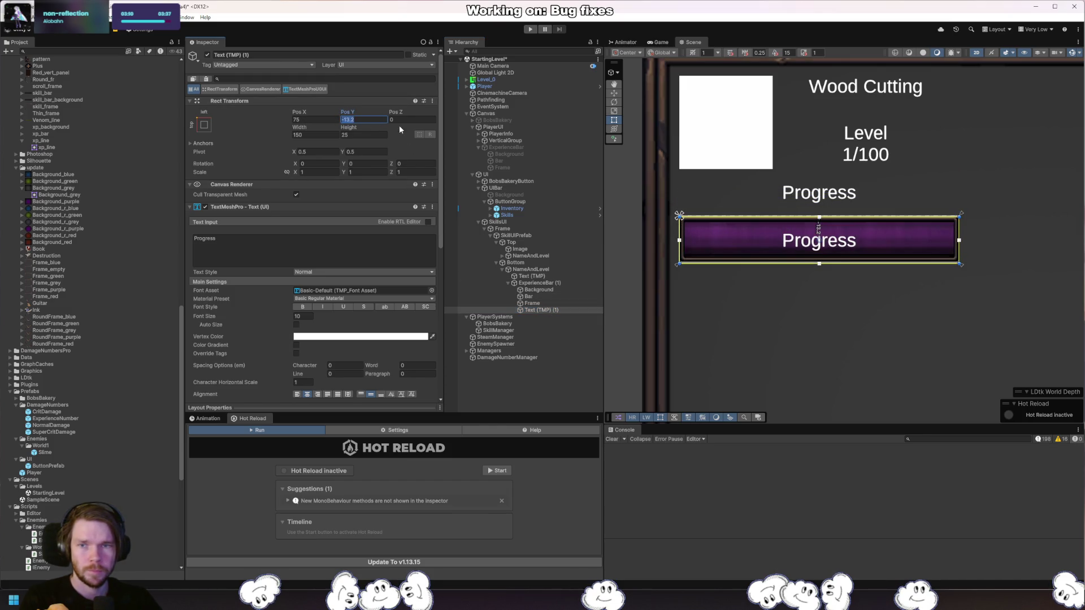
type("12.5")
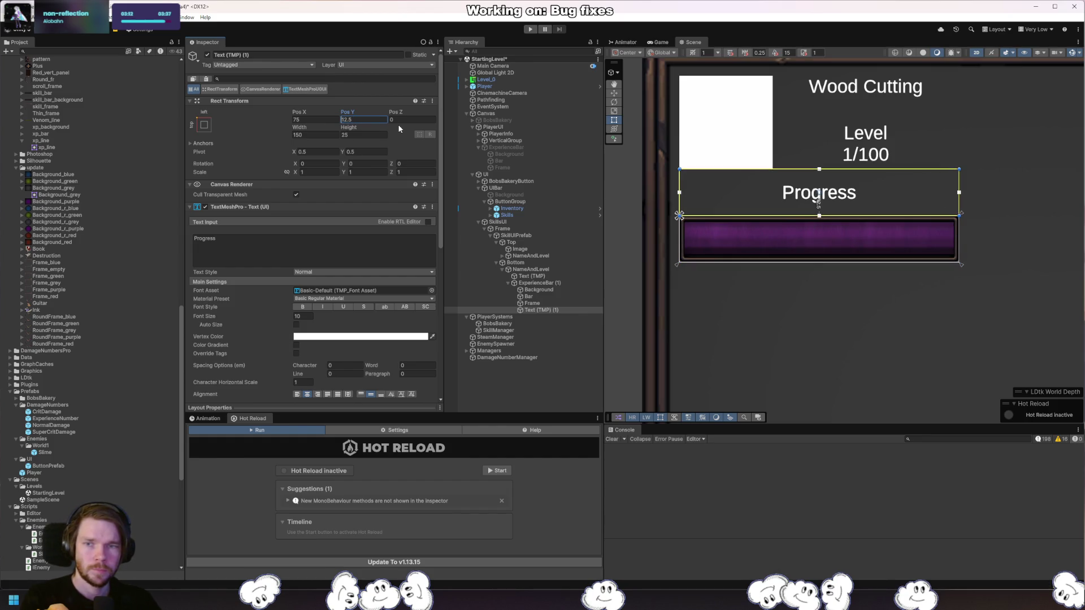
key("Home")
type("-")
key("shift+Tab")
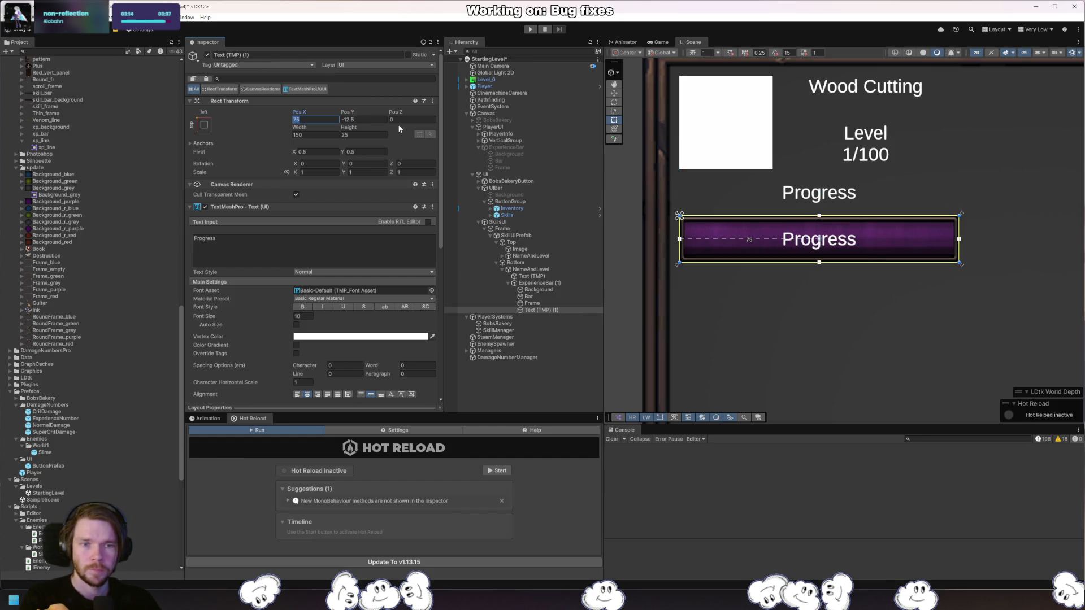
Change the copied text's Text Input to '25/156'.
left_click(552, 311)
left_click(357, 235)
type("25/100")
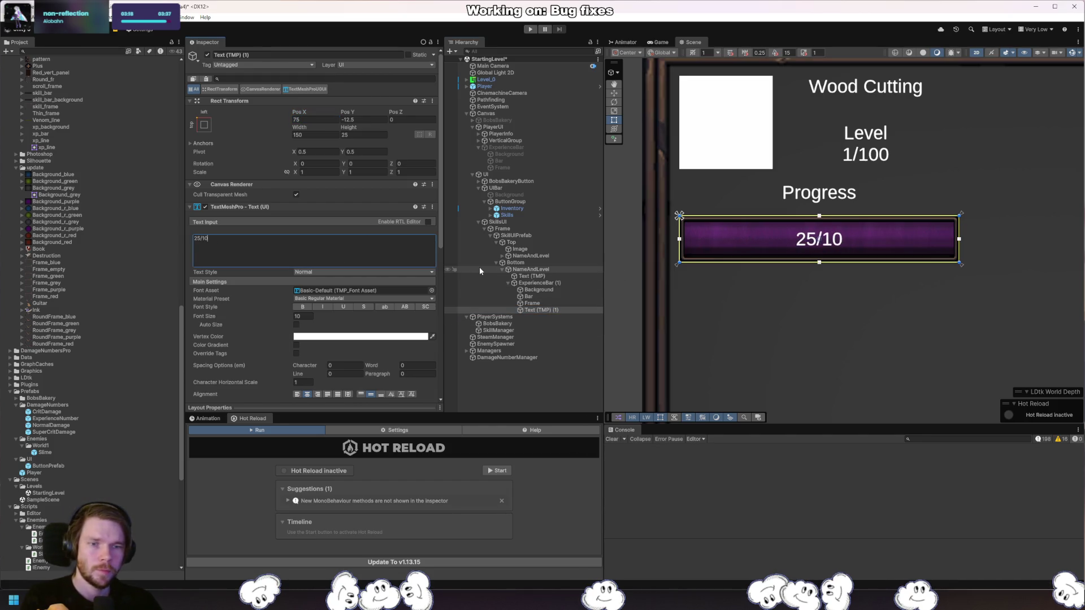
key("BackSpace")
key("BackSpace")
key("BackSpace")
type("156")
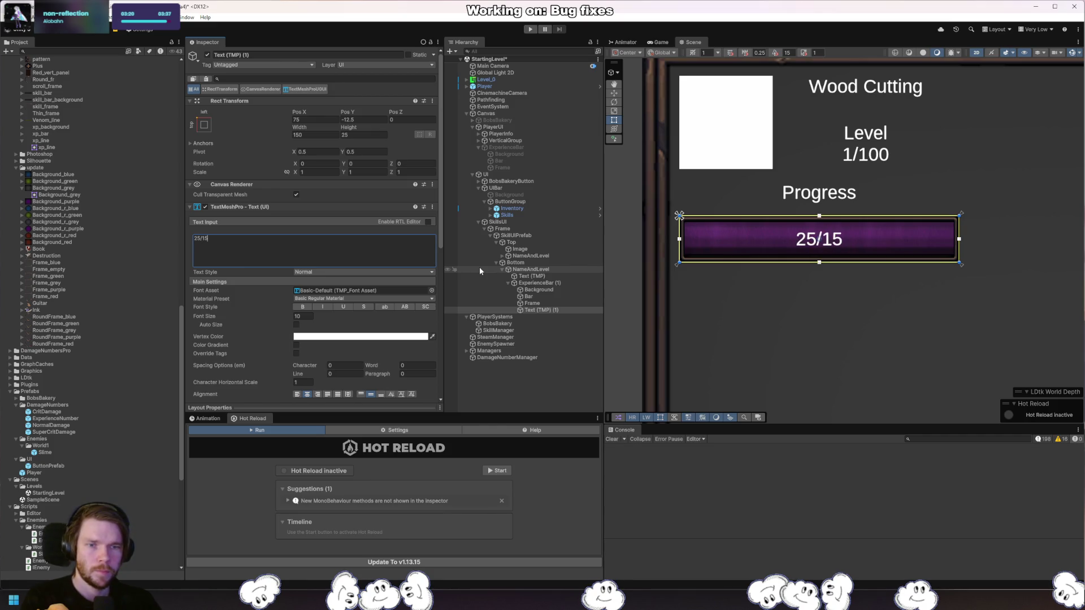
scroll(904, 340, "down", 5)
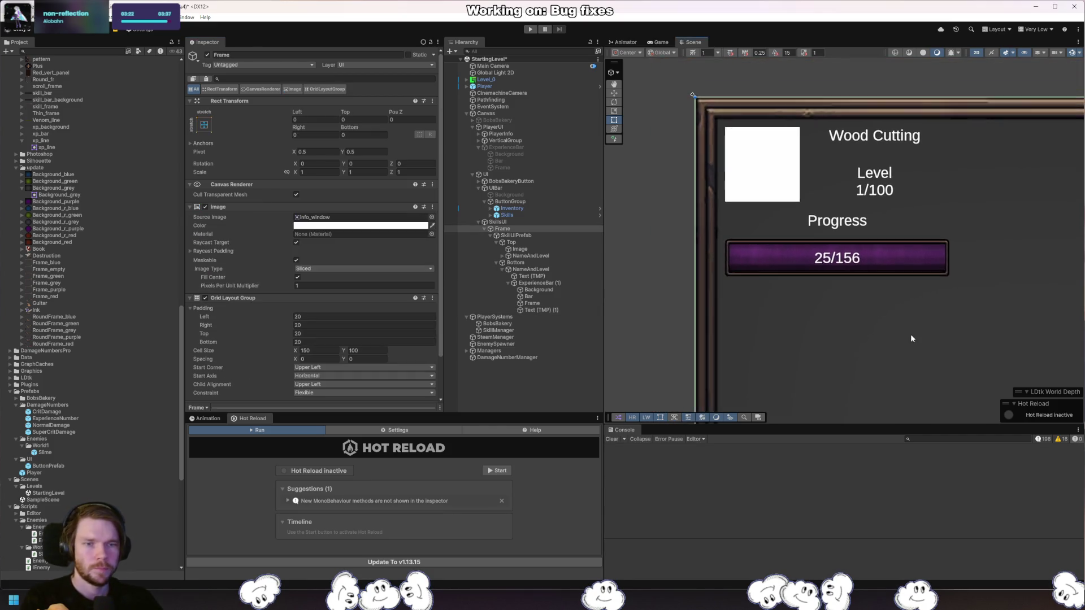
View the finished Wood Cutting skill card in the Game view, maximized and then restored.
left_click(813, 250)
left_click_drag(813, 255, 859, 309)
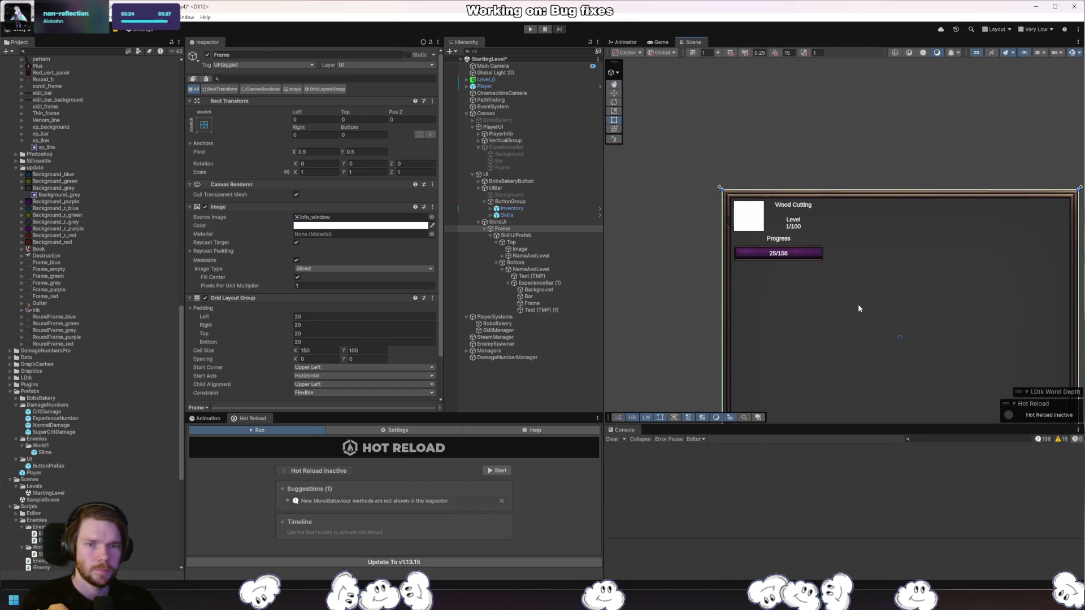
left_click(661, 43)
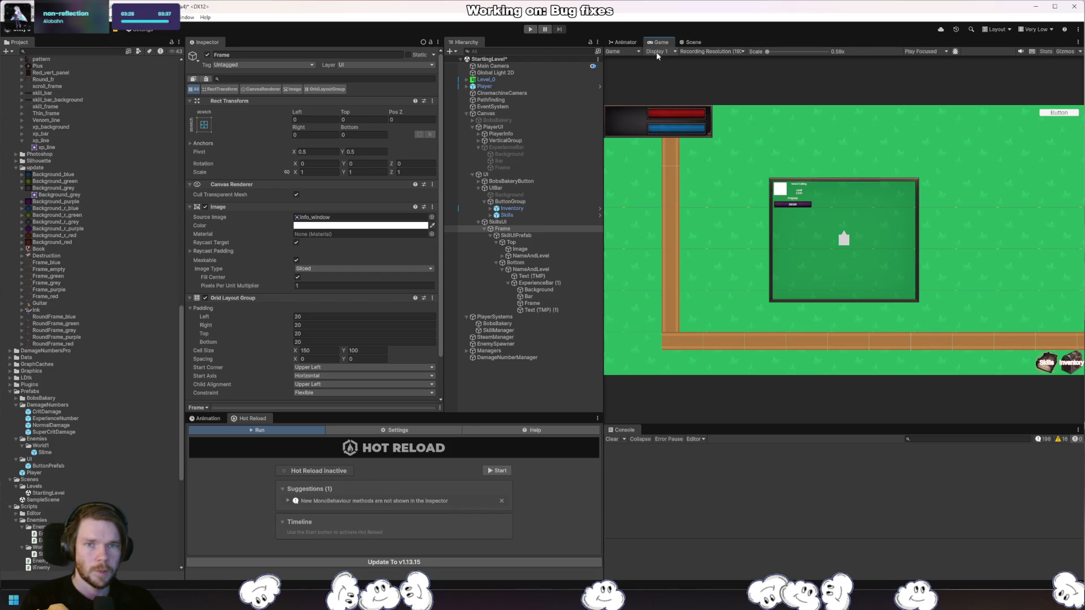
double_click(659, 43)
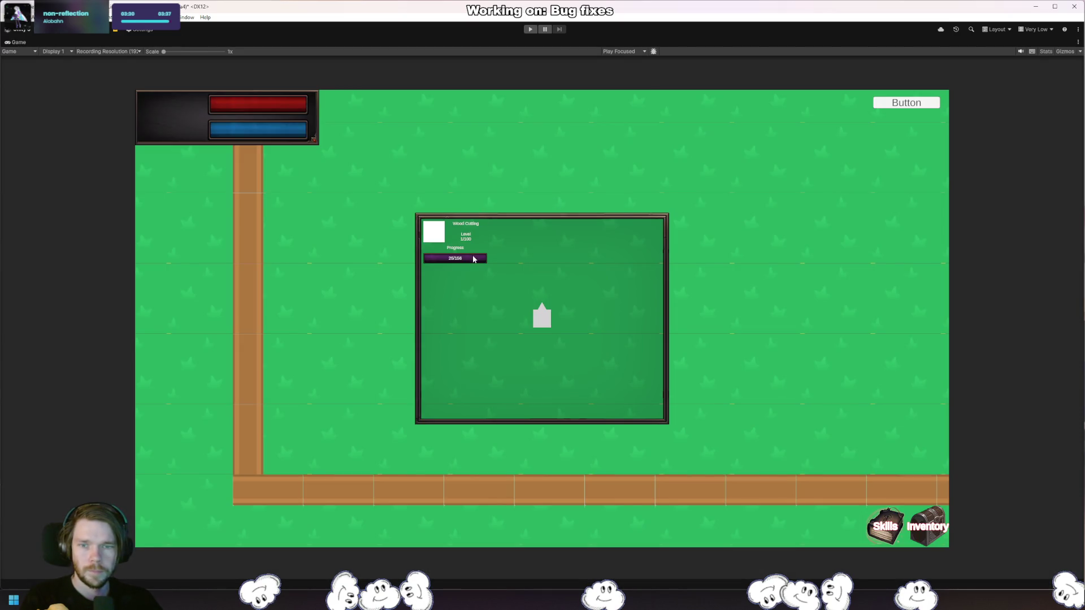
double_click(17, 42)
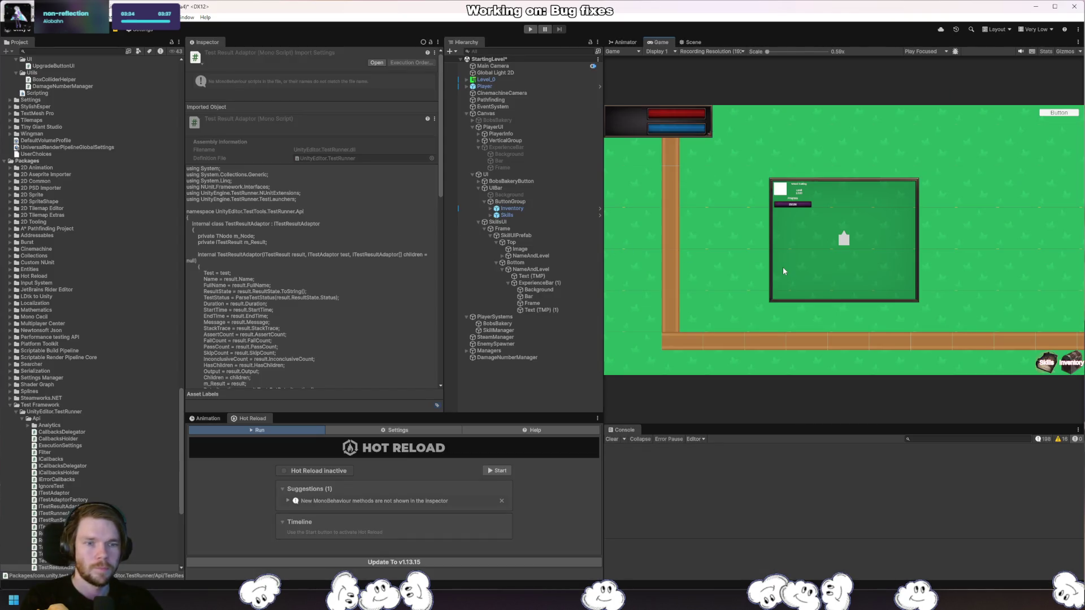
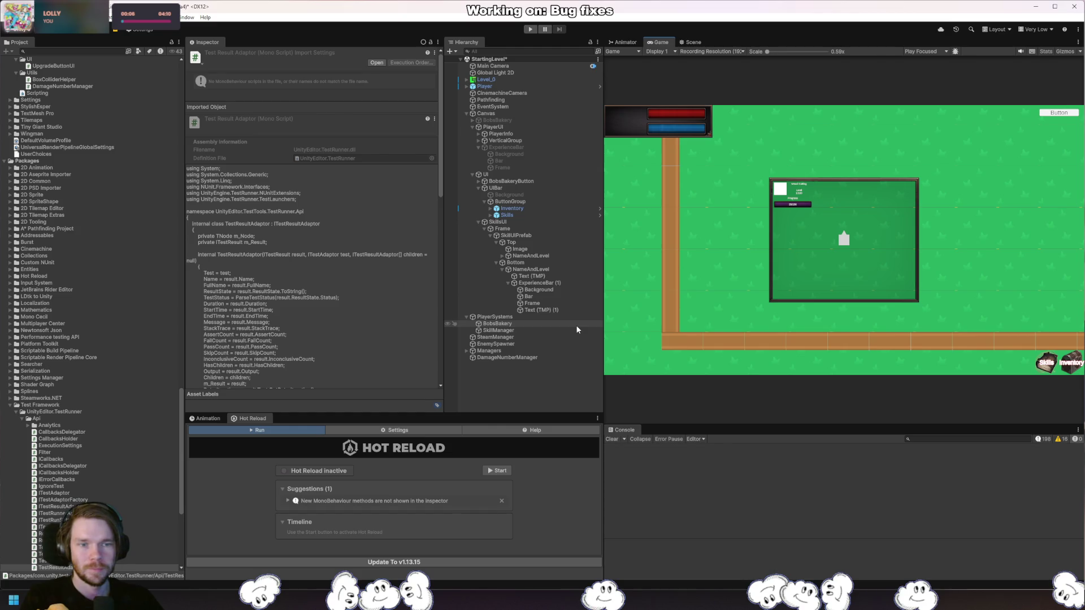
Maximize and restore the Game view, then inspect ExperienceBar (1) and Text (TMP) before selecting SkillUIPrefab.
double_click(659, 44)
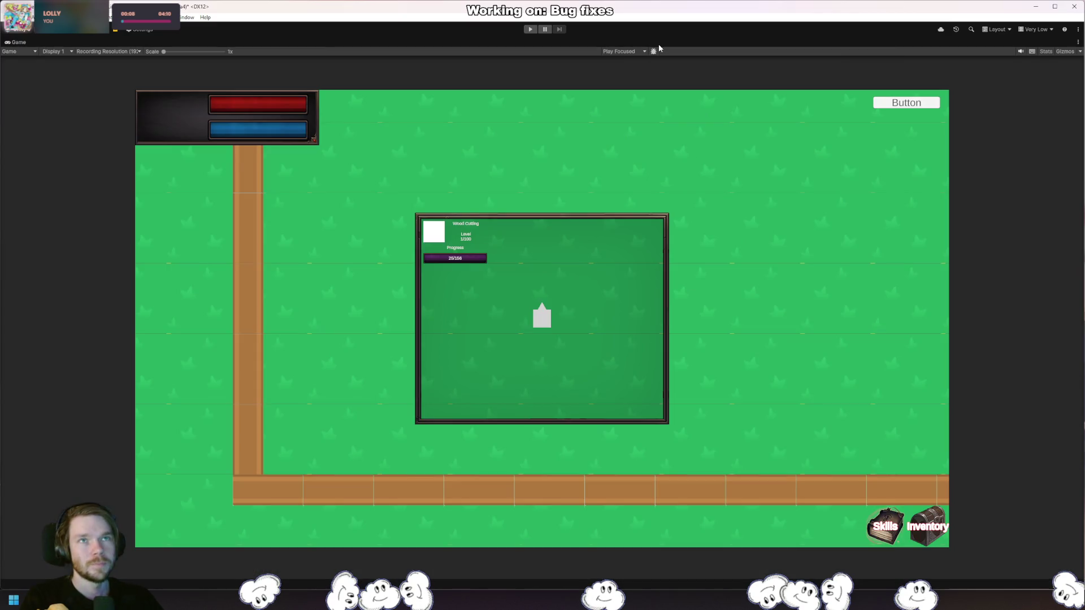
double_click(19, 43)
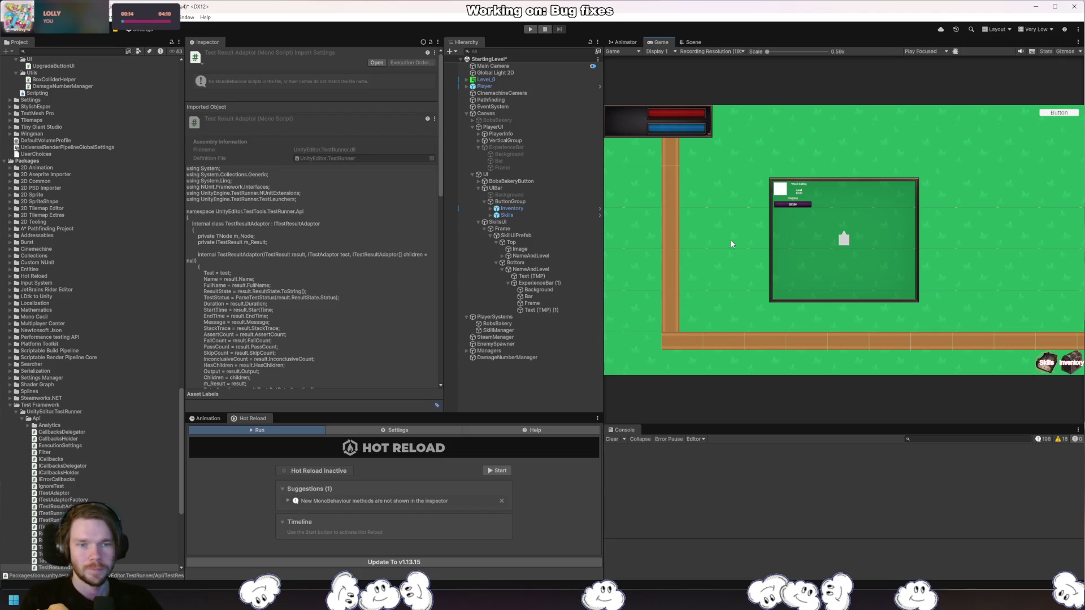
left_click(555, 282)
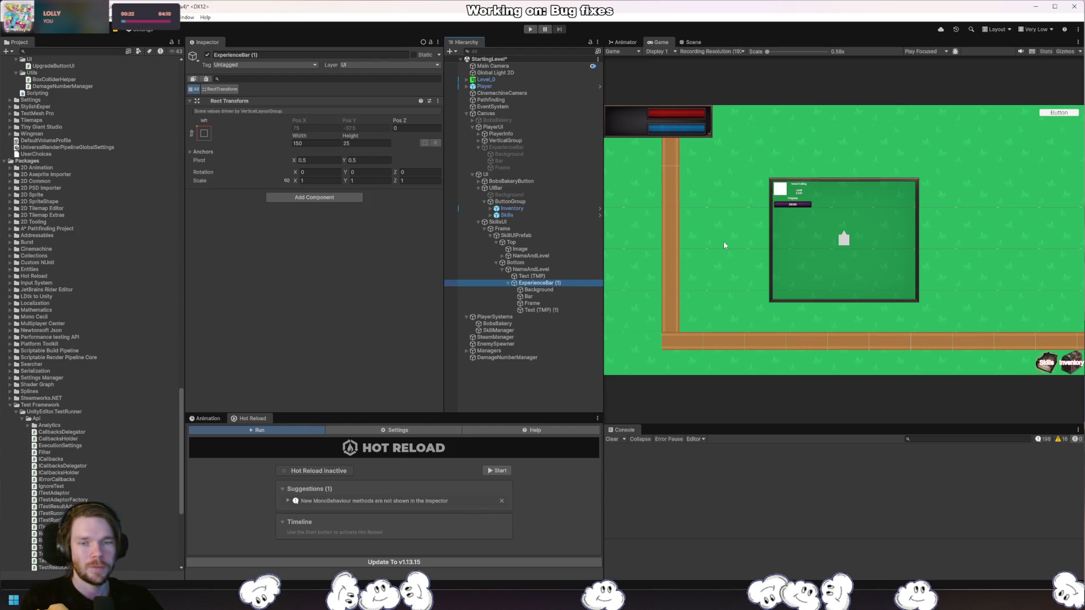
left_click(565, 275)
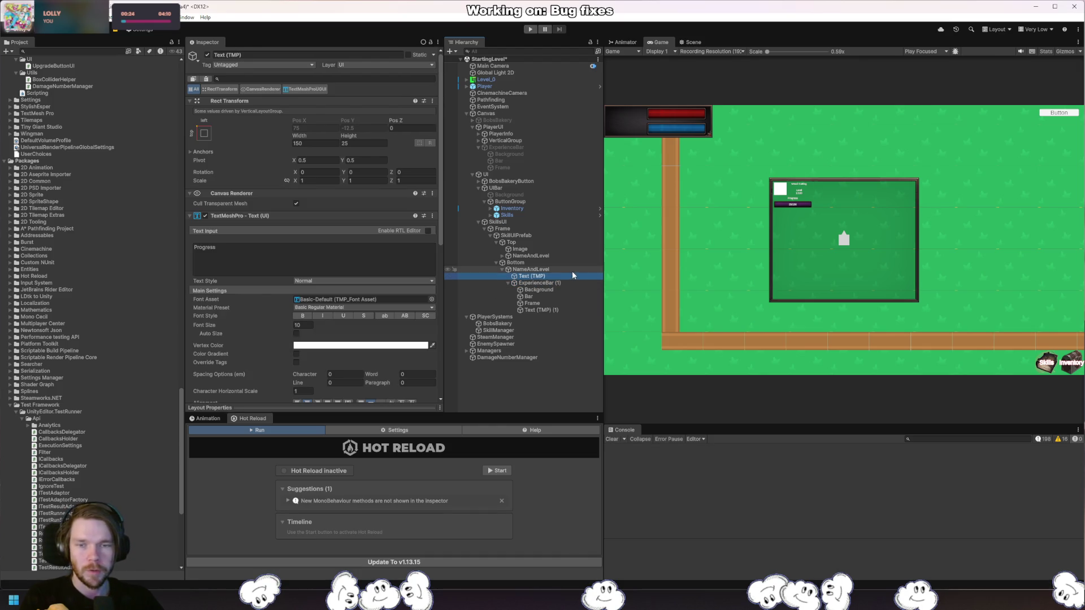
left_click(537, 237)
Add a UI Image child to SkillUIPrefab and name it Background.
right_click(537, 235)
mouse_move(613, 559)
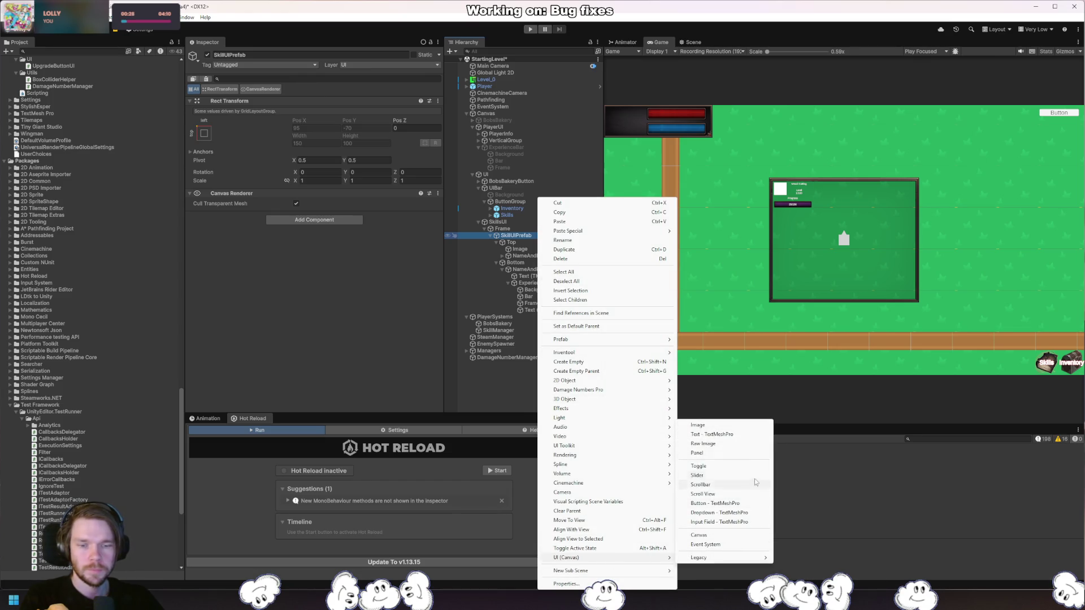
left_click(697, 425)
type("B")
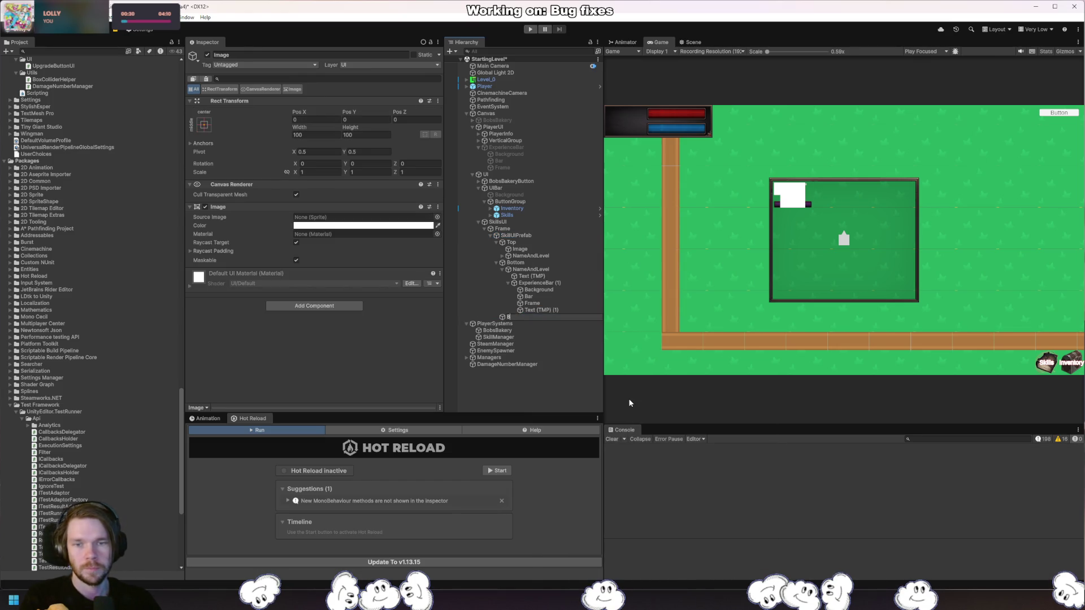
type("ackground")
key("Return")
Look up the little_background_frame texture in the Project, then open Background's Source Image picker.
scroll(91, 282, "up", 10)
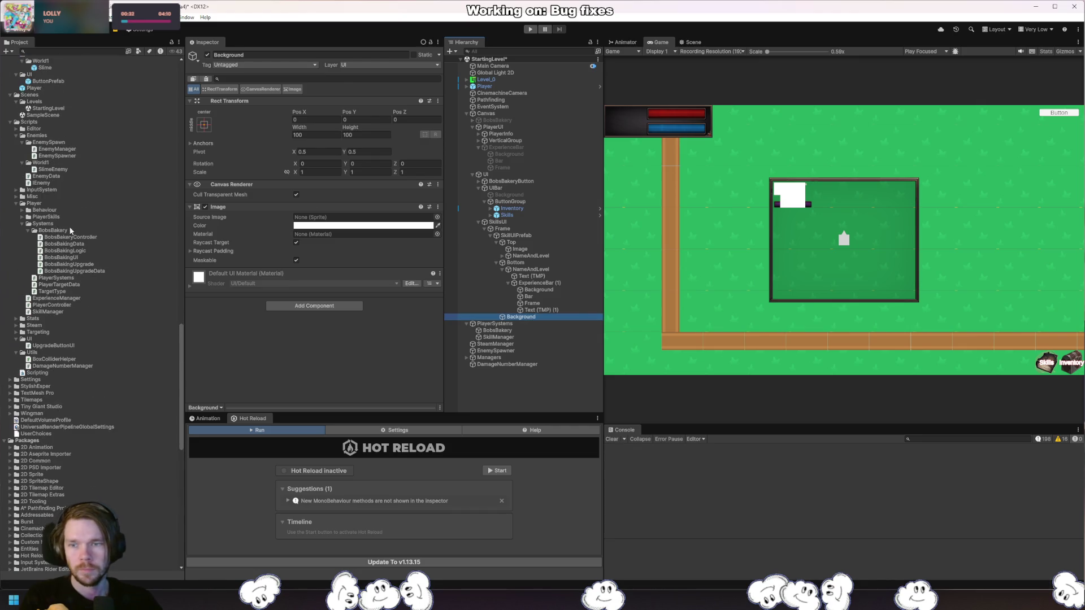
left_click(177, 339)
mouse_move(181, 341)
left_mouse_down()
mouse_move(181, 227)
mouse_move(148, 35)
left_mouse_up()
left_click(532, 319)
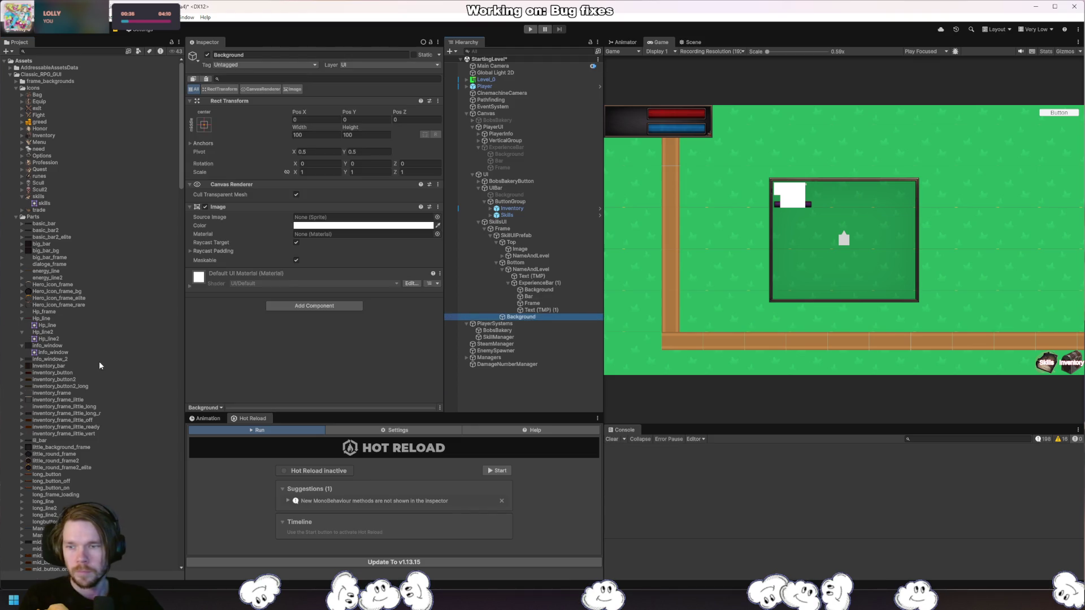
left_click(93, 447)
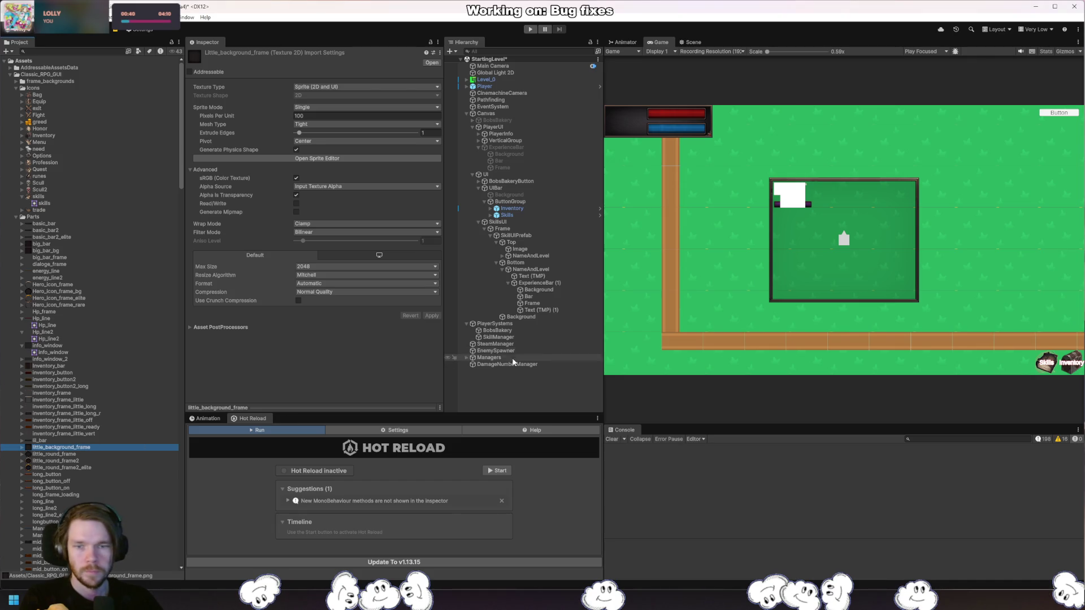
left_click(541, 318)
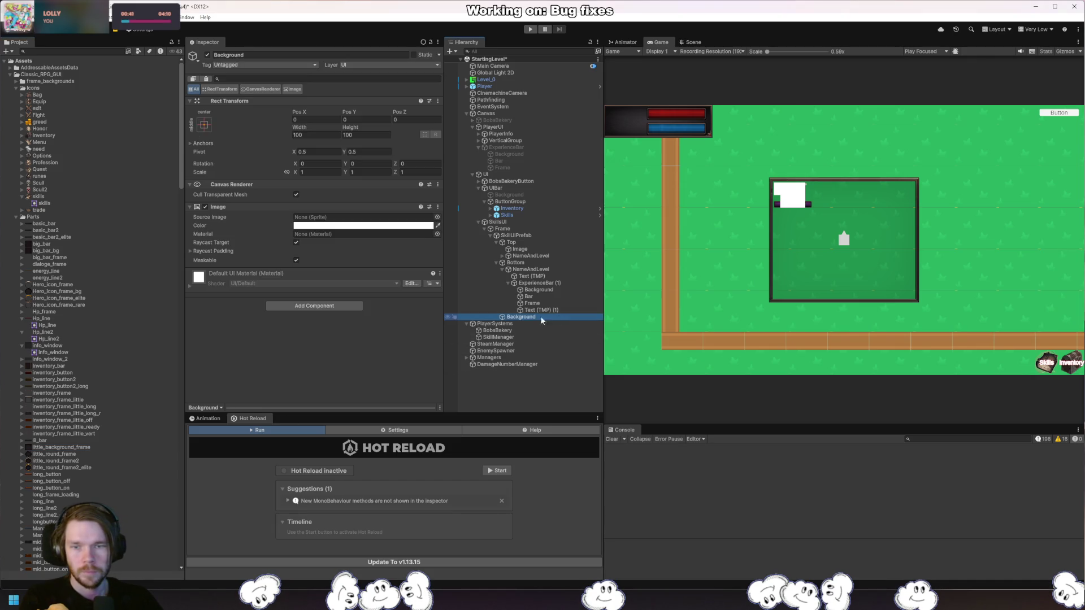
left_click(437, 217)
Preview inventory_background, little_background_frame and Background_r_grey as the Background image's sprite.
type("backgrou")
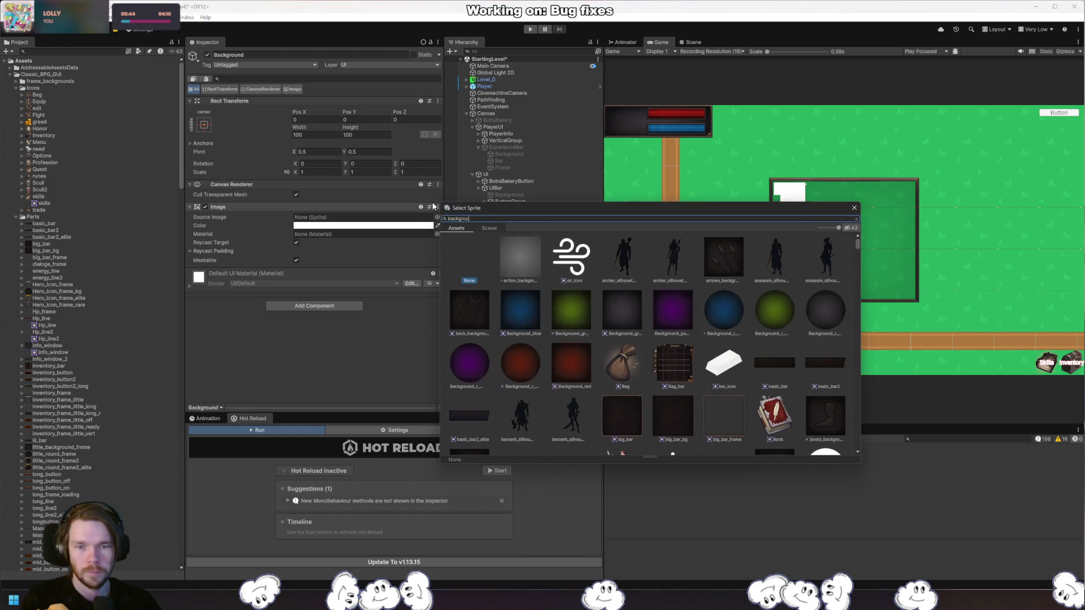
type("nd")
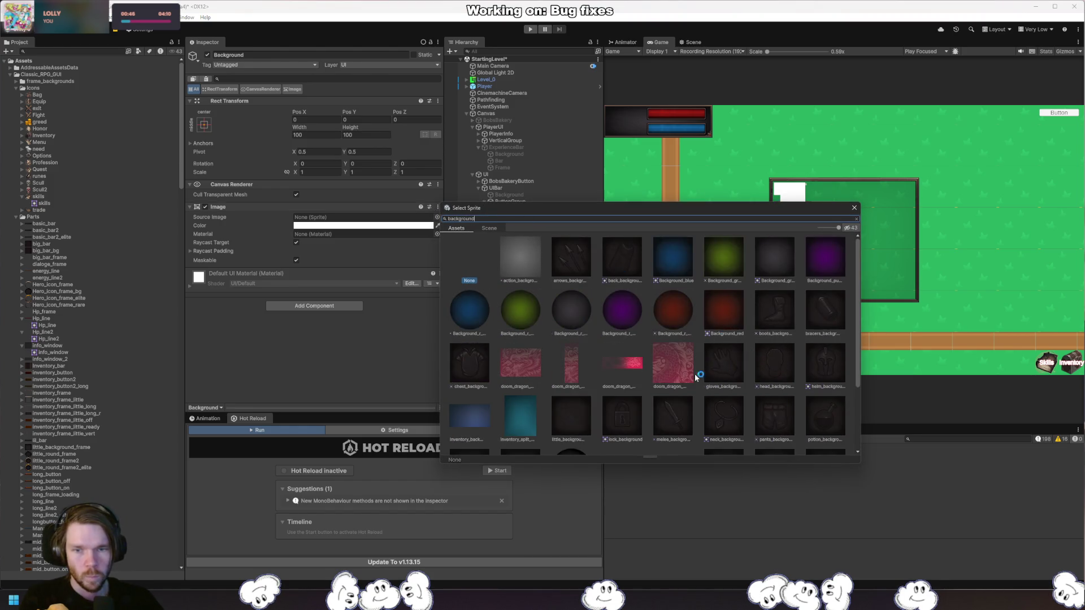
scroll(723, 328, "down", 2)
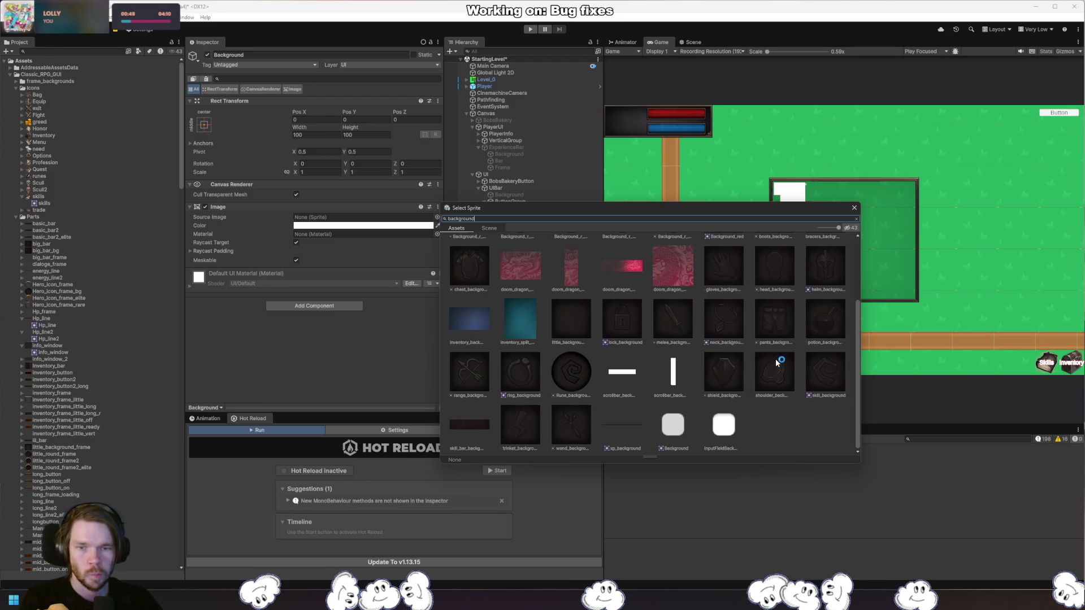
left_click(465, 315)
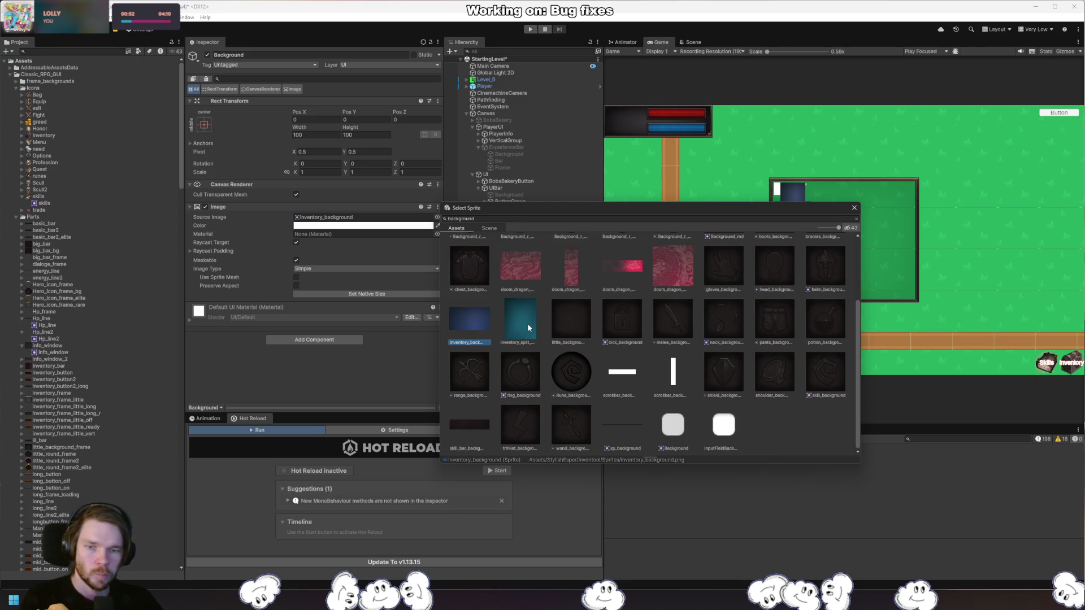
scroll(729, 371, "up", 2)
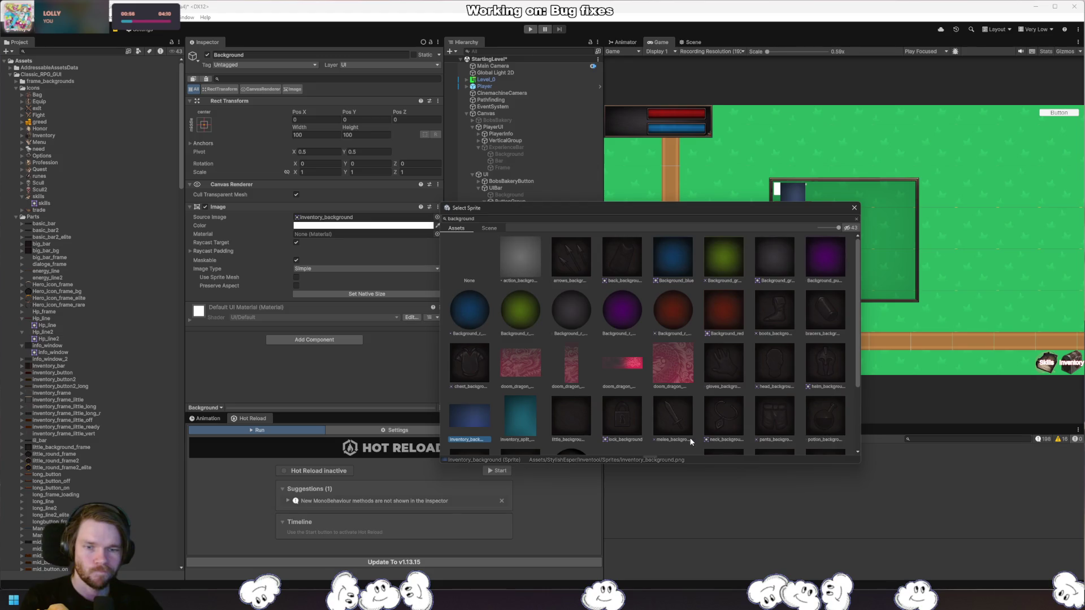
left_click(570, 417)
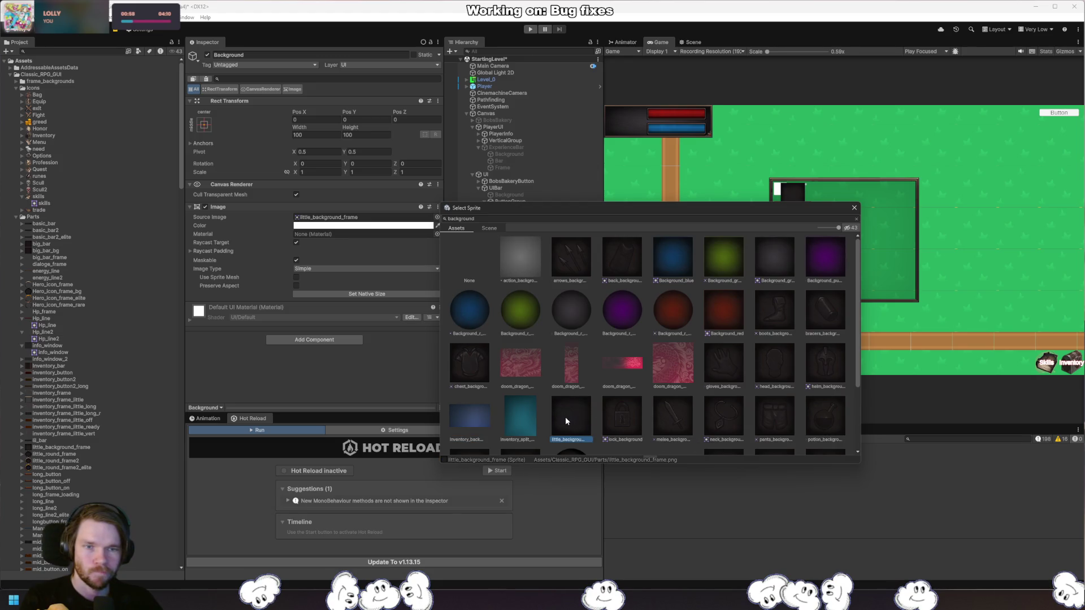
left_click(562, 311)
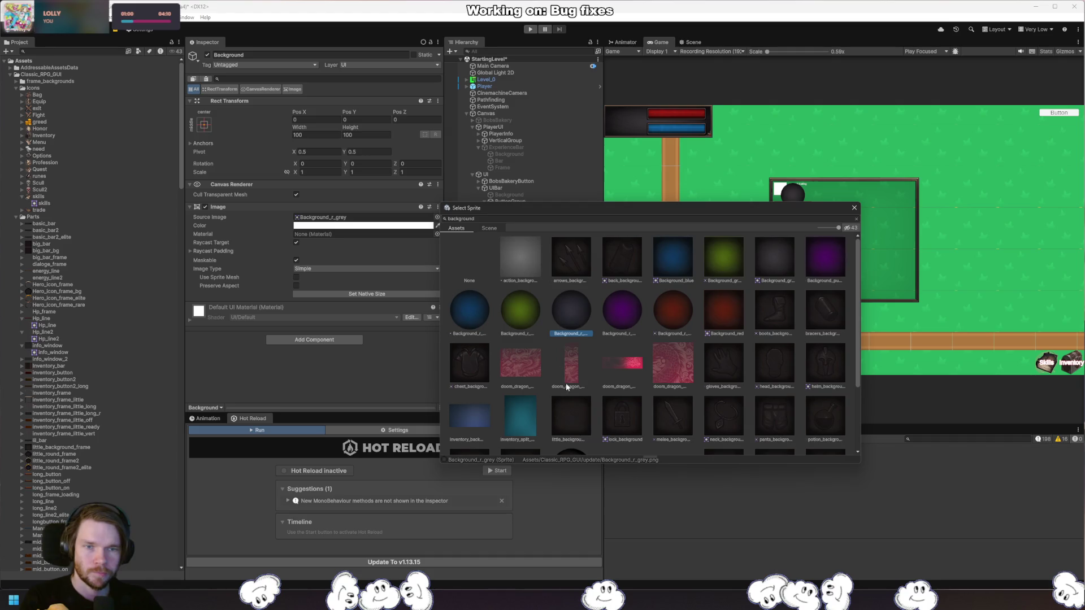
left_click(576, 403)
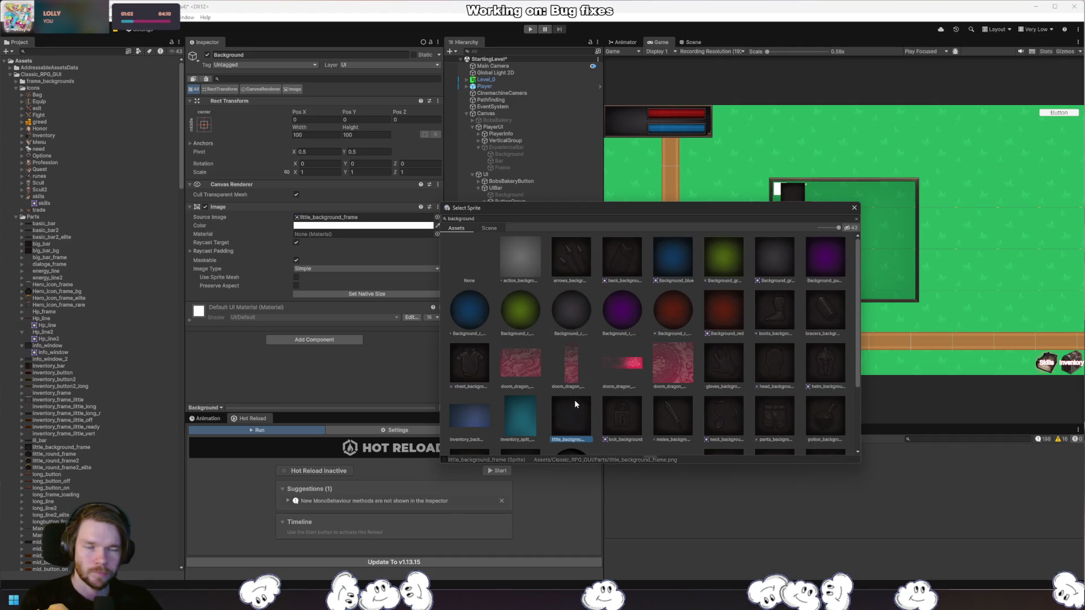
Keep little_background_frame as the sprite and drag Background above Top under SkillUIPrefab.
double_click(574, 399)
left_click(520, 318)
left_click_drag(520, 321, 517, 239)
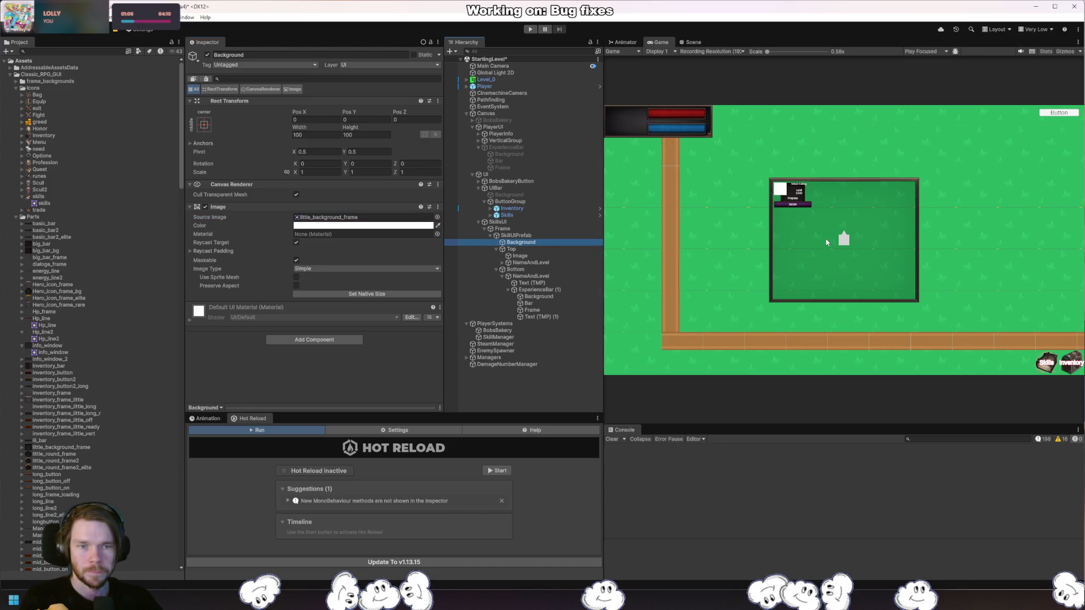
Anchor Background to stretch-stretch with all edge offsets set to 0.
left_click(204, 125)
left_click(294, 252)
left_click(316, 119)
type("0")
key("Tab")
key("Tab")
key("Tab")
type("0")
scroll(812, 215, "up", 5)
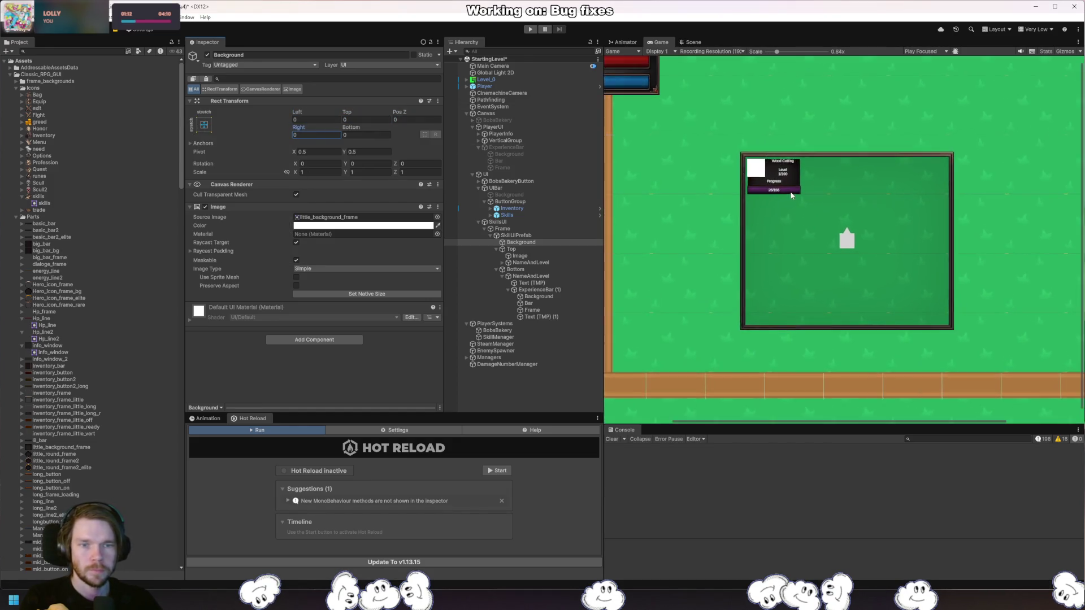
scroll(768, 173, "up", 5)
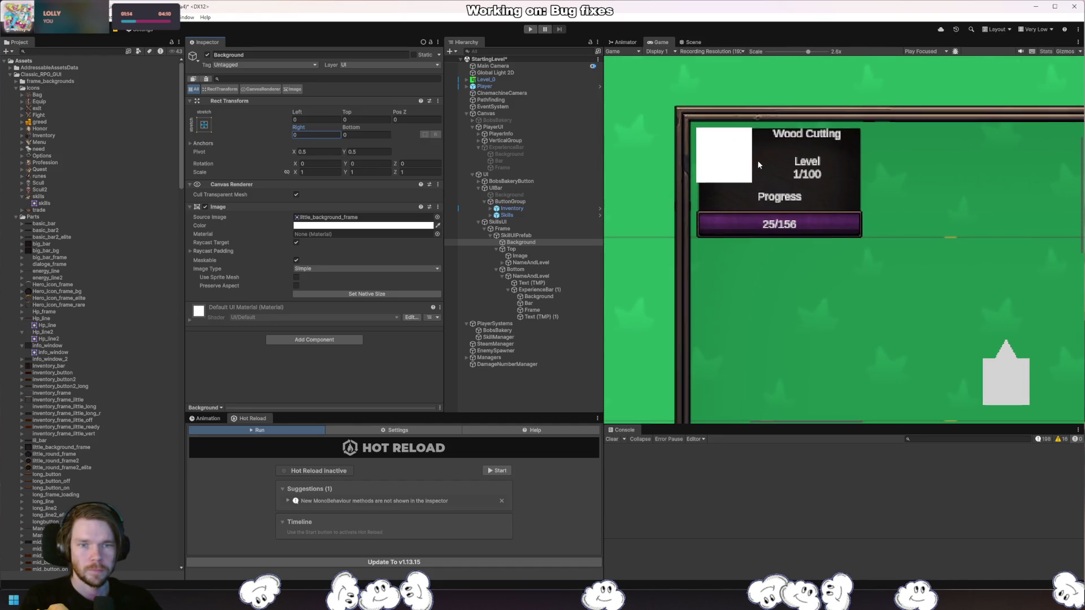
Make Background a Sliced image with pixels per unit multiplier 5, then select the little_background_frame texture.
left_click(342, 269)
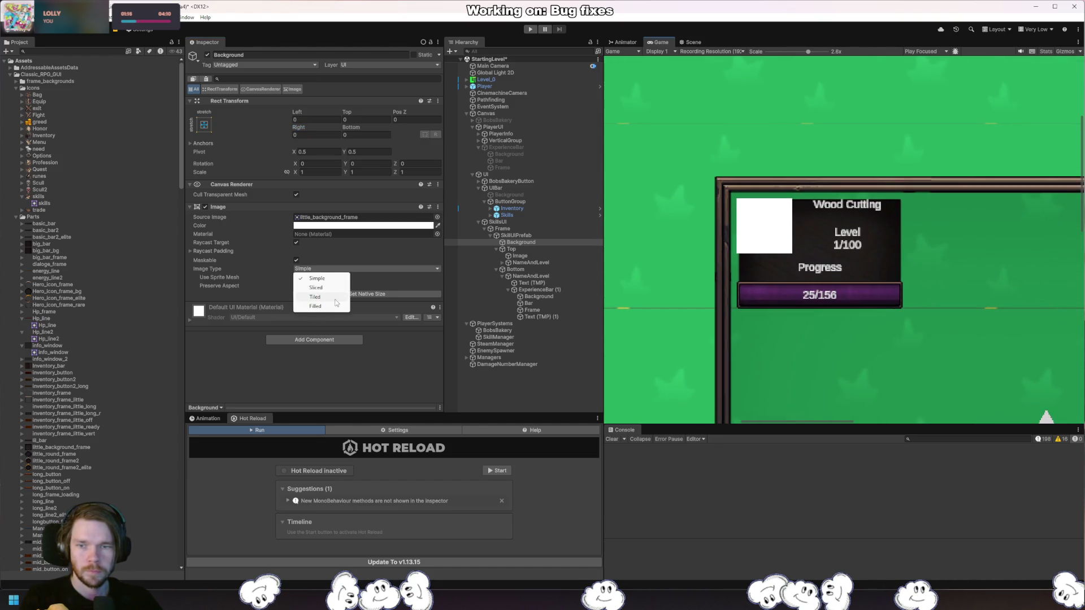
left_click(316, 288)
left_click(348, 277)
type("5")
left_click(345, 217)
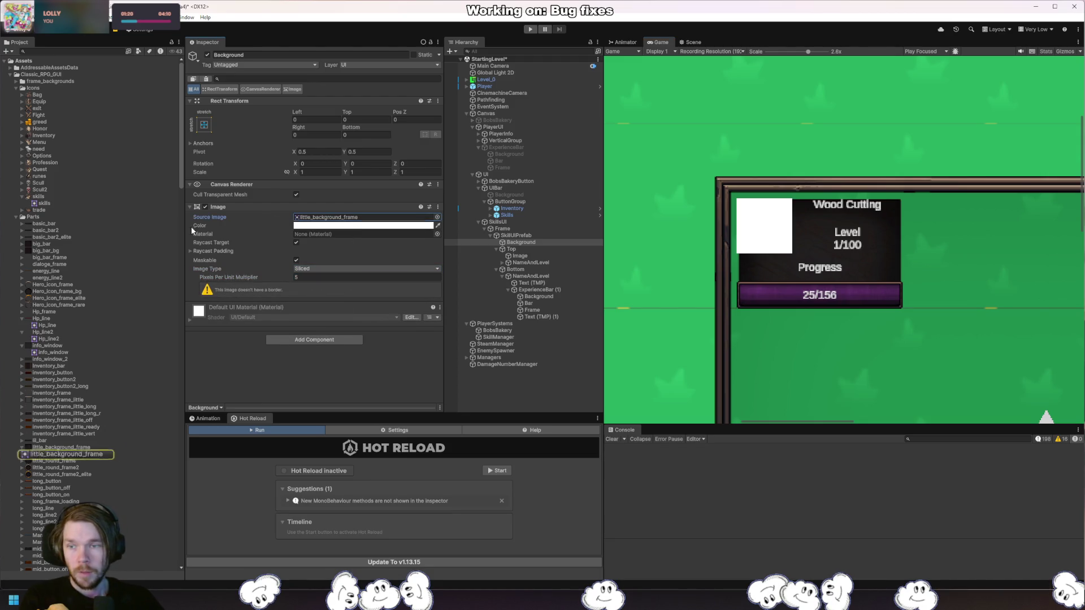
left_click(85, 449)
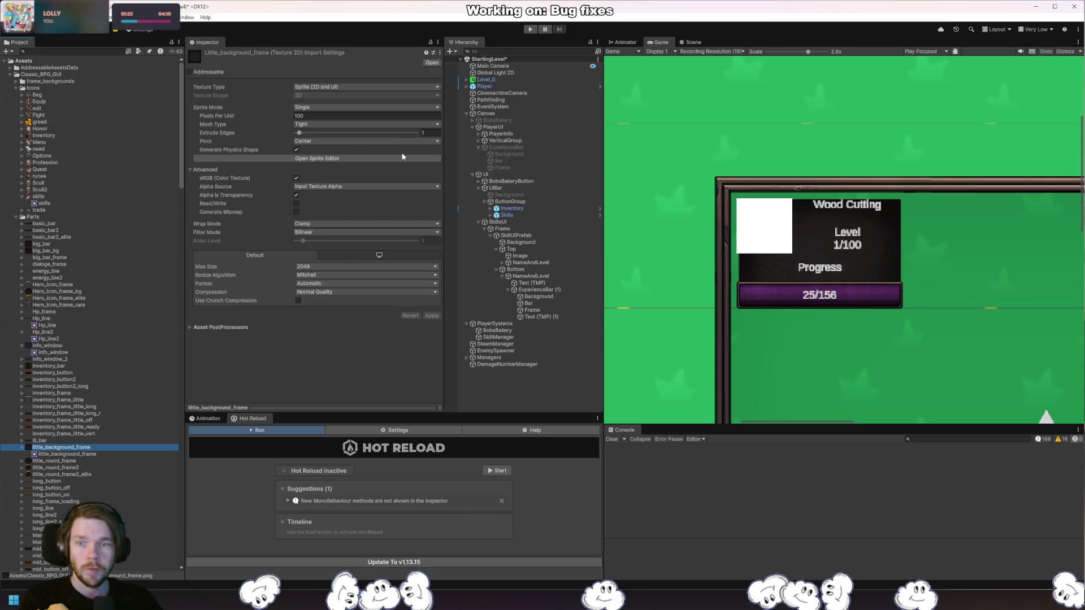
Try 8-pixel borders on little_background_frame in the Sprite Editor, then close it.
left_click(406, 160)
left_click(814, 538)
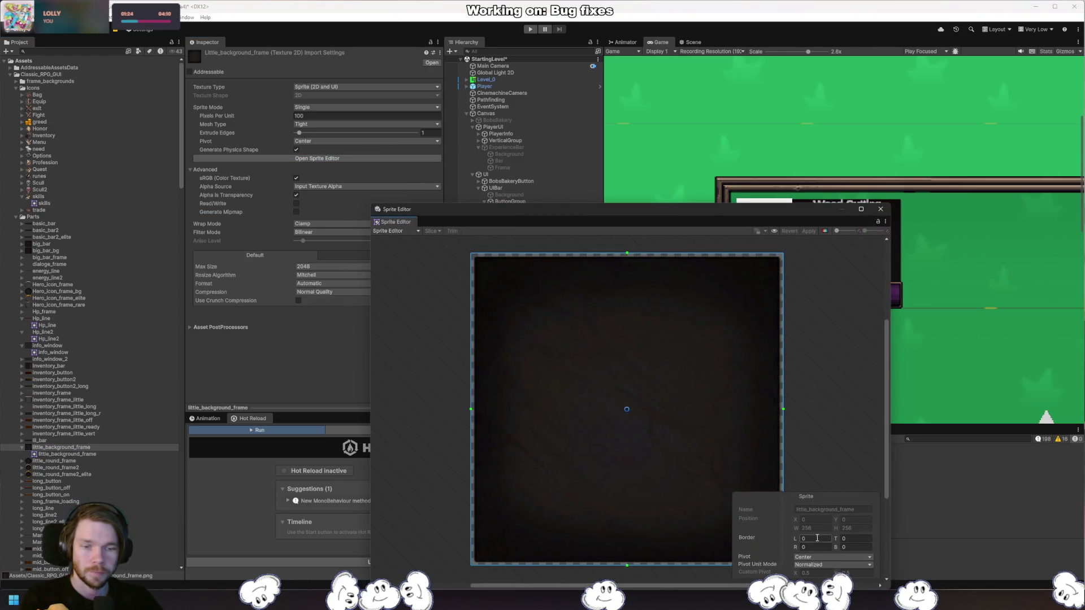
type("5")
key("BackSpace")
type("8")
key("Tab")
type("8")
key("Tab")
type("8")
key("Tab")
type("8")
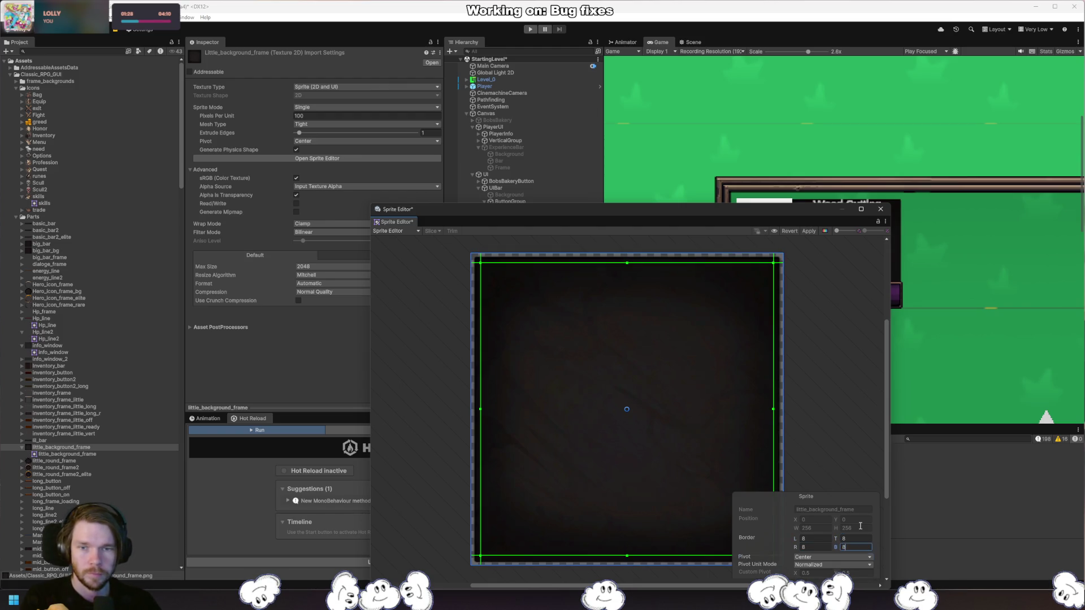
right_click(860, 526)
left_click(874, 470)
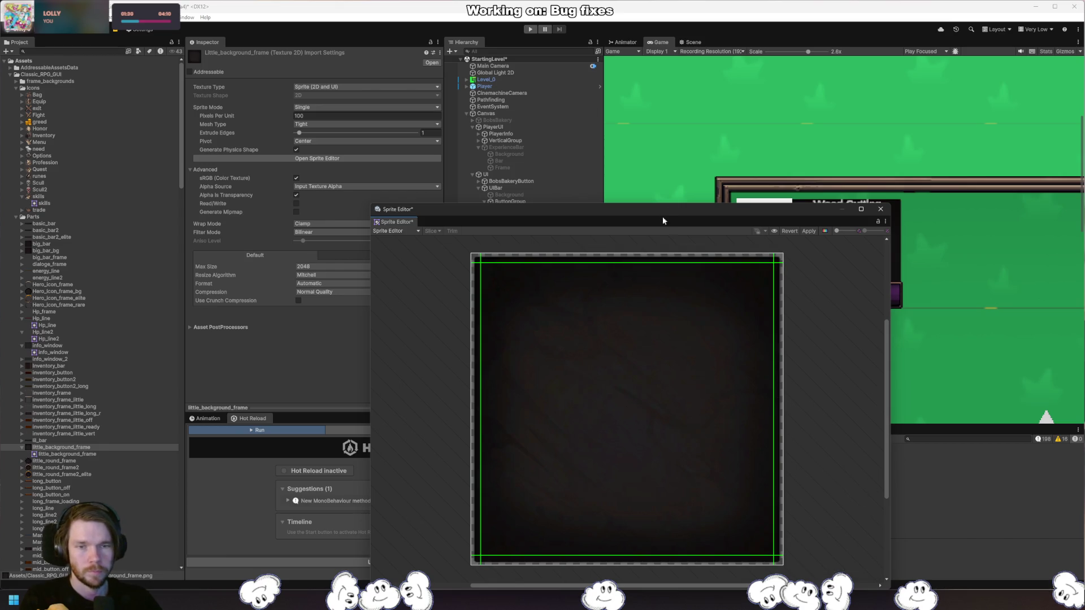
left_click(626, 407)
left_click(881, 209)
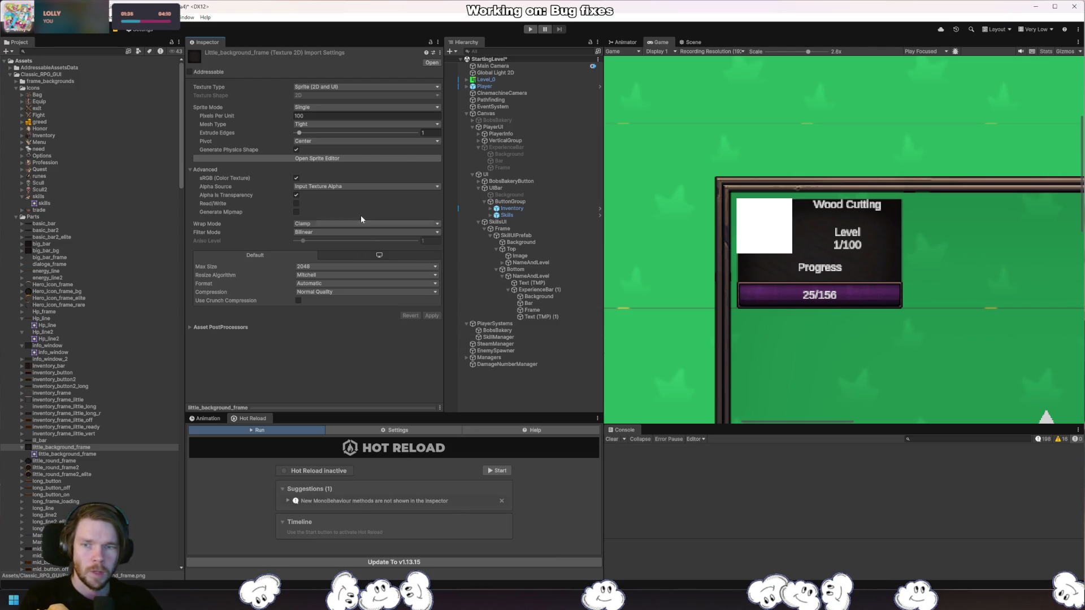
Reopen the Sprite Editor, set all four borders to 12 pixels, and apply the change.
left_click(365, 161)
left_click(821, 540)
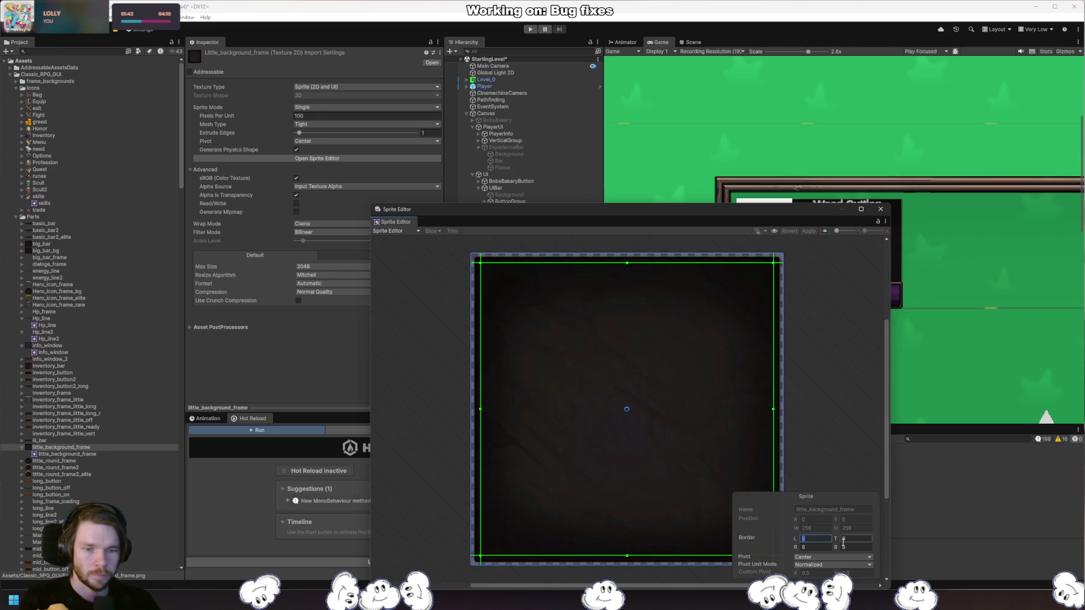
type("12")
key("Tab")
type("12")
key("Tab")
type("12")
key("Tab")
type("12")
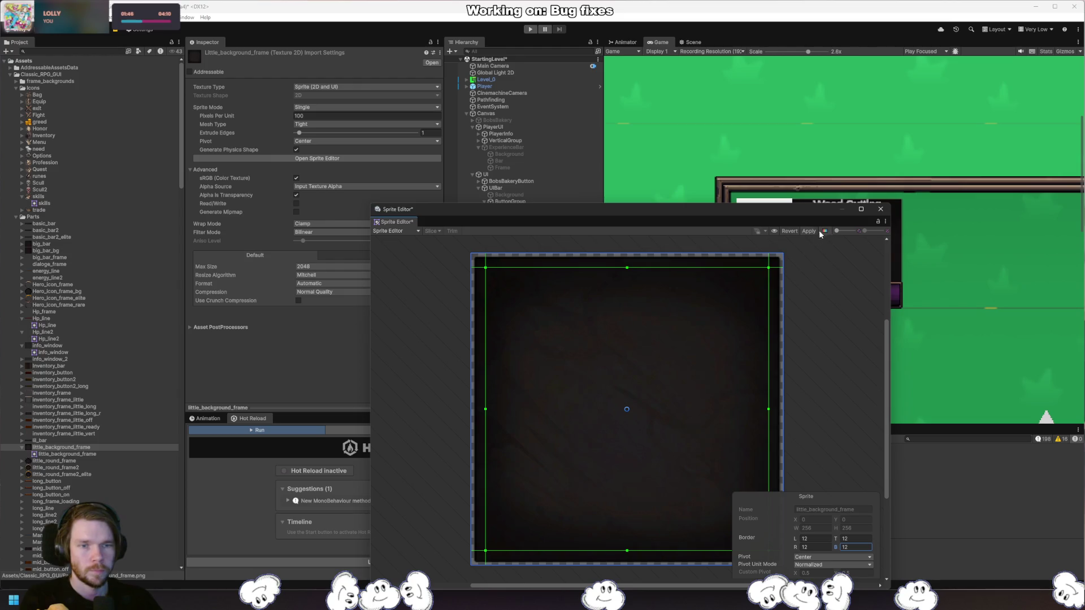
left_click(808, 231)
left_click(881, 209)
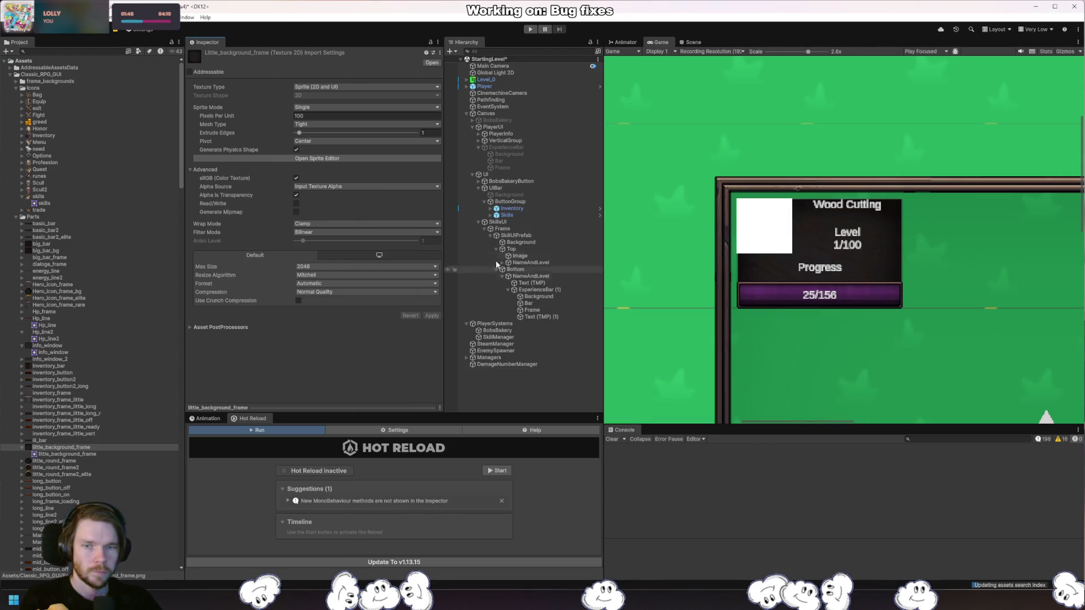
Set the card Background's pixels per unit multiplier to 15.
left_click(553, 291)
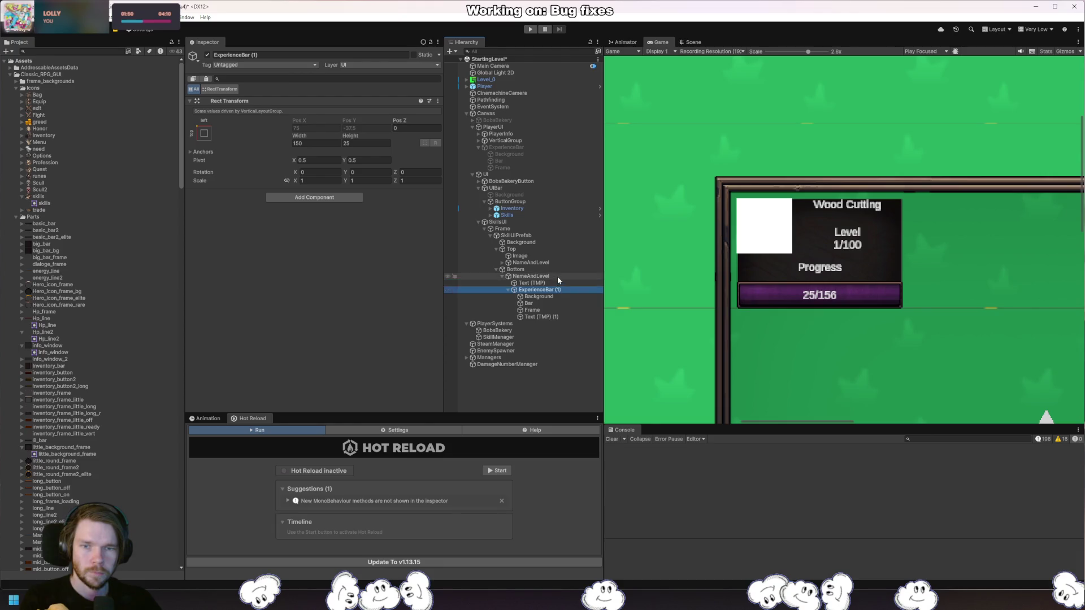
left_click(558, 278)
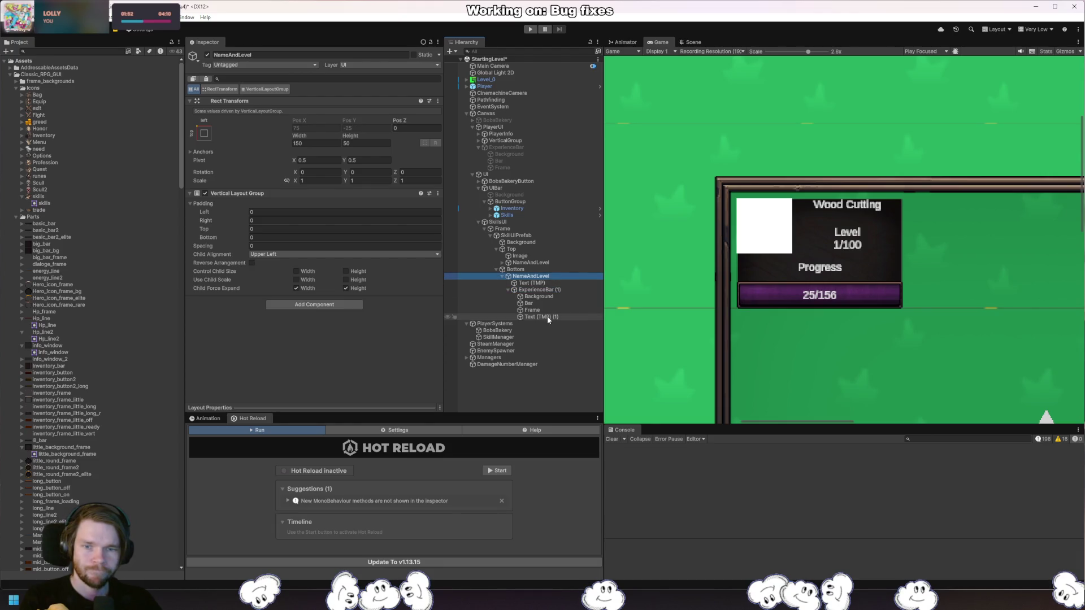
left_click(521, 242)
left_click(316, 285)
type("15")
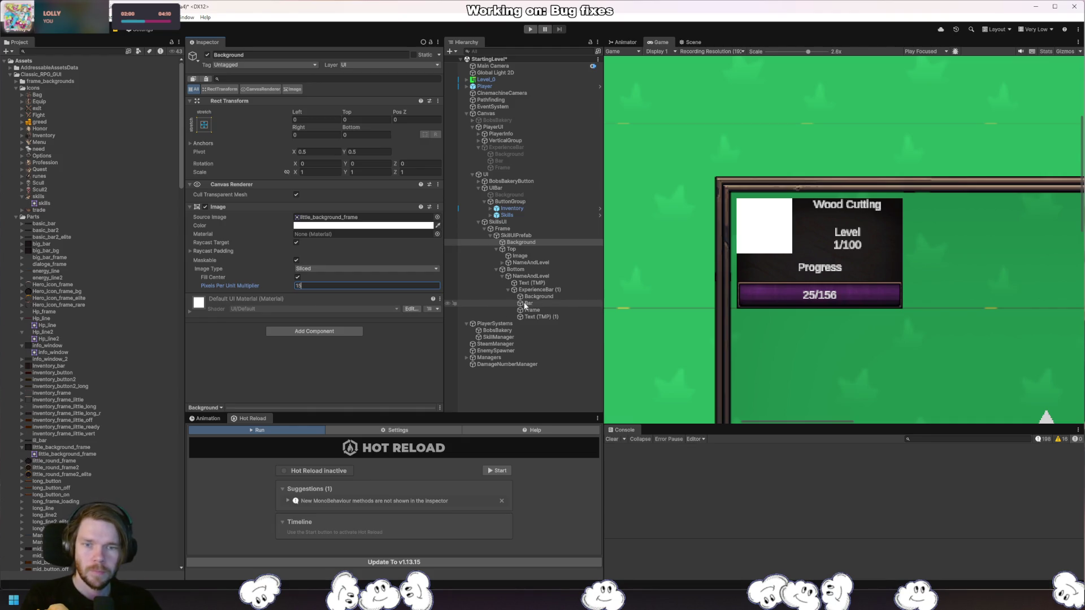
Set the Progress label's font size to 15, compare font styles, and keep Basic-Default.
left_click(541, 283)
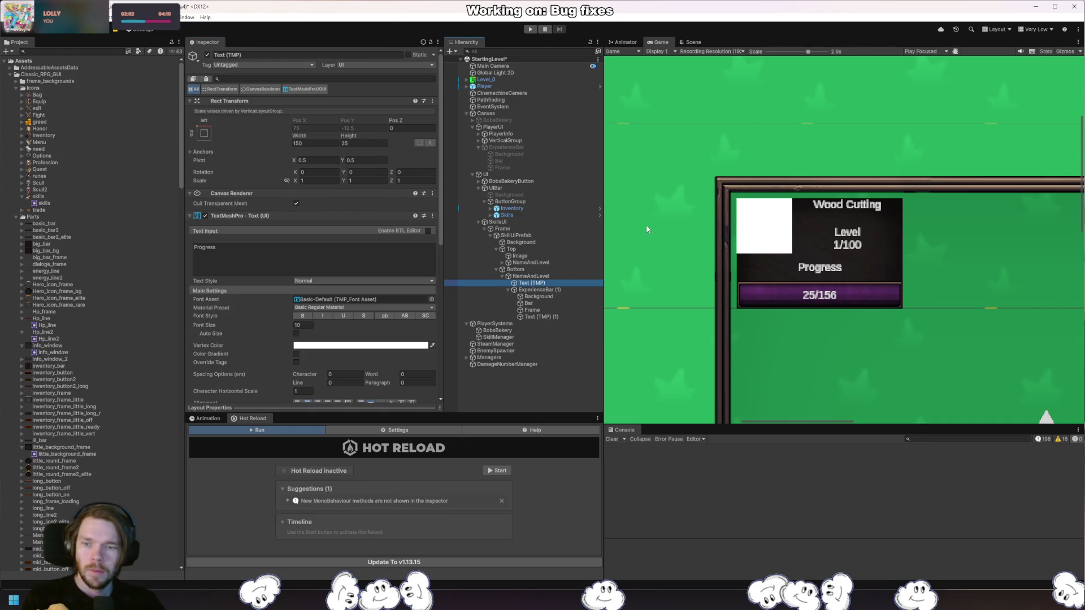
left_click(306, 325)
type("15")
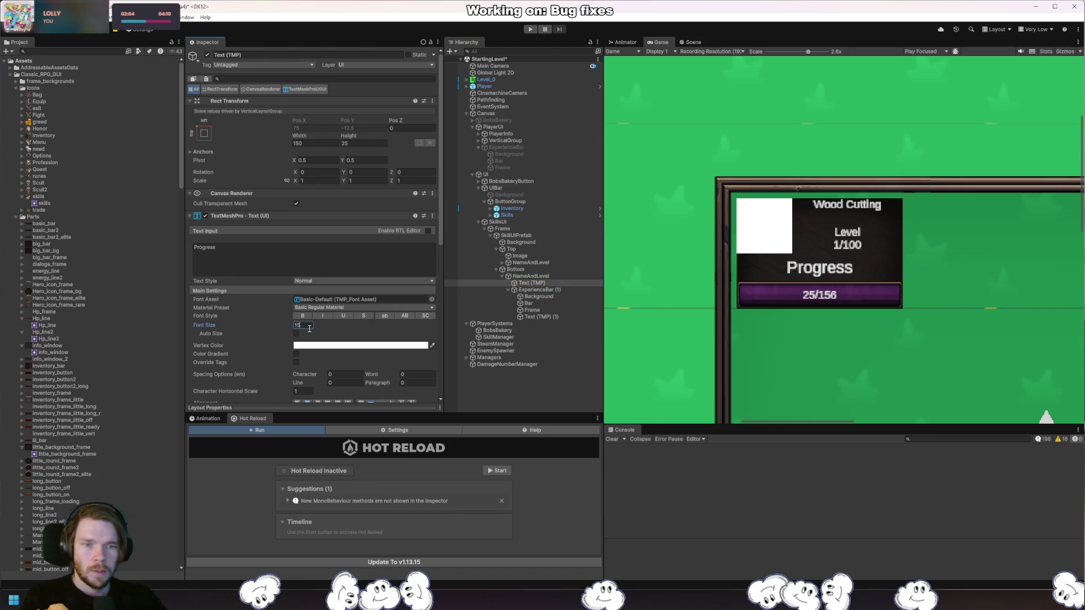
left_click(431, 300)
left_click(602, 346)
left_click(649, 346)
left_click(686, 342)
left_click(577, 347)
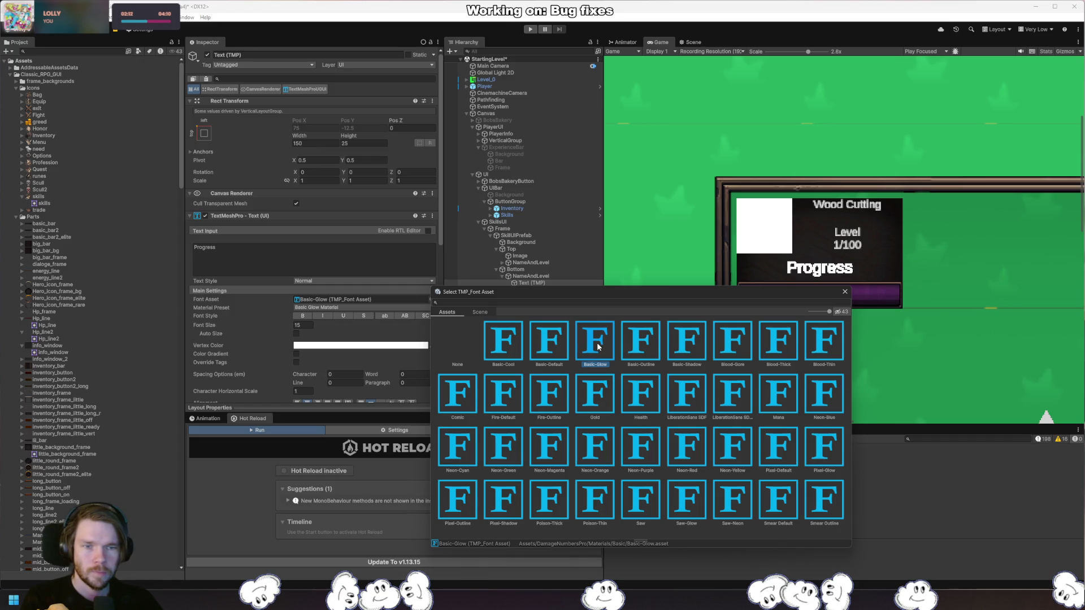
double_click(564, 343)
left_click_drag(808, 52, 747, 52)
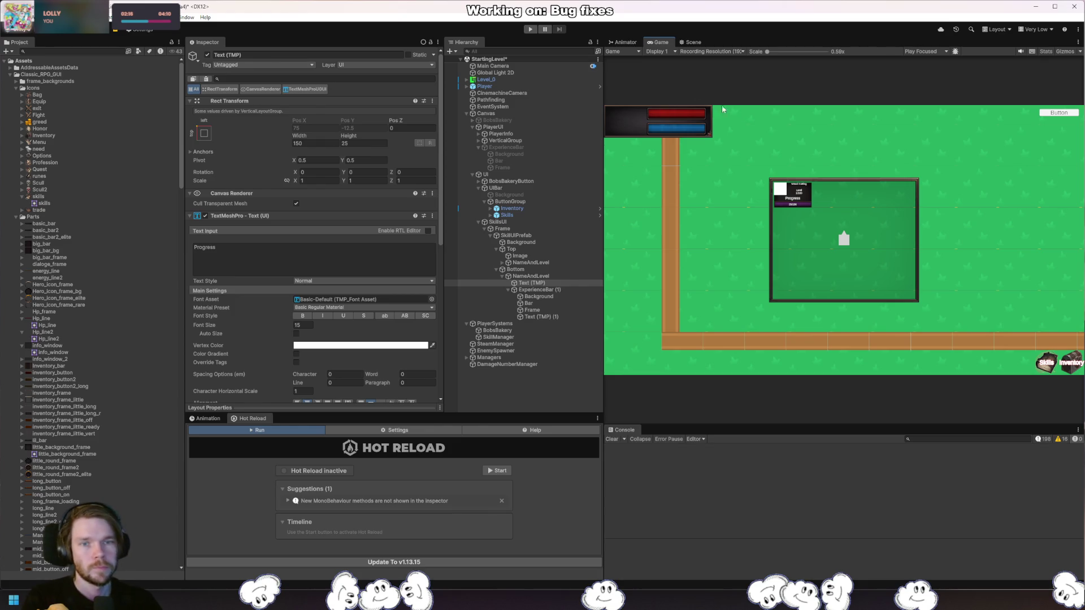
Frame the Progress label in the Scene view and delete it.
left_click(691, 42)
key("f")
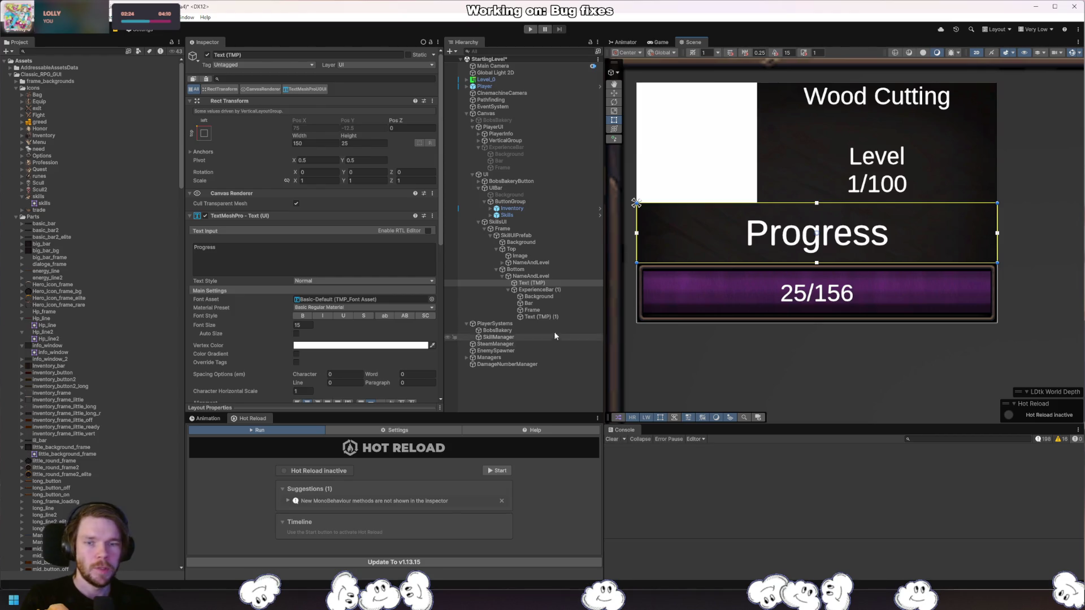
left_click(547, 284)
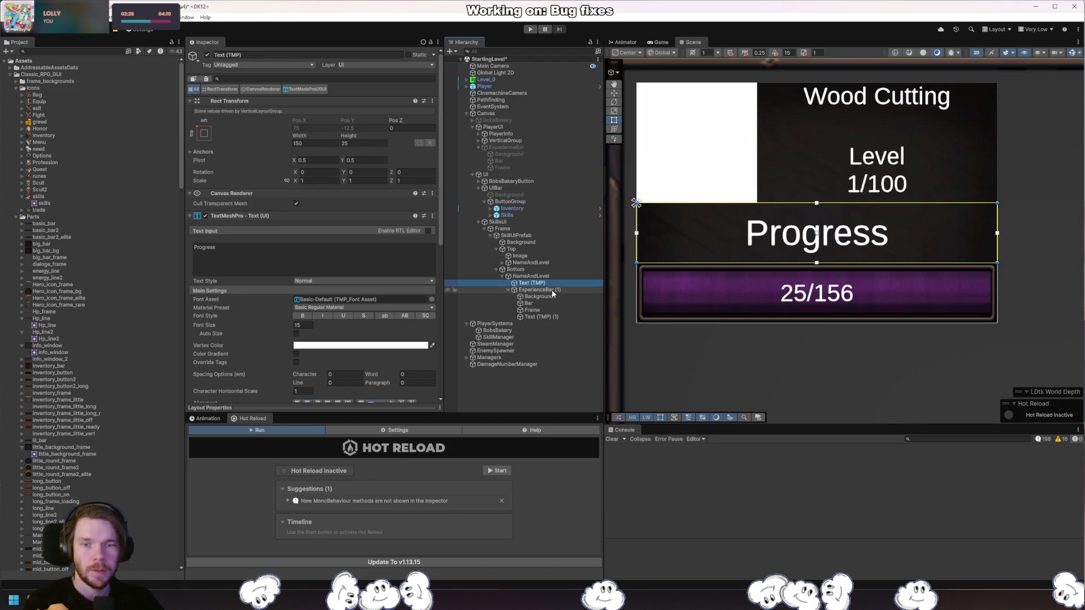
key("Delete")
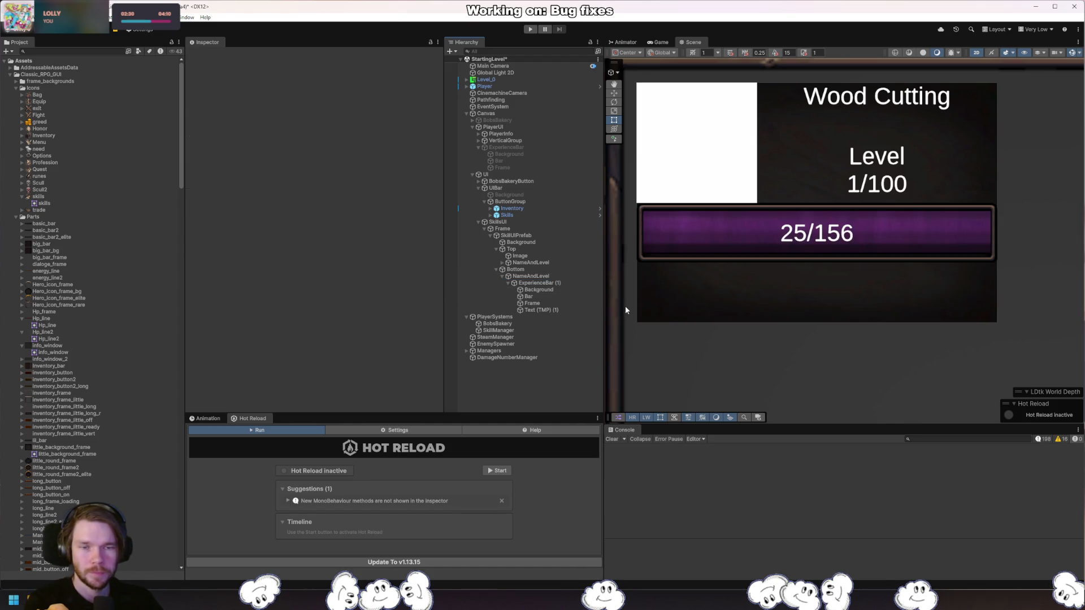
Check SkillsUI and the Frame's grid layout, then select SkillUIPrefab and its NameAndLevel group.
left_click(555, 233)
left_click(543, 223)
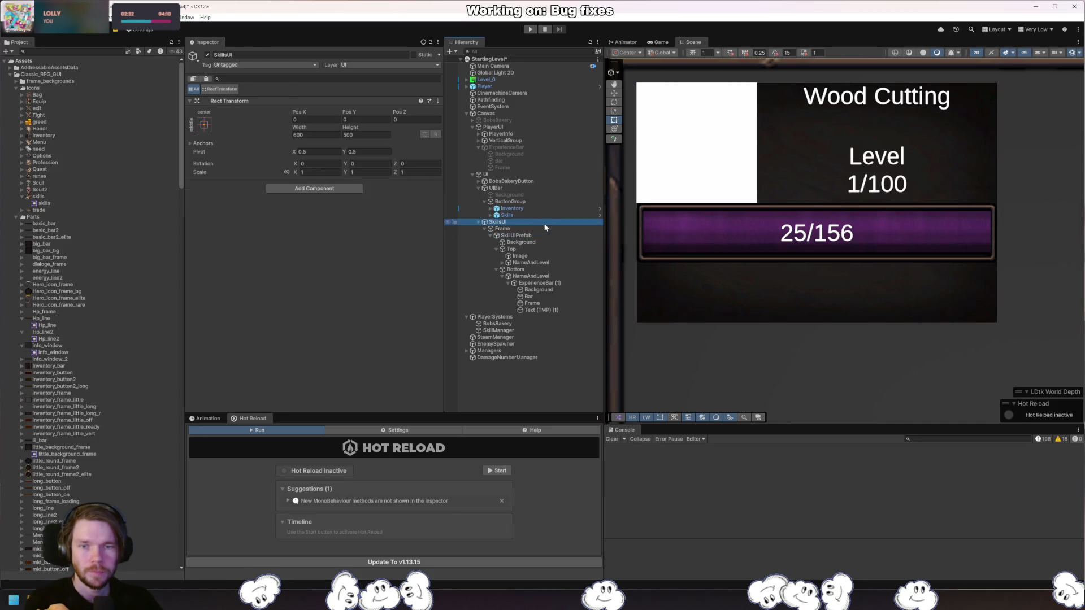
left_click(554, 229)
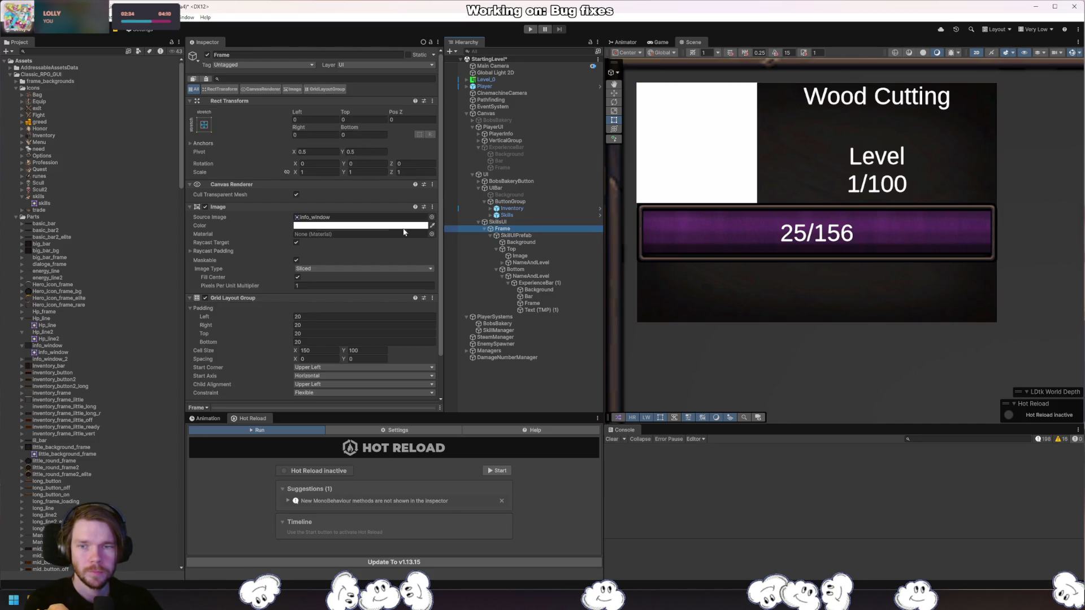
scroll(866, 234, "down", 2)
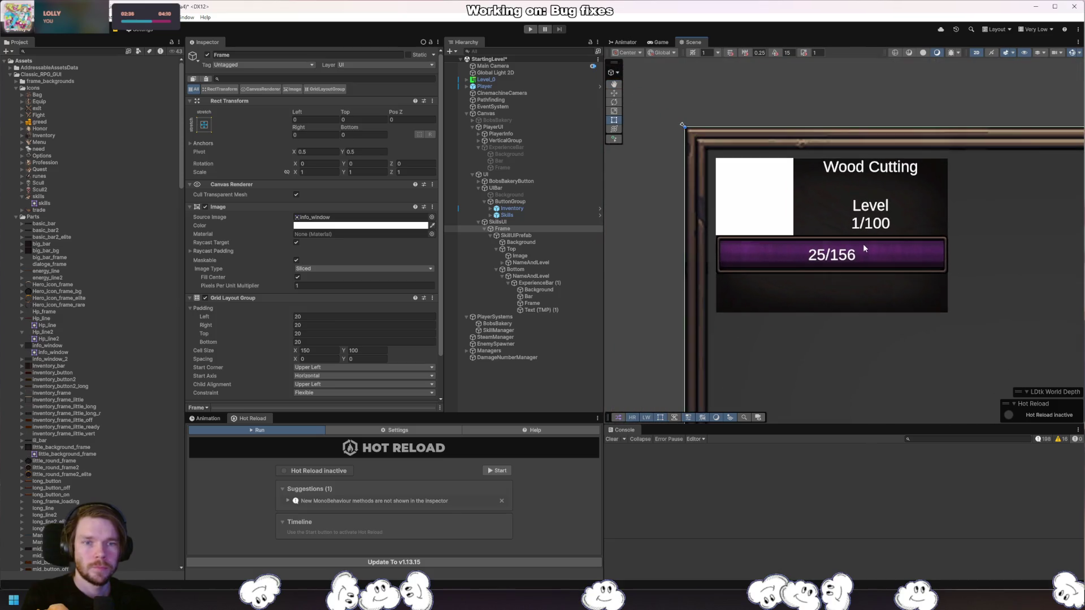
left_click(520, 235)
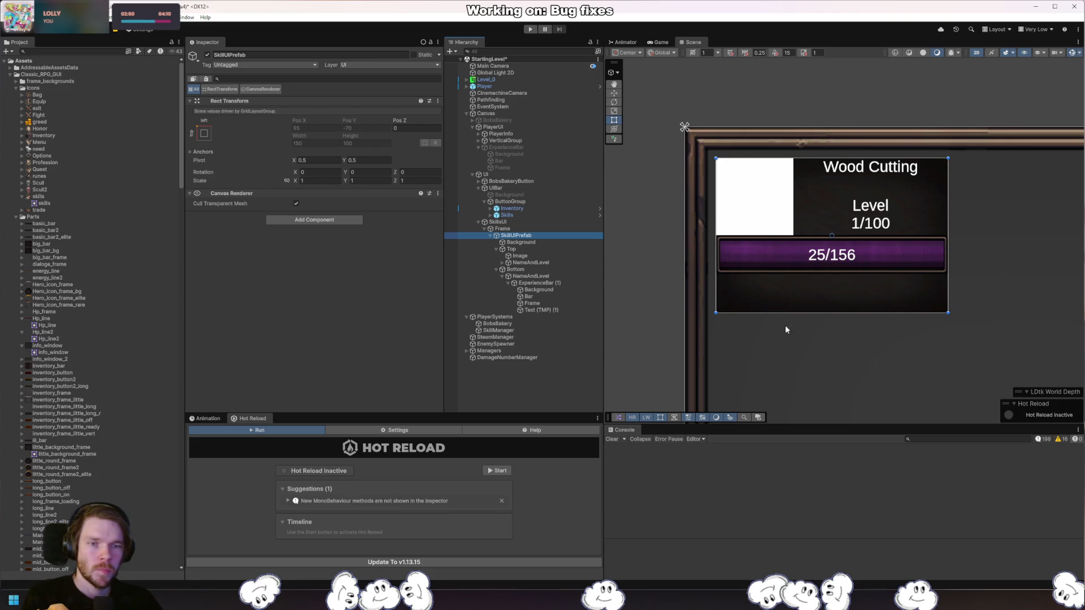
left_click(520, 289)
Select the Wood Cutting title, set its font size to 25 and enable Auto Size.
left_click(515, 269)
left_click(530, 262)
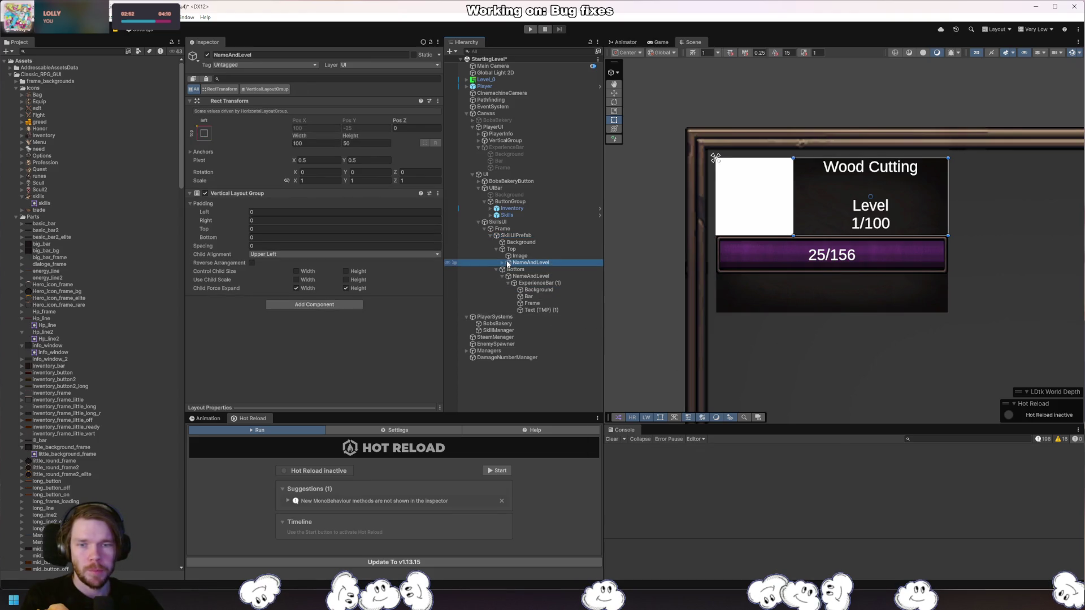
left_click(503, 262)
left_click(534, 270)
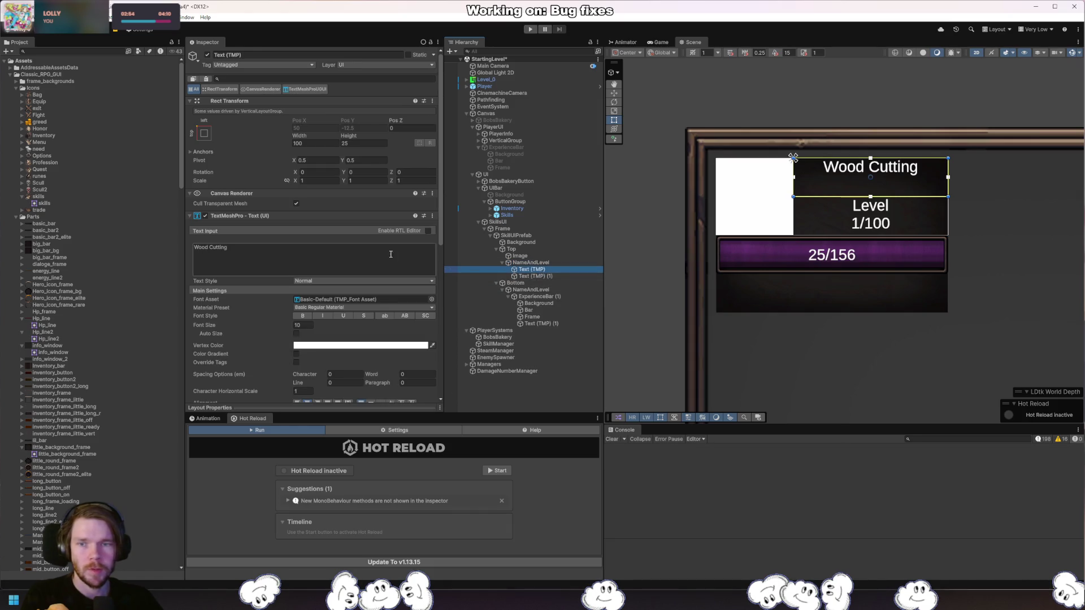
left_click(310, 325)
type("25")
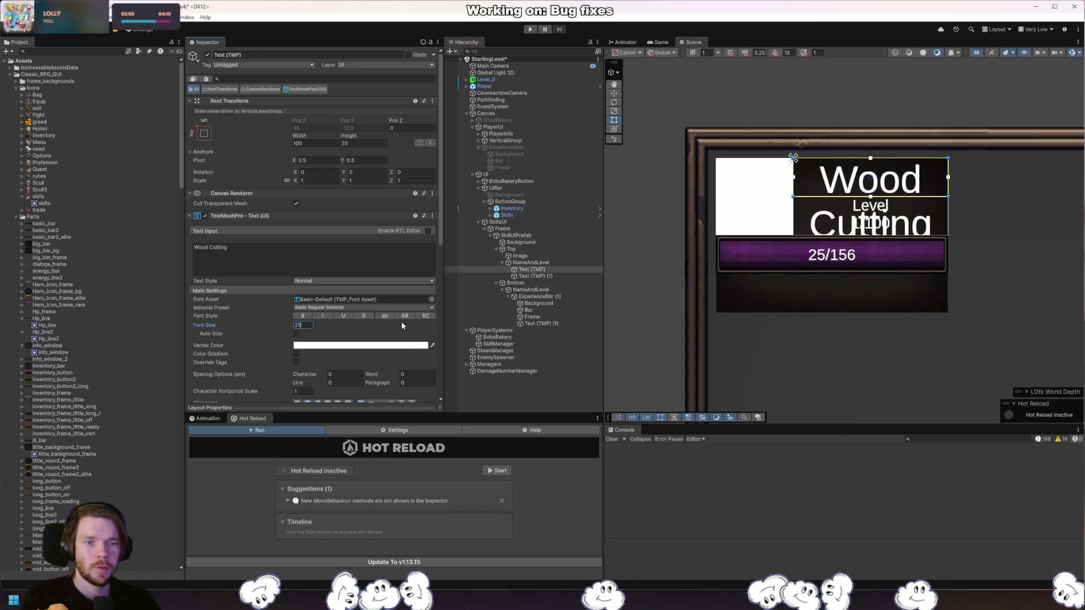
left_click(297, 334)
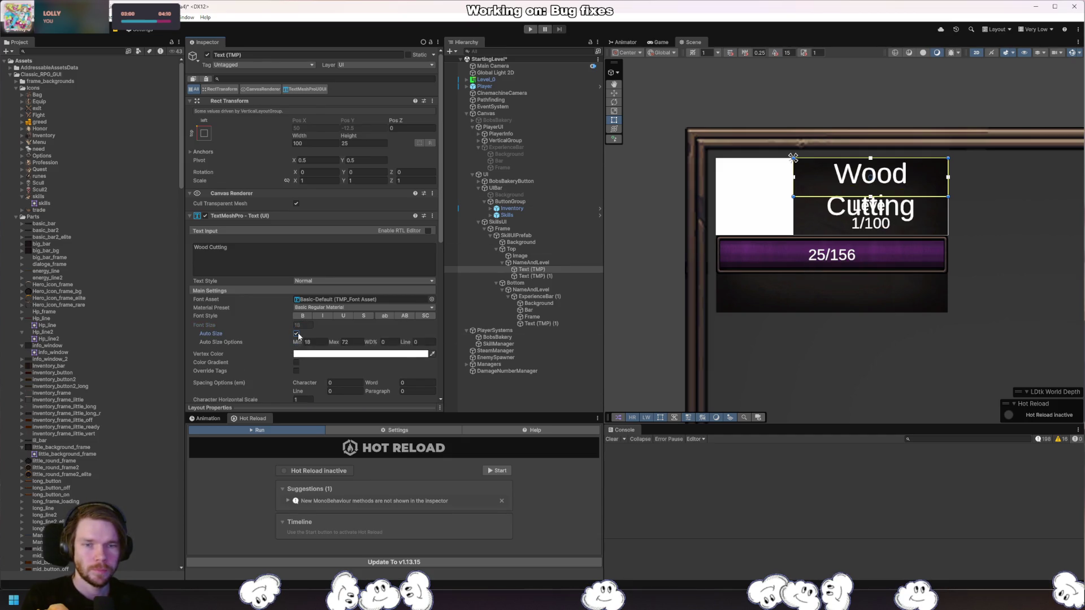
Set the title's text wrapping to No Wrap and its Auto Size minimum to 12.
scroll(391, 345, "down", 5)
left_click(327, 309)
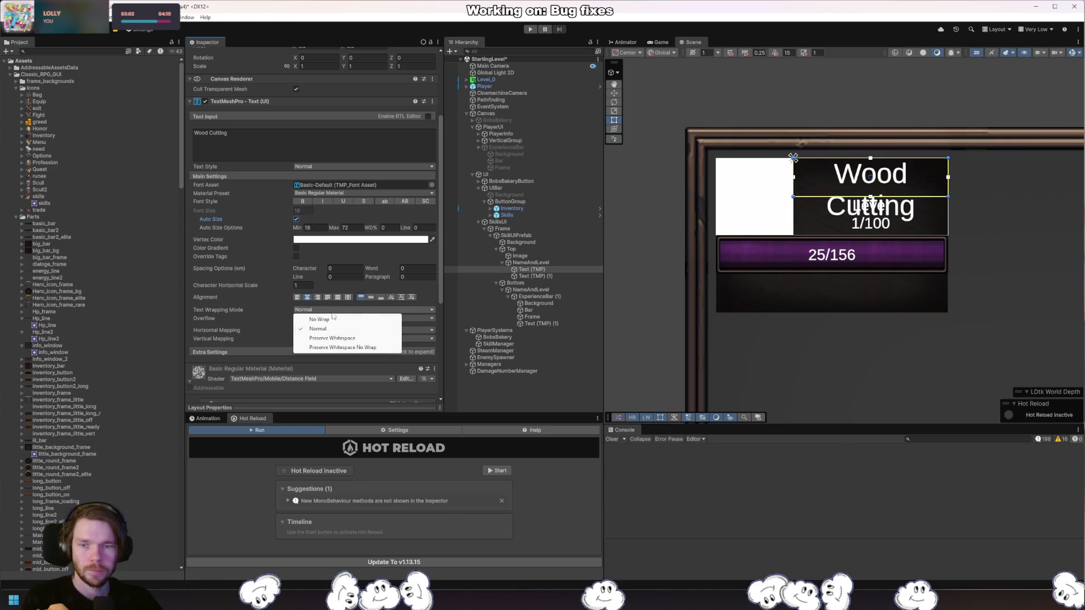
left_click(326, 310)
left_click(325, 311)
left_click(323, 320)
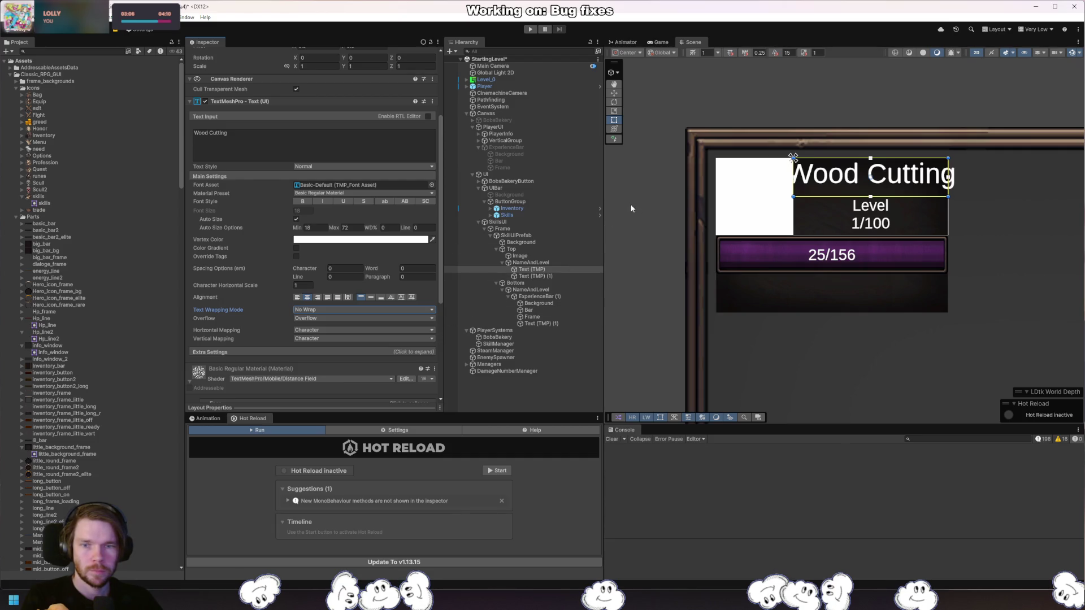
left_click(326, 228)
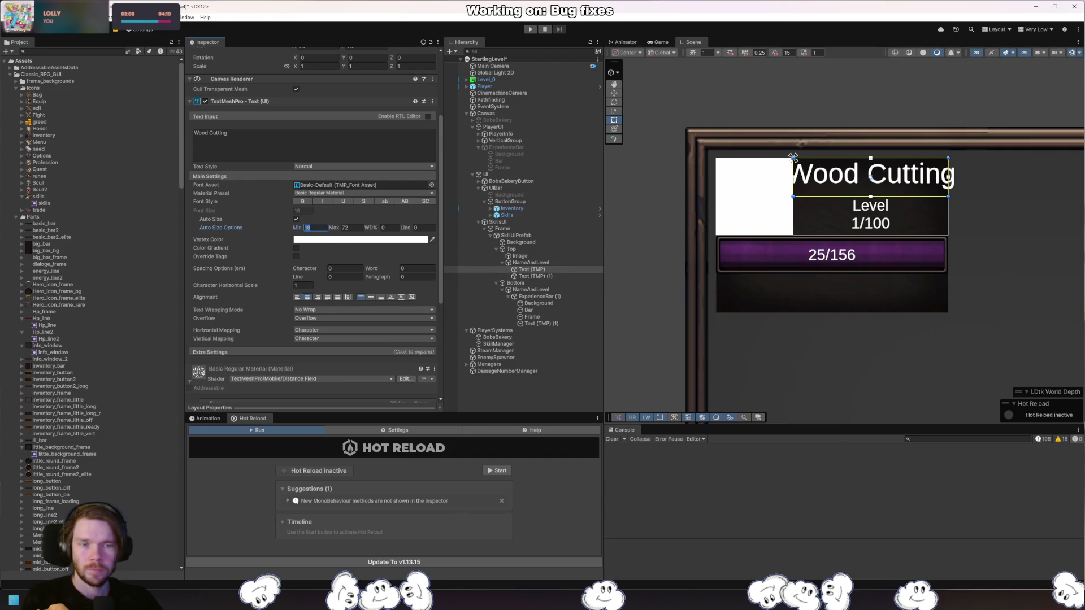
type("12")
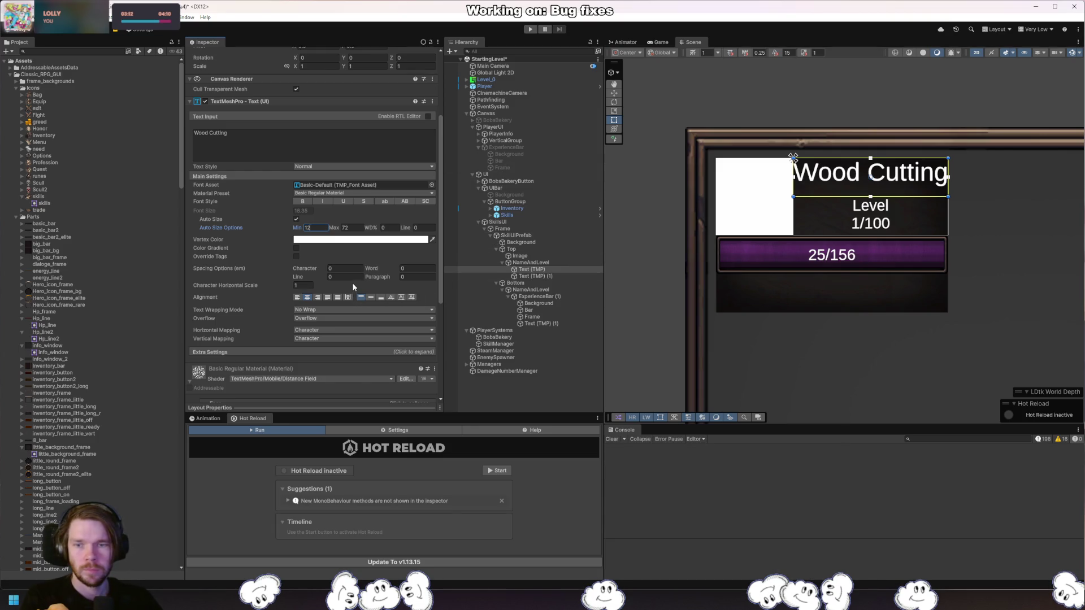
left_click(564, 278)
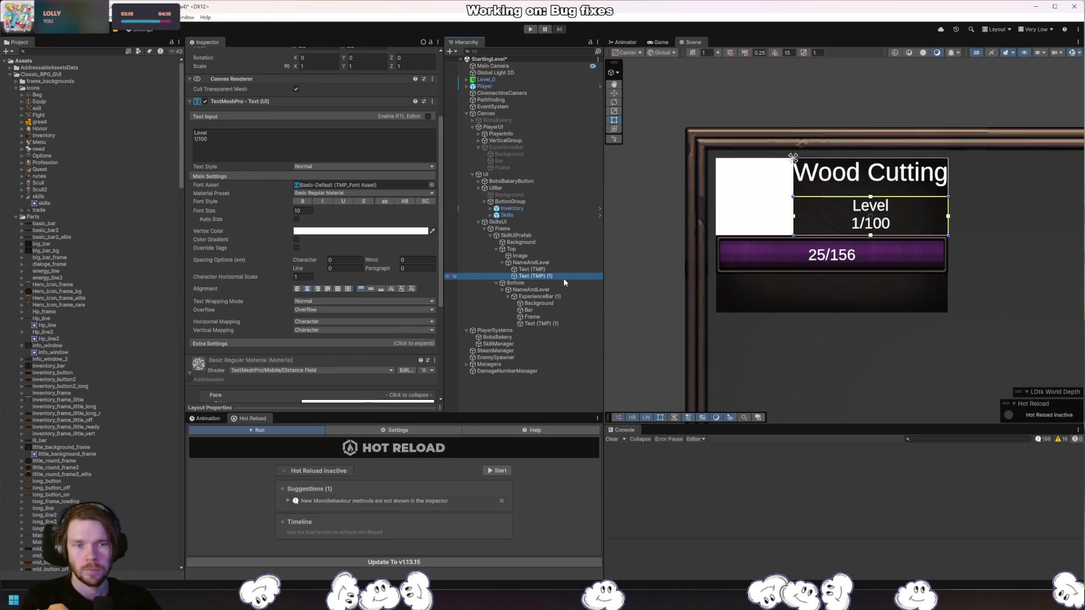
Change the level text to 'Level 1/100', align it left and middle, enable Auto Size, then return to the Game view.
left_click(315, 158)
type("Level 1")
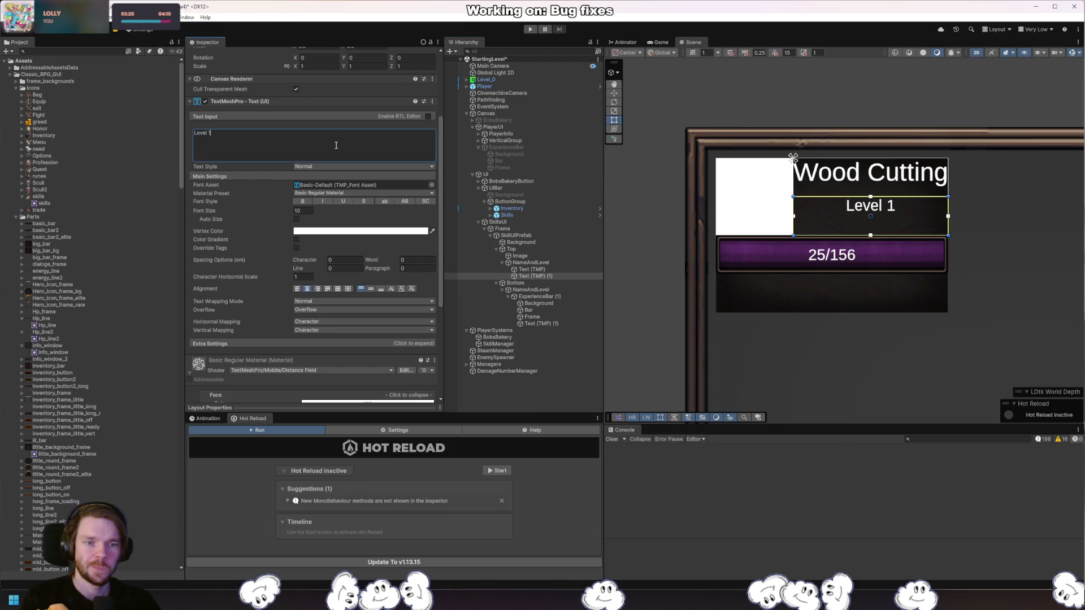
type("/100")
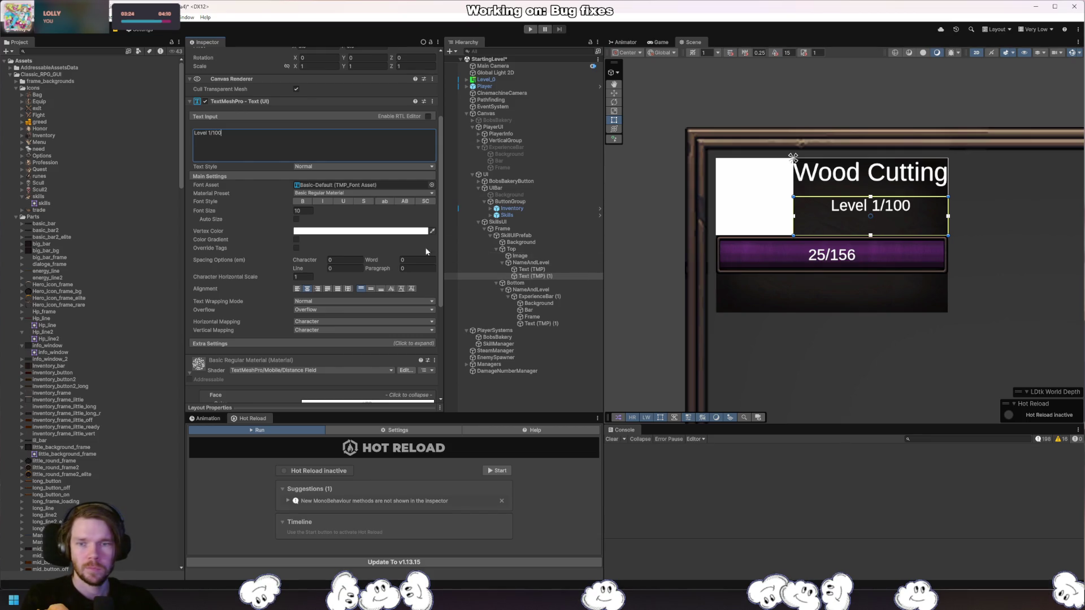
left_click(297, 289)
left_click(371, 288)
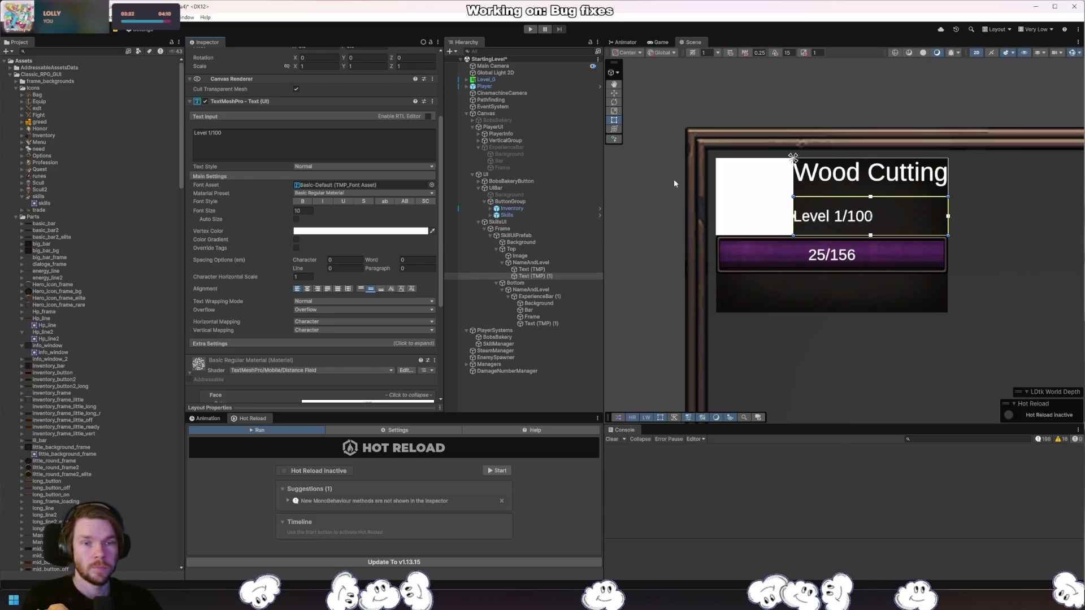
left_click(296, 219)
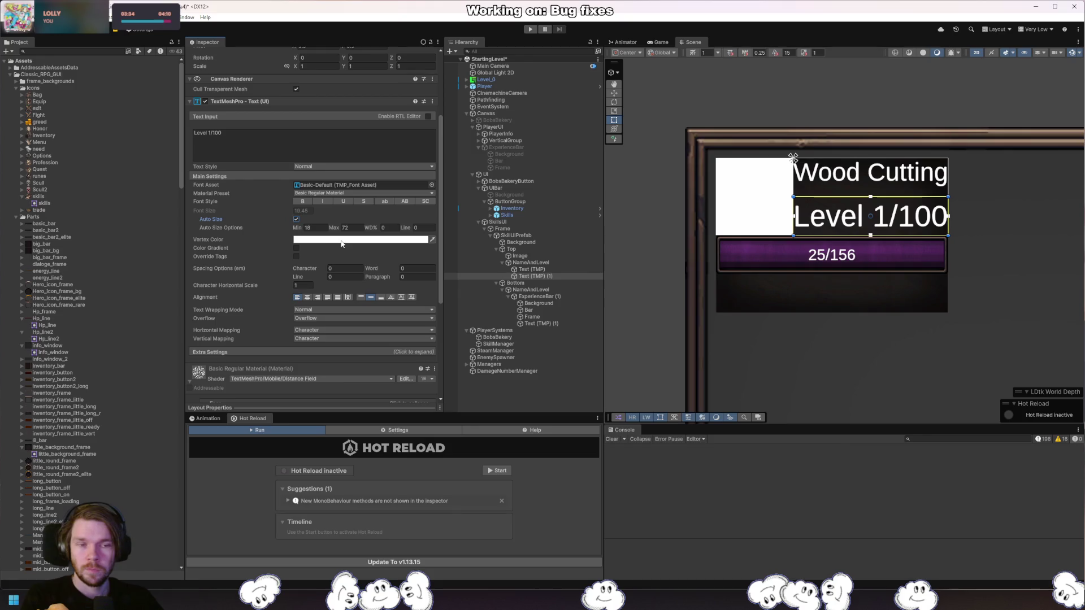
left_click(976, 352)
left_click(665, 45)
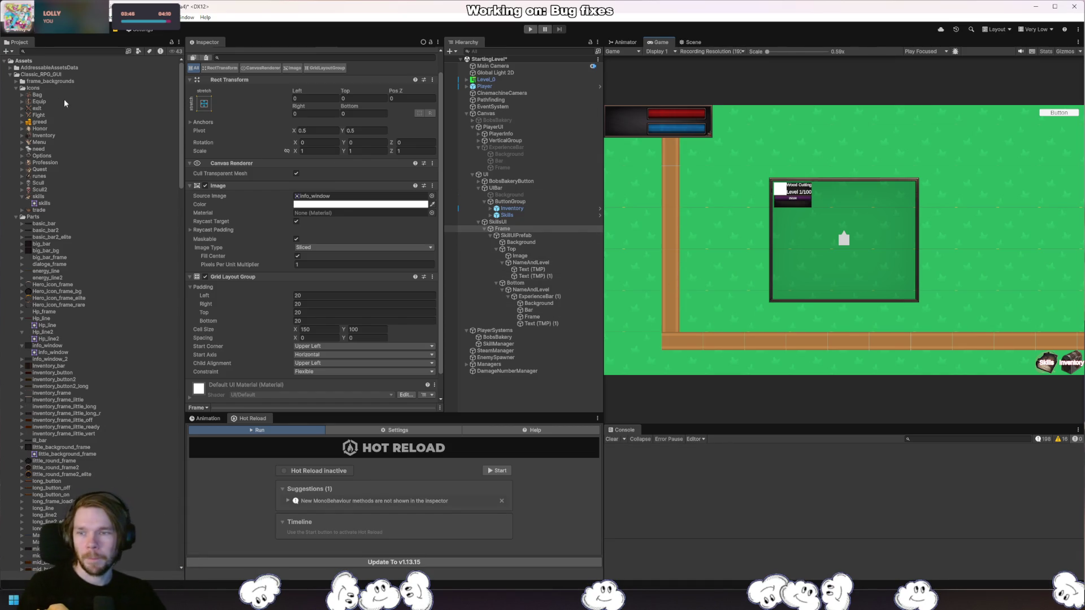
Browse the Project folders and collapse Top and Bottom, leaving SkillUIPrefab selected.
scroll(132, 196, "down", 12)
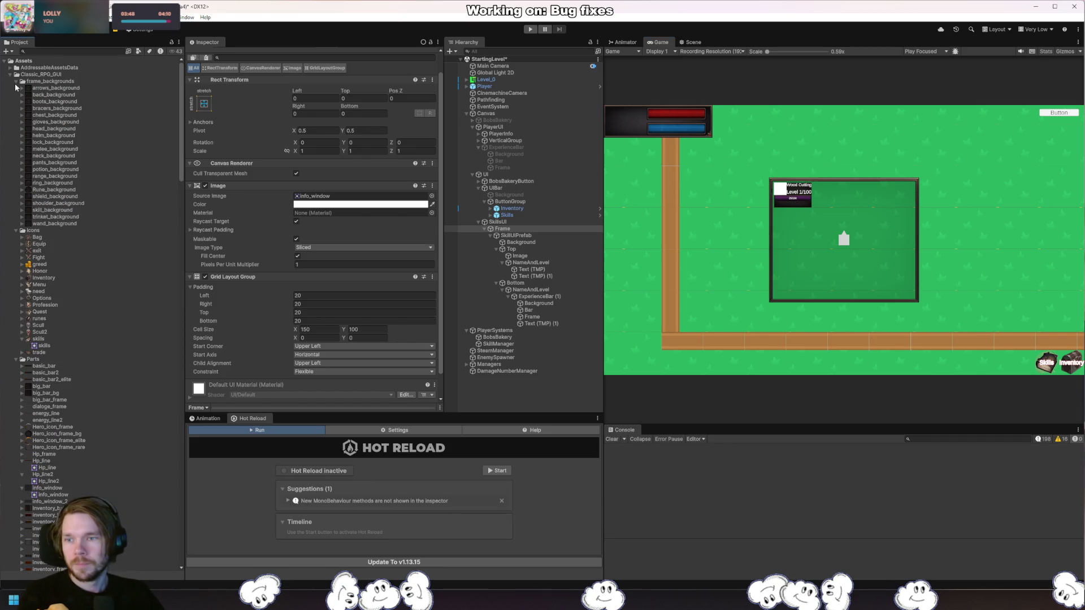
scroll(134, 192, "down", 5)
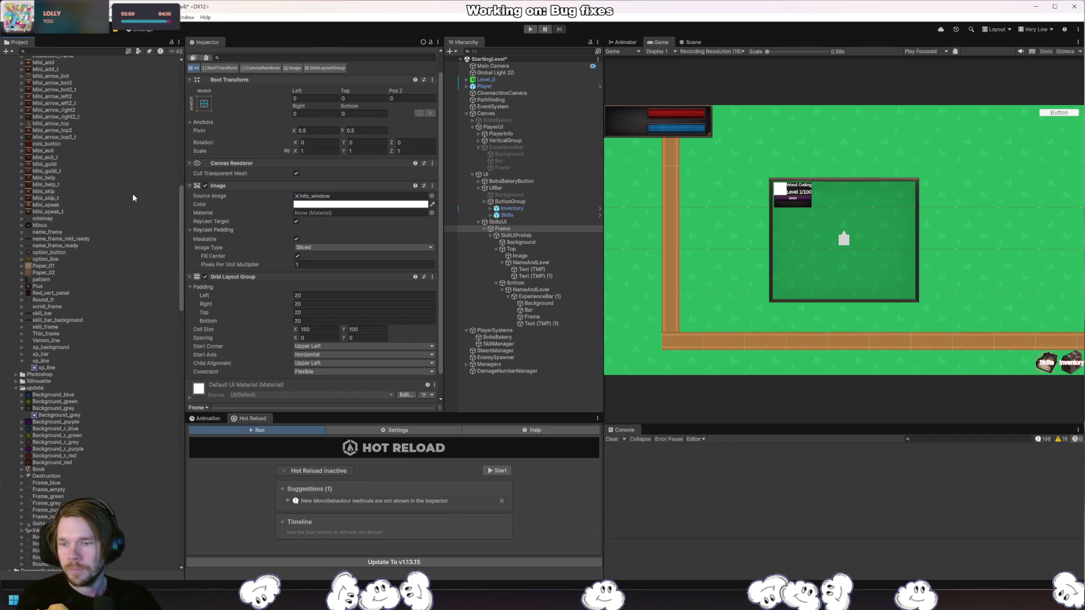
scroll(132, 194, "down", 5)
left_click(16, 255)
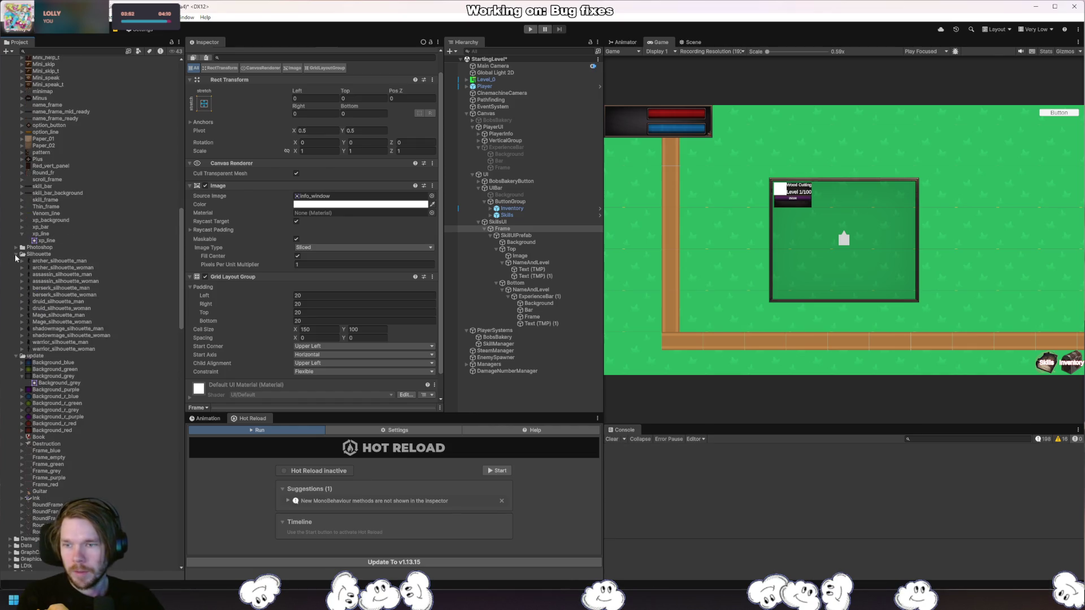
left_click(15, 255)
scroll(129, 279, "down", 5)
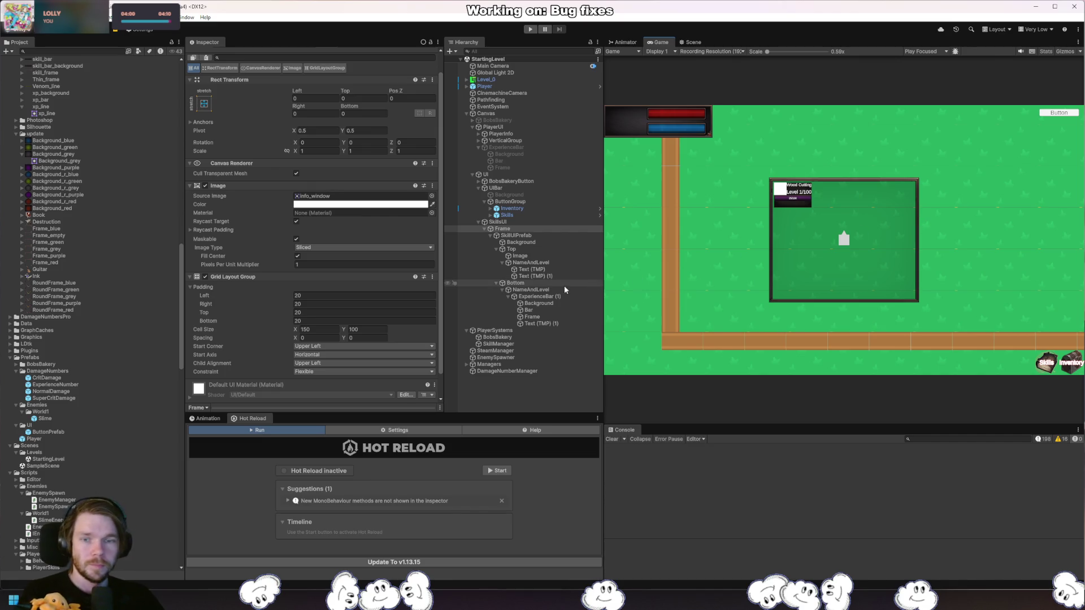
left_click(500, 250)
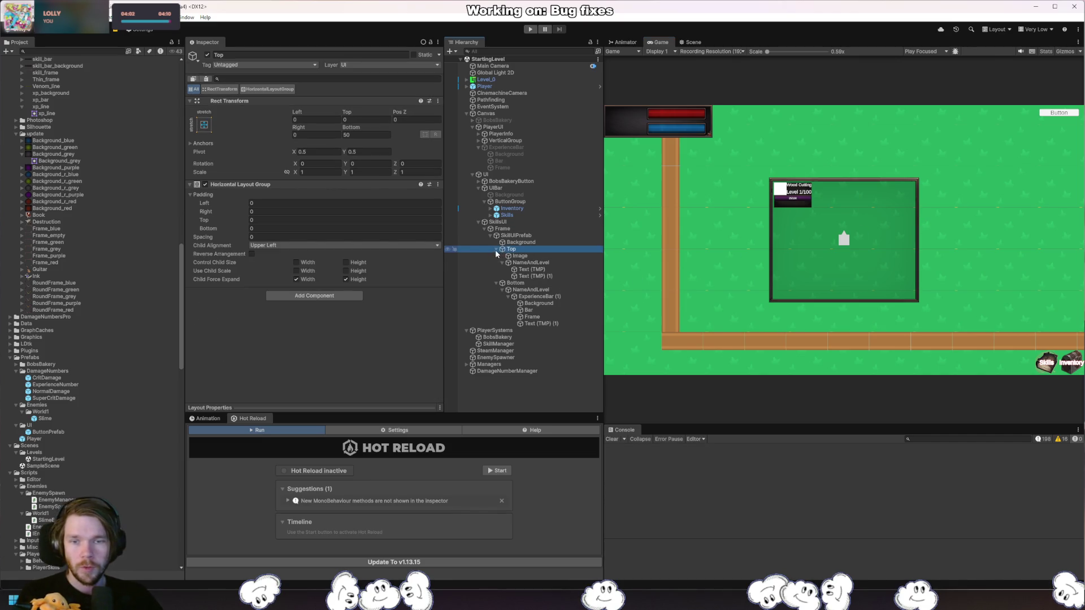
left_click(497, 282)
left_click(531, 262)
left_click(496, 249)
left_click(525, 238)
scroll(77, 357, "down", 5)
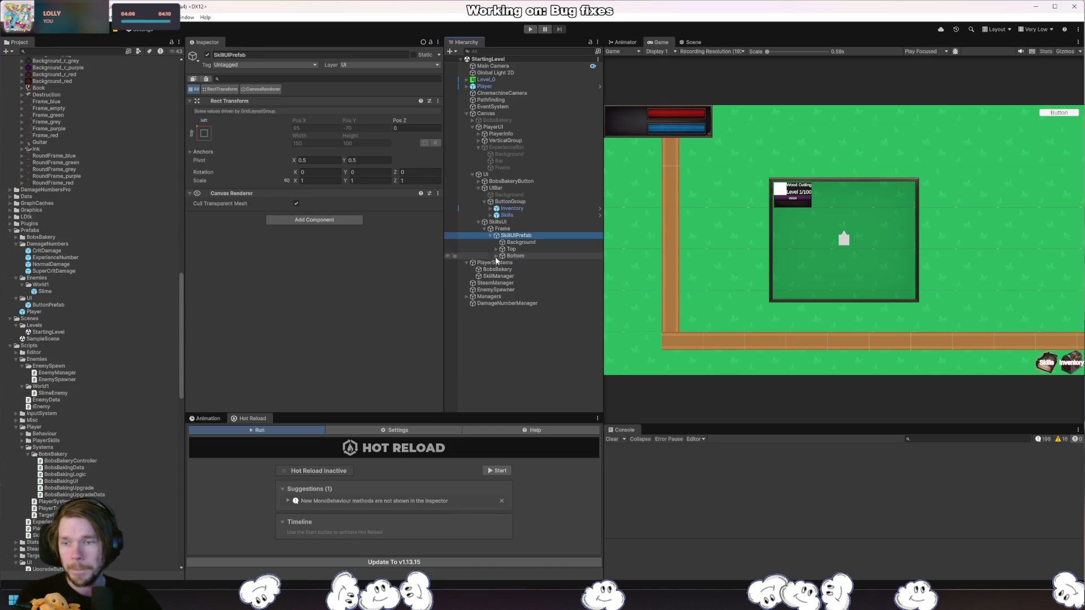
Drag SkillUIPrefab into the Project to create a prefab and move it into Prefabs/UI.
mouse_move(516, 236)
left_mouse_down()
mouse_move(208, 332)
mouse_move(55, 349)
mouse_move(29, 303)
left_mouse_up()
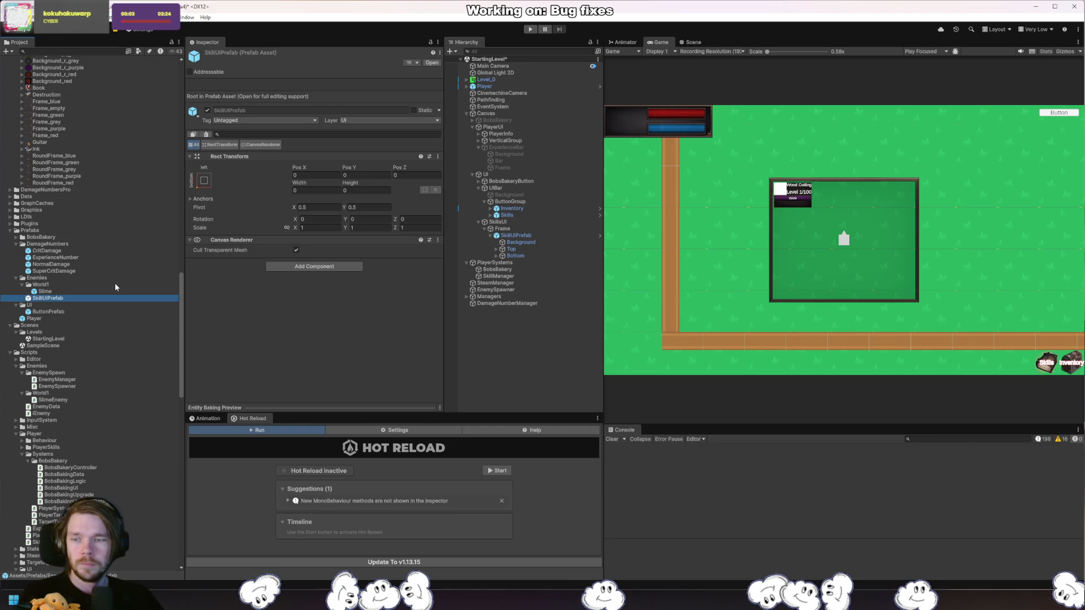
left_click(21, 285)
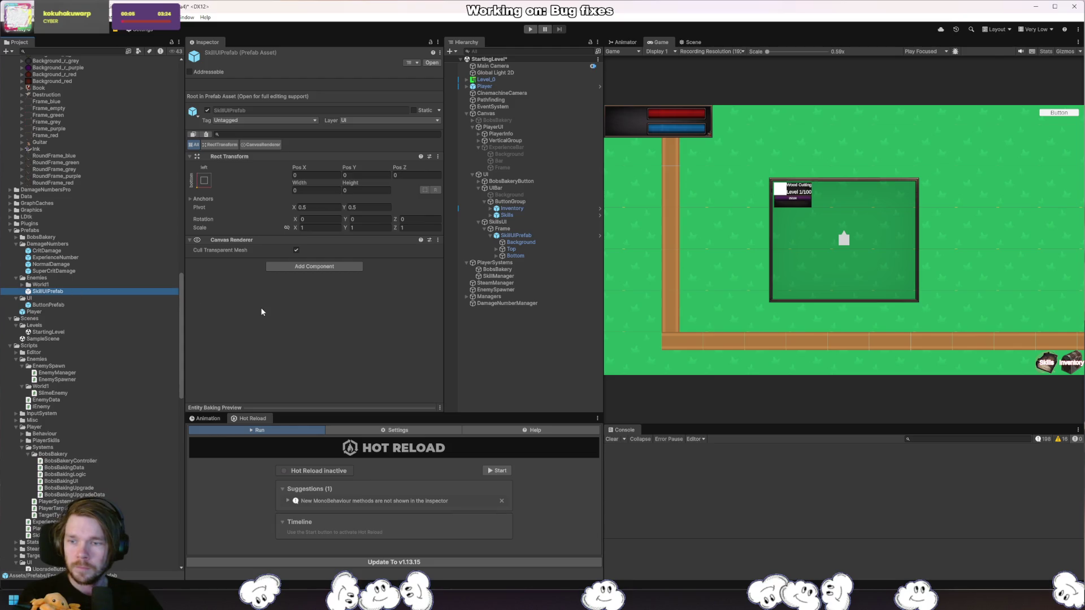
left_click_drag(51, 291, 49, 299)
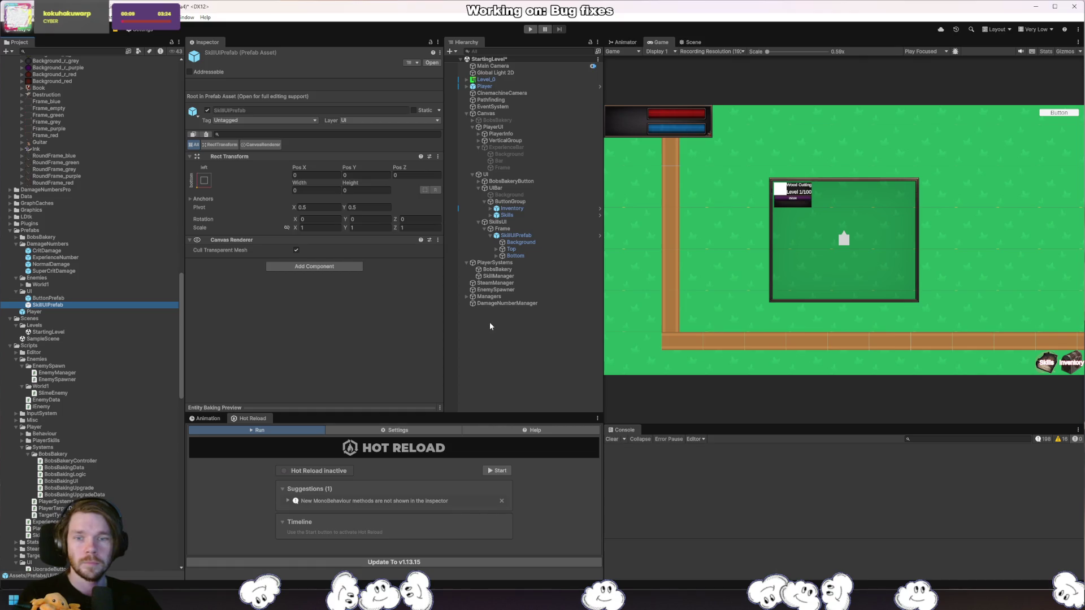
left_click(542, 236)
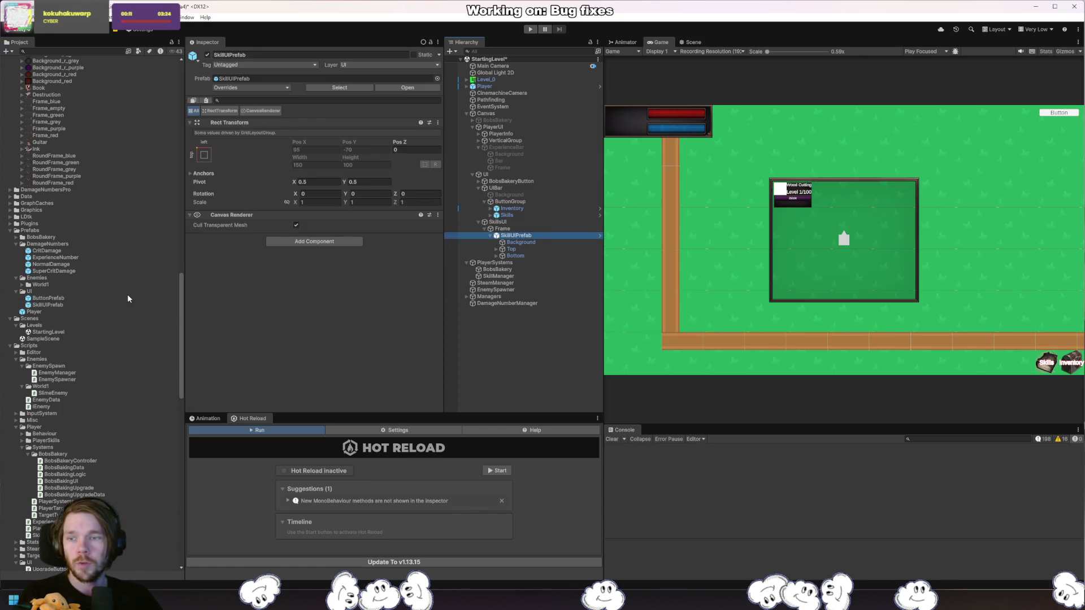
scroll(120, 300, "up", 20)
scroll(44, 132, "down", 5)
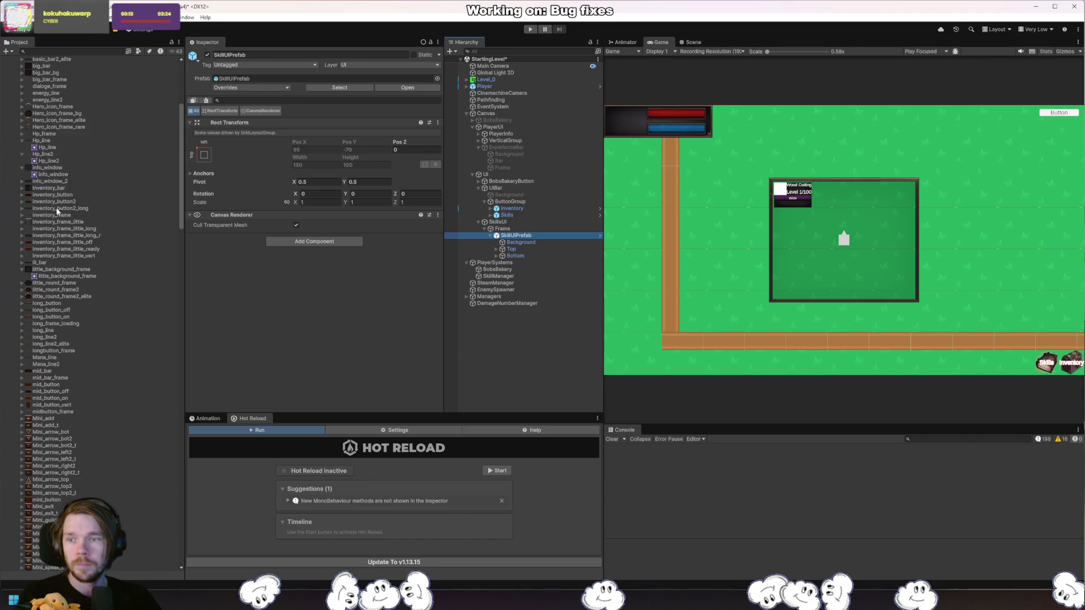
left_click(115, 385)
key("Left")
key("Left")
key("Left")
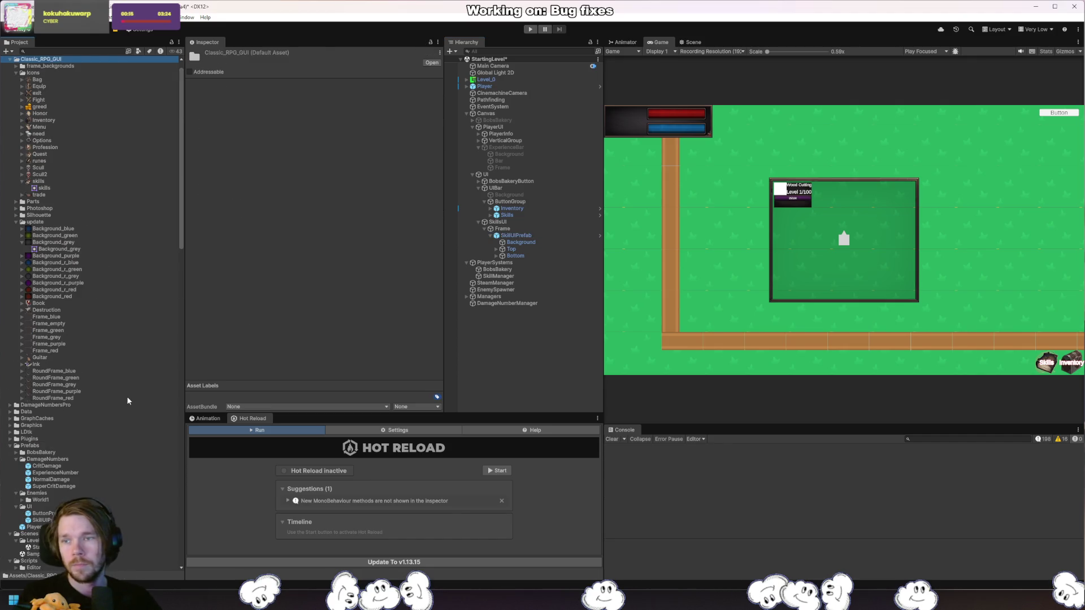
Collapse the Classic_RPG_GUI, Prefabs, Enemies and Player folders in the Project panel.
key("Left")
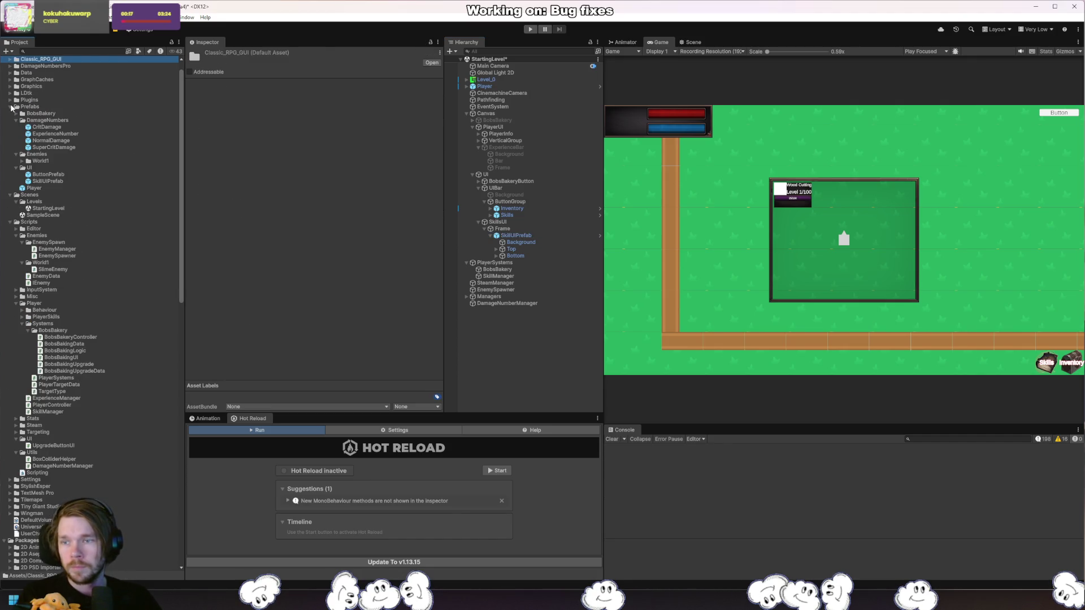
left_click(10, 107)
left_click(16, 155)
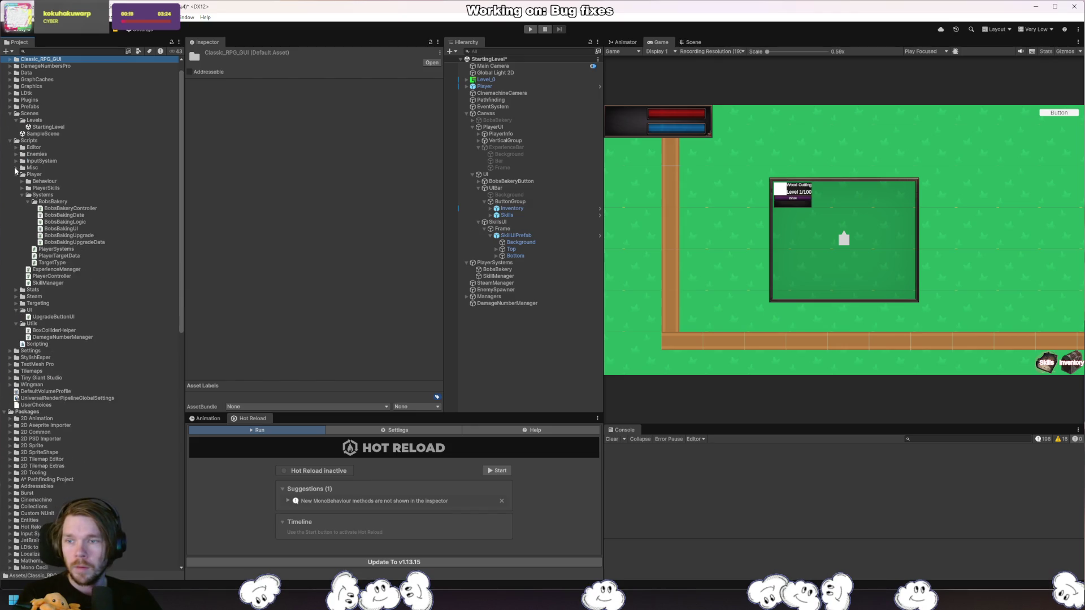
left_click(15, 175)
Create a MonoBehaviour script named PlayerSkillsUI in Scripts/UI and open it in Rider.
right_click(30, 203)
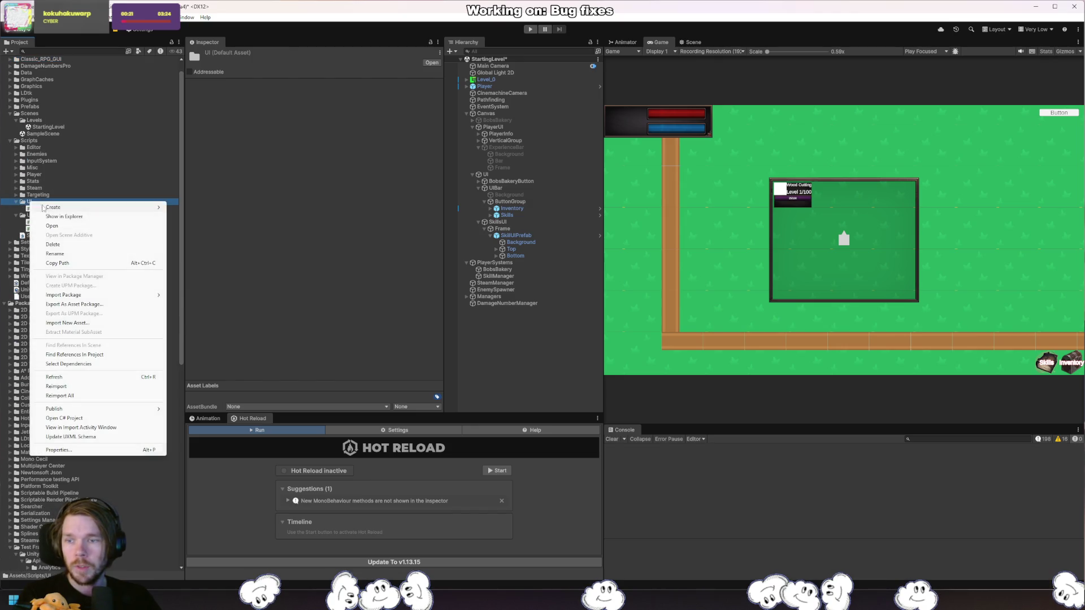
mouse_move(113, 207)
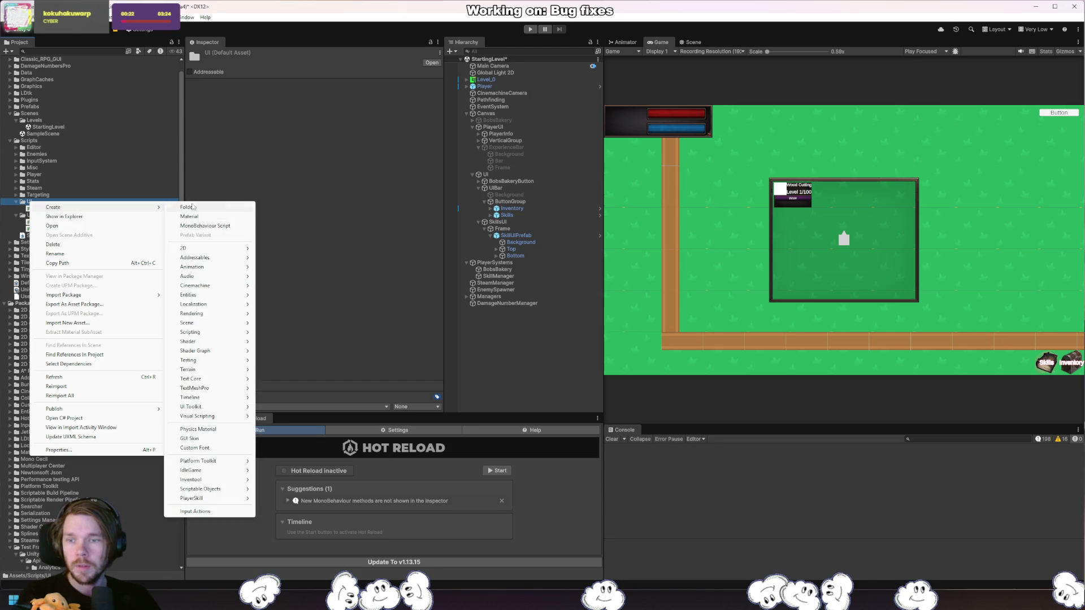
left_click(229, 226)
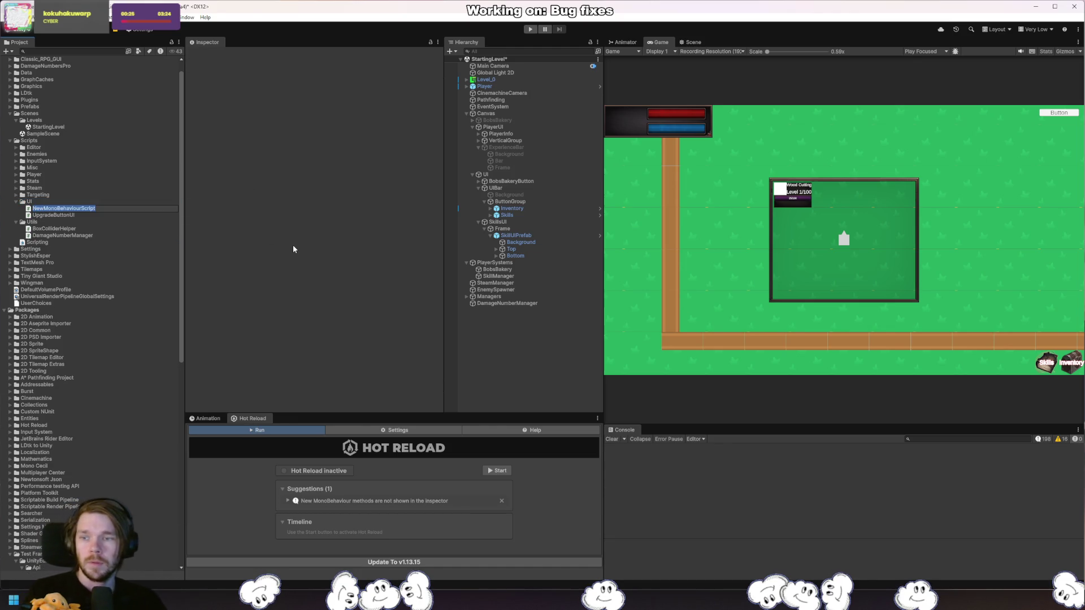
type("PlayerSkillsUI")
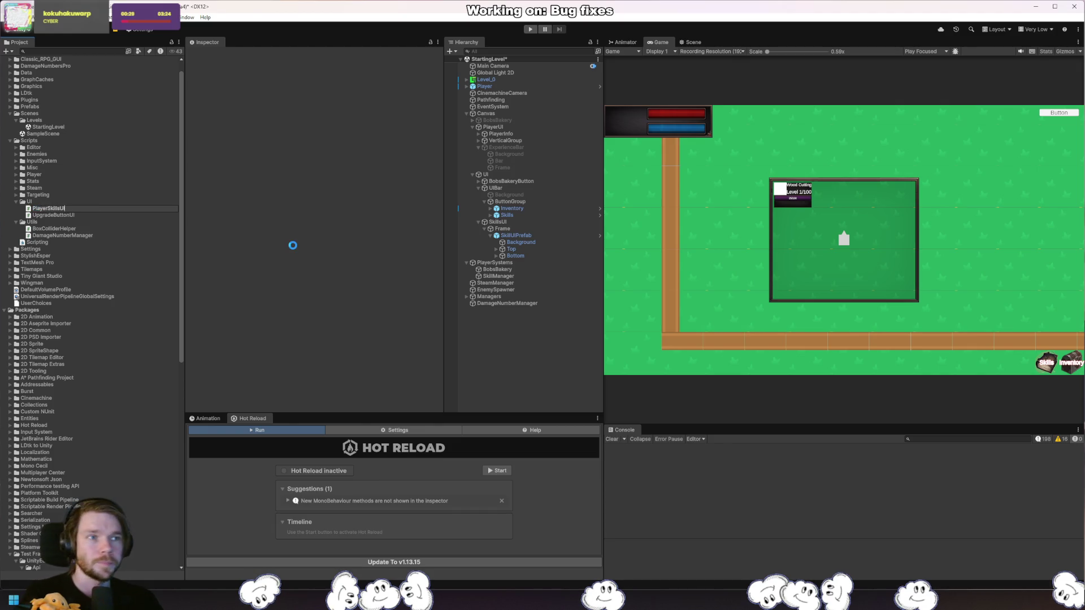
key("Return")
key("Return")
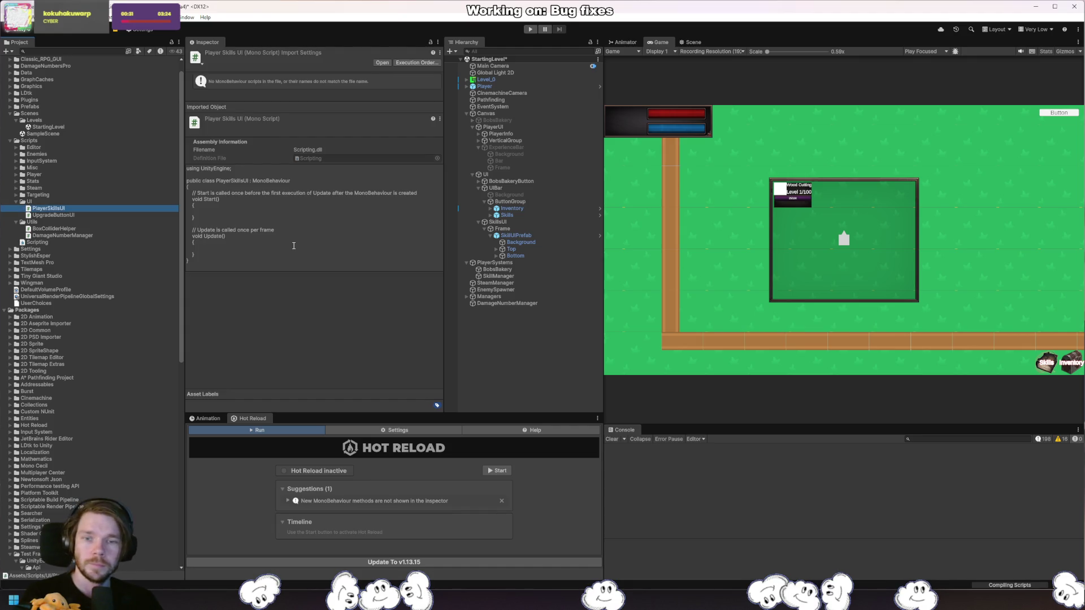
left_click(274, 89)
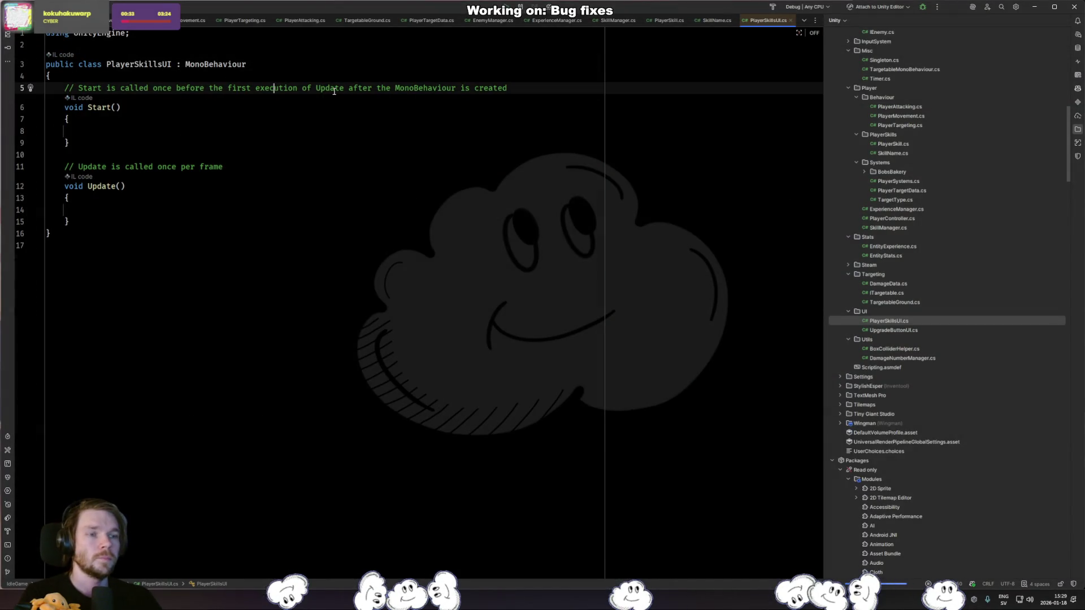
Rename the PlayerSkillsUI class to PlayerSkillUI with Rider's rename refactoring, then return to Unity.
key("ctrl+alt+Return")
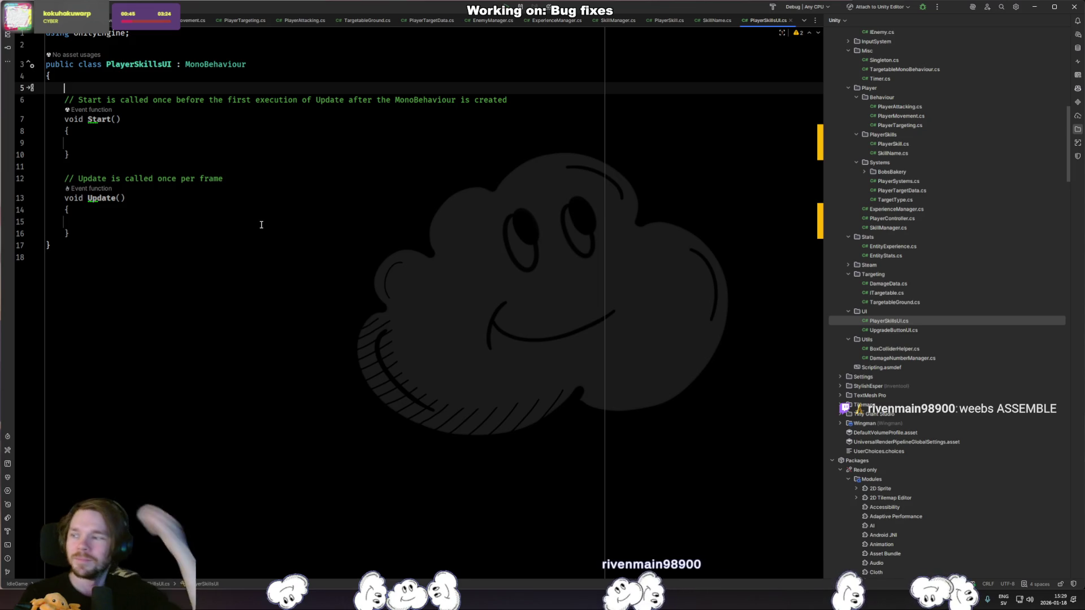
left_click(213, 100)
left_click(163, 64)
key("ctrl+r")
key("ctrl+r")
type("Play")
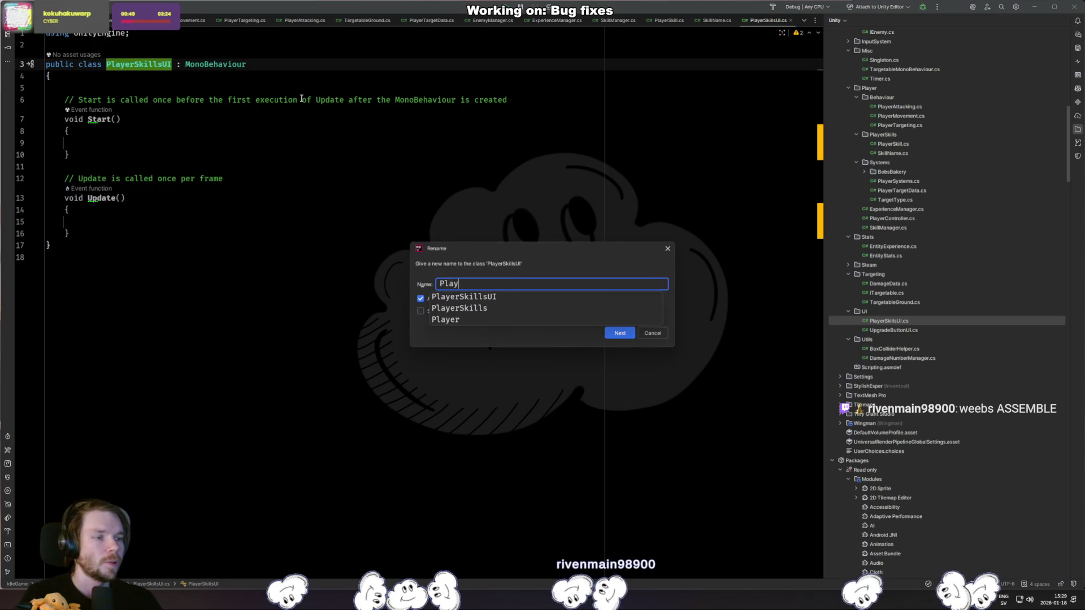
type("erSkillUI")
key("Return")
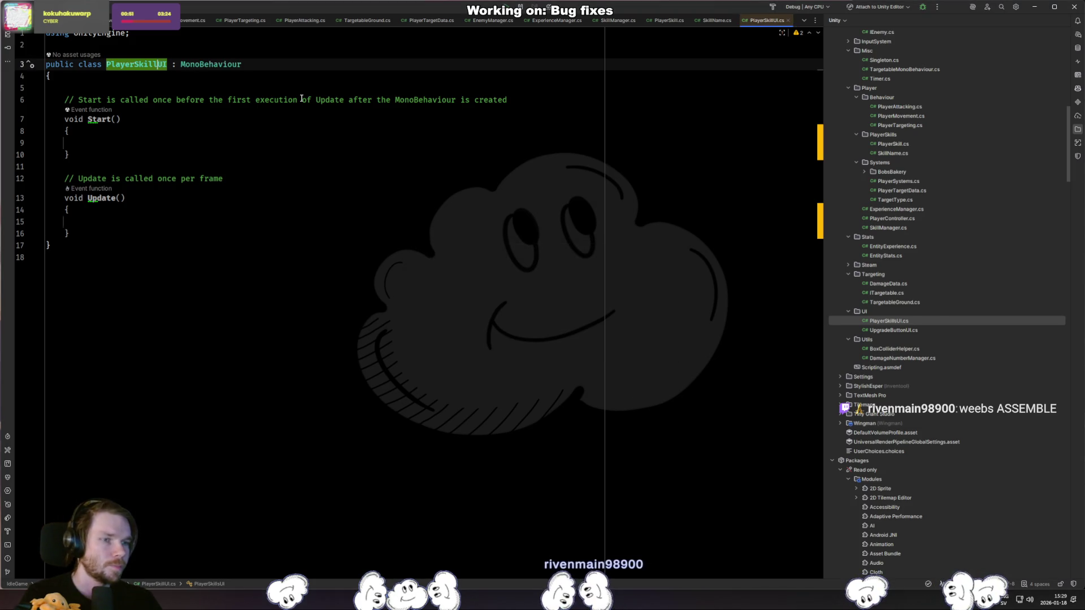
key("alt+Tab")
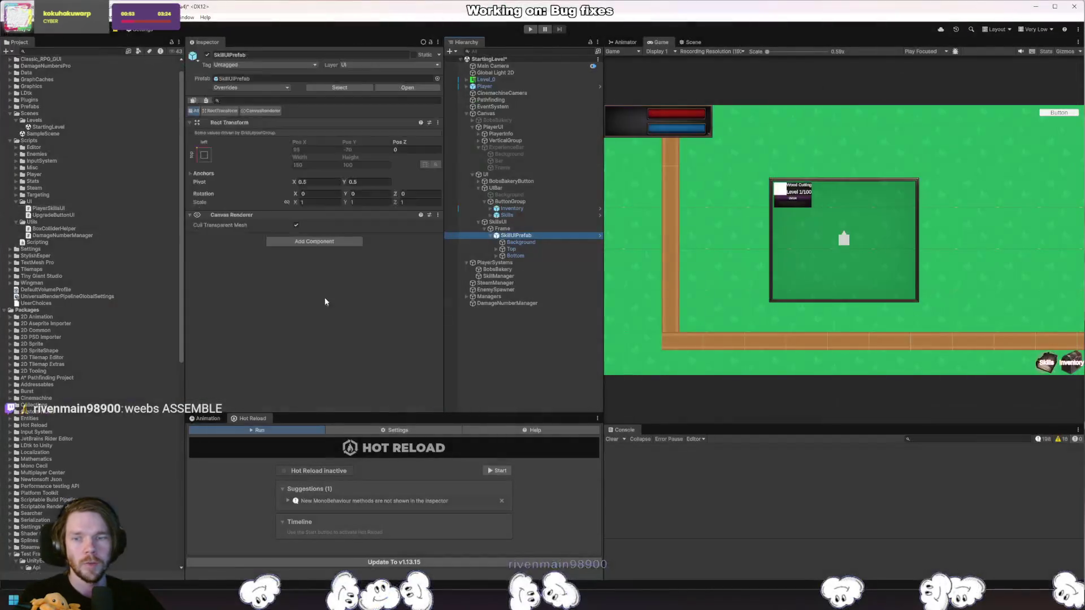
Add the Player Skills UI script component to SkillUIPrefab by searching 'Playerski'.
left_click(338, 241)
type("Playerski")
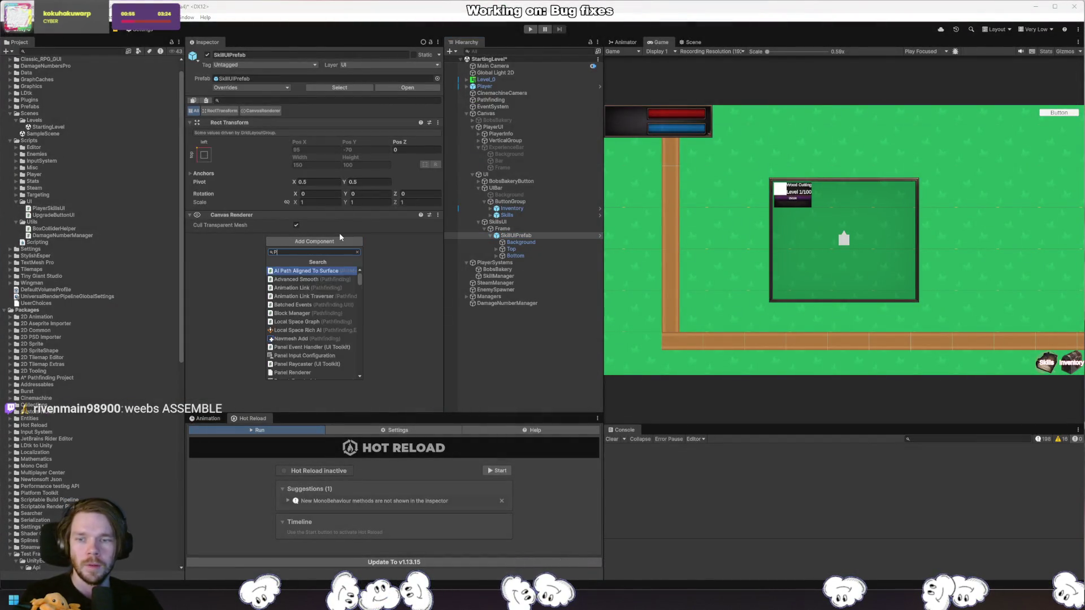
key("Return")
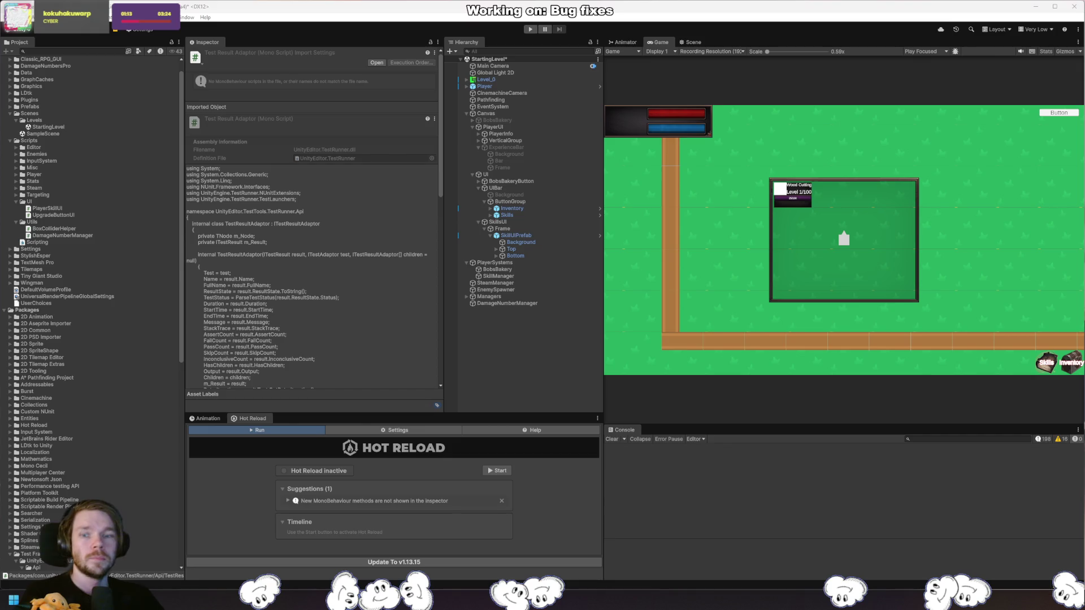
Declare a [SerializeField] private TMP_Text field named _skillName.
type("[Se")
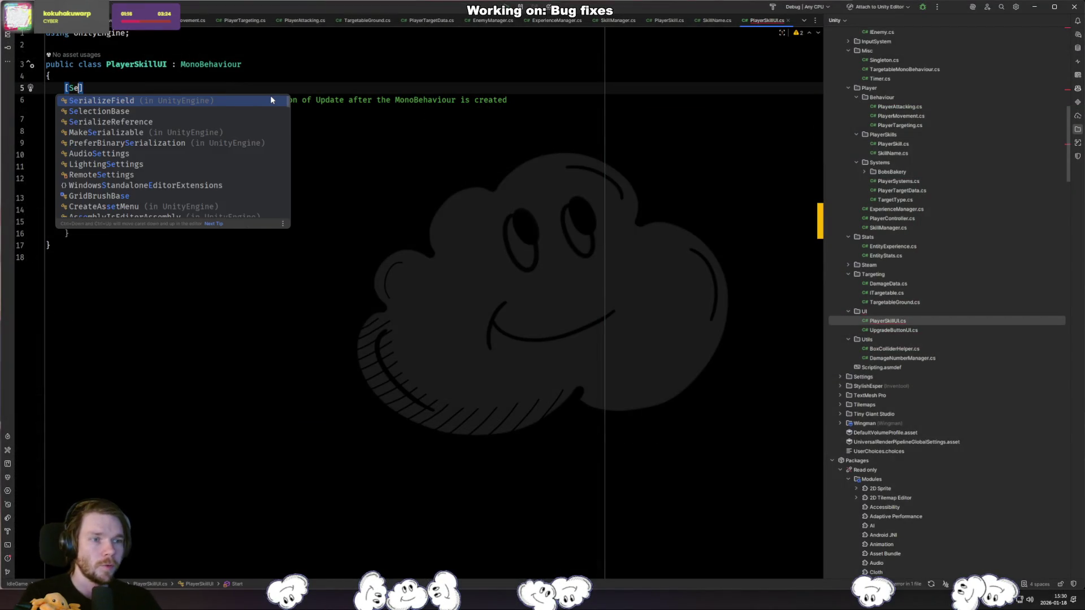
key("Tab")
type("p")
key("Return")
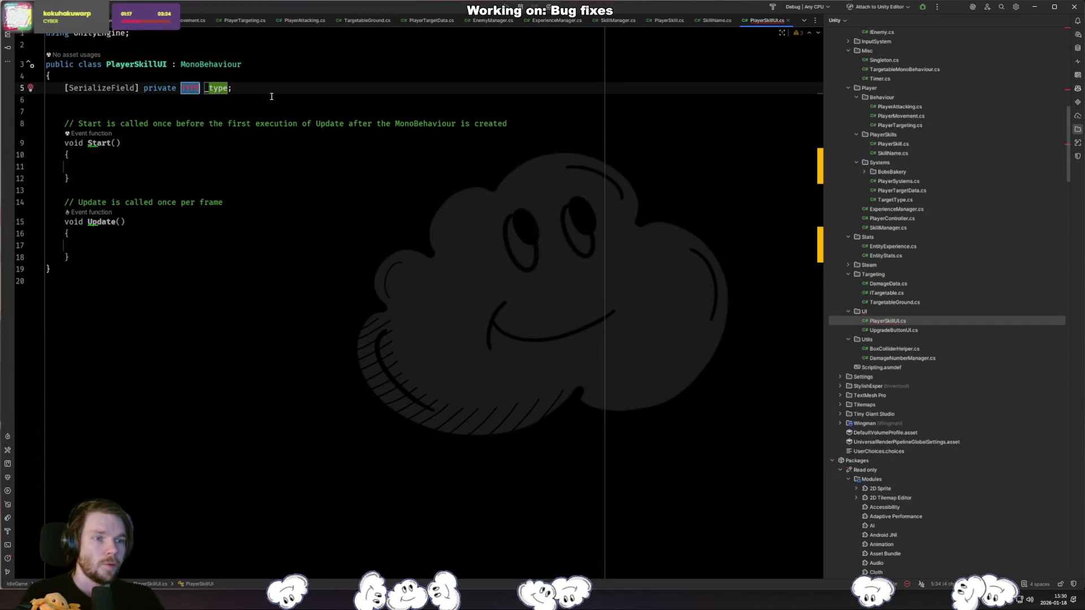
type("TMP_TE")
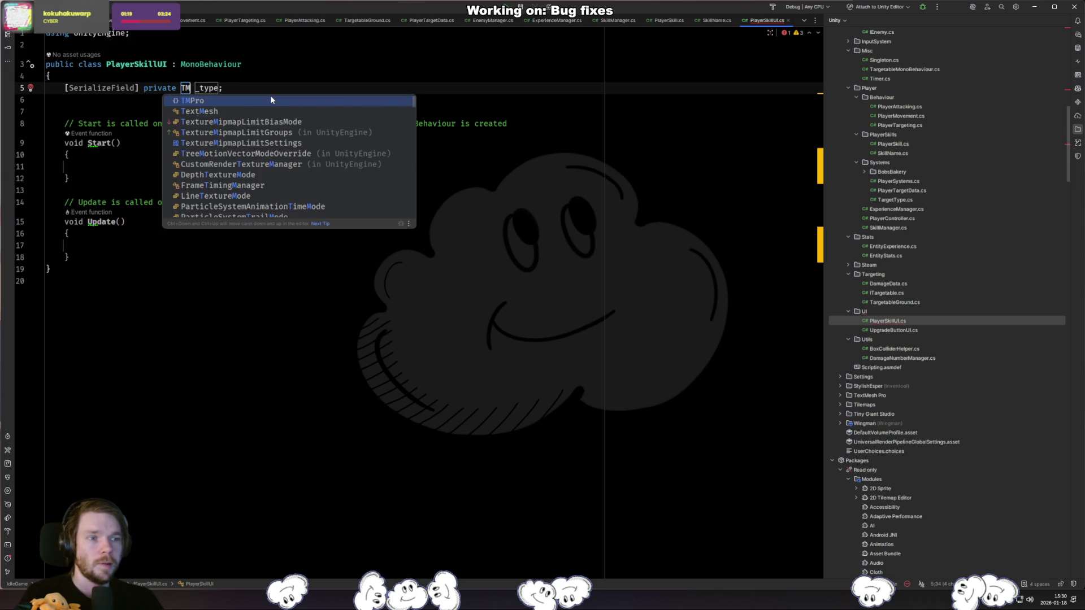
key("Down")
key("Down")
key("Down")
key("Return")
key("Tab")
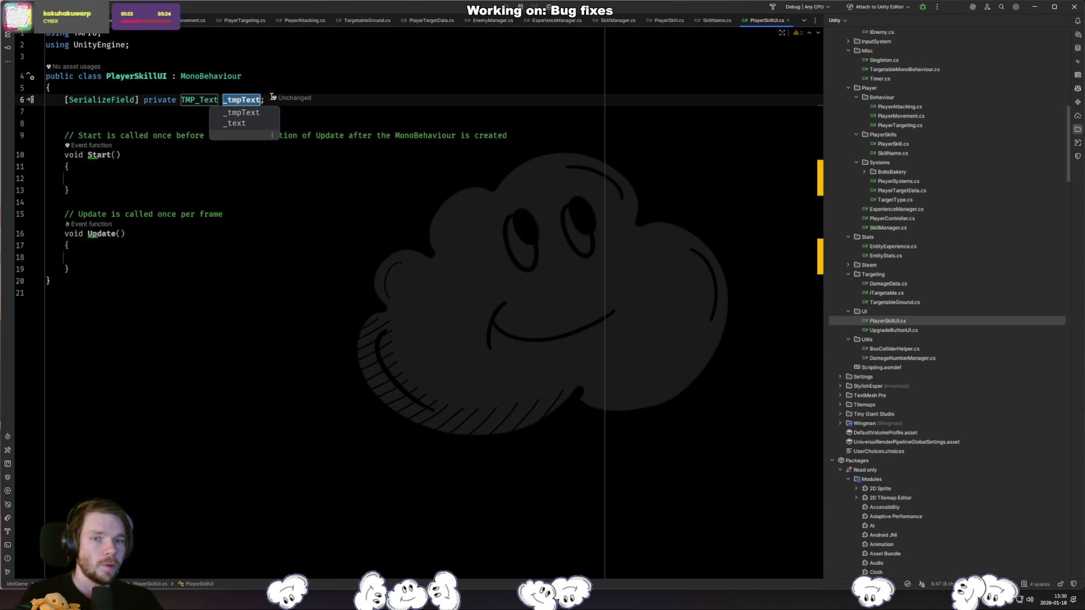
type("_skill")
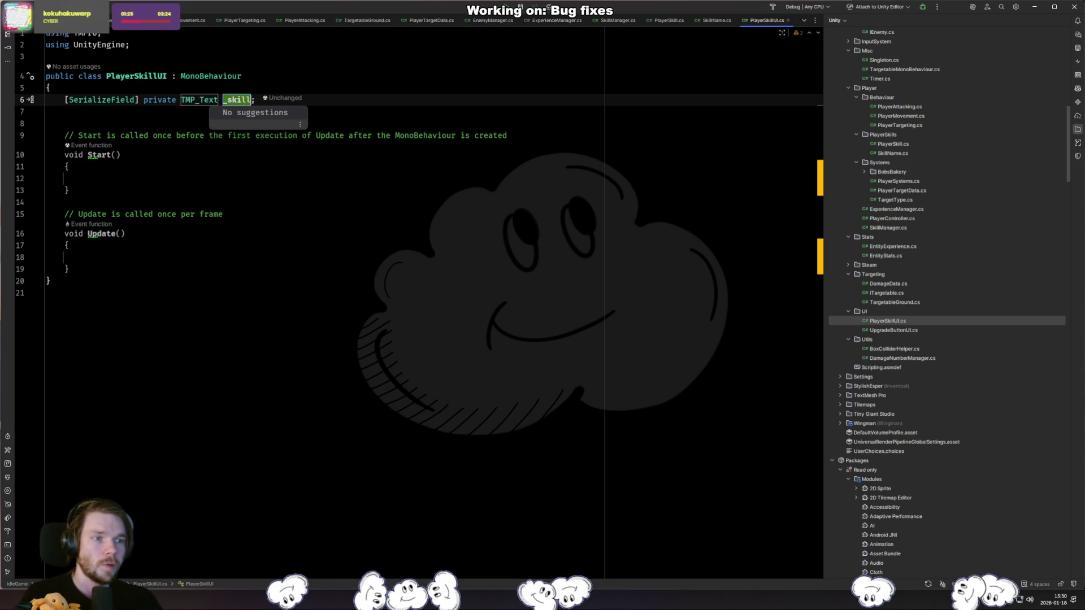
type("Name")
key("Return")
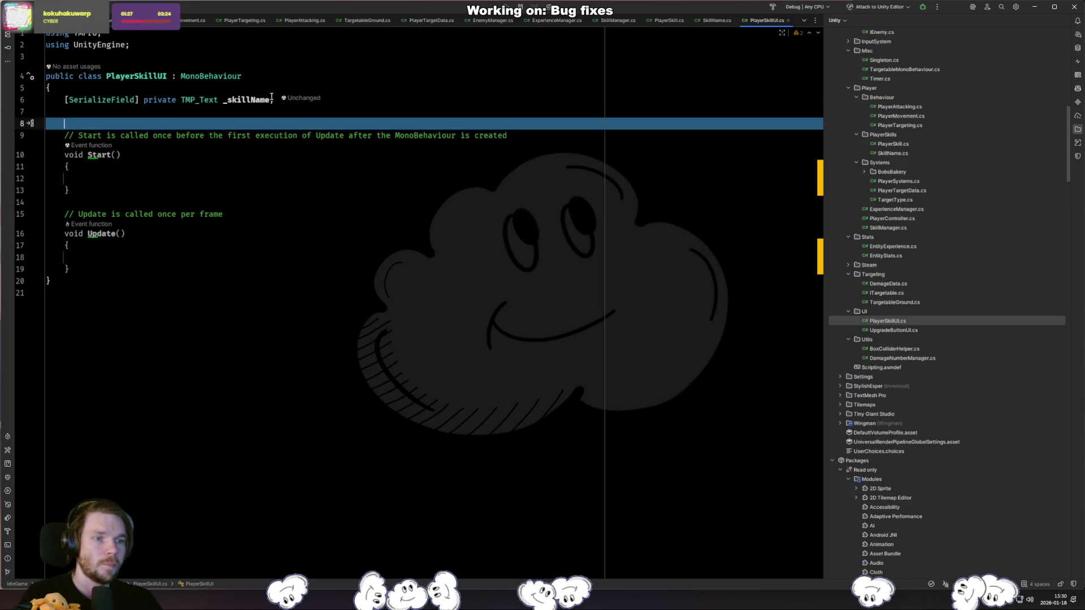
Duplicate the field line to add TMP_Text fields _skillLevel and _skillExperience.
key("shift+Up")
key("ctrl+d")
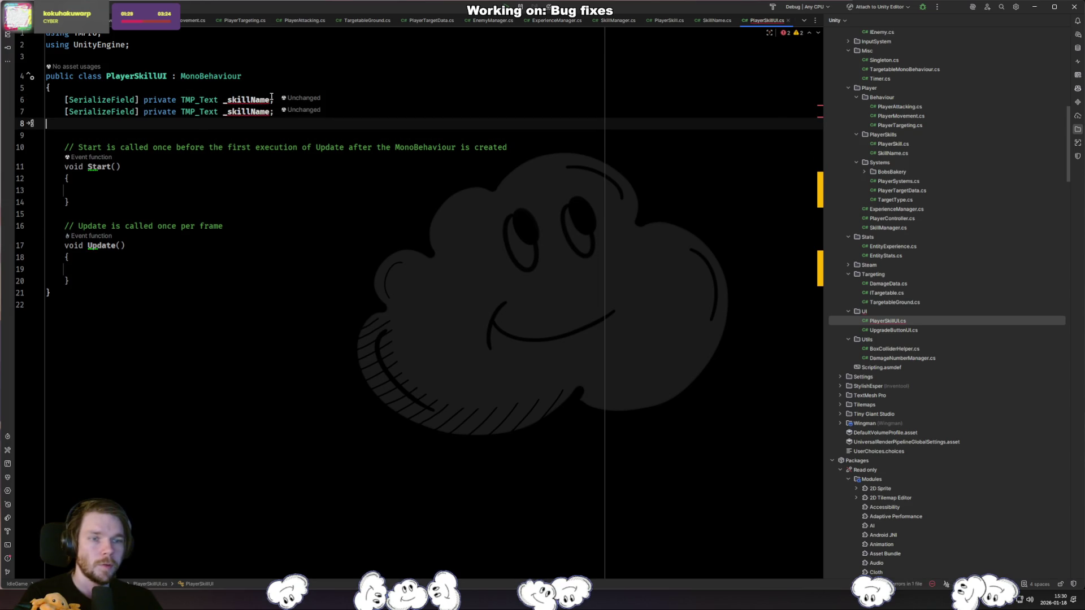
key("Left")
key("ctrl+shift+Left")
key("BackSpace")
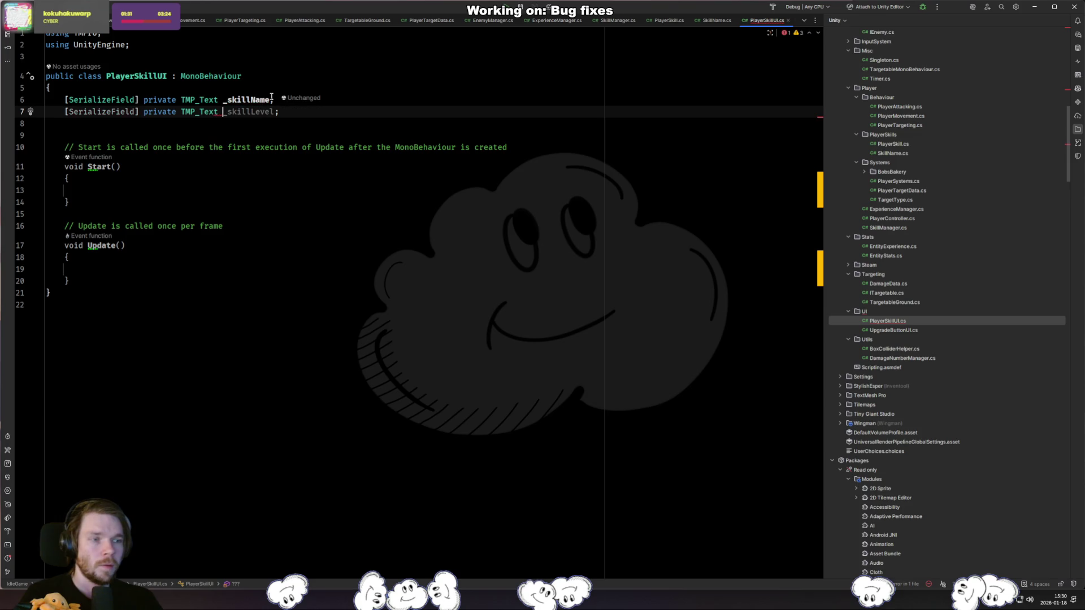
key("Tab")
key("Return")
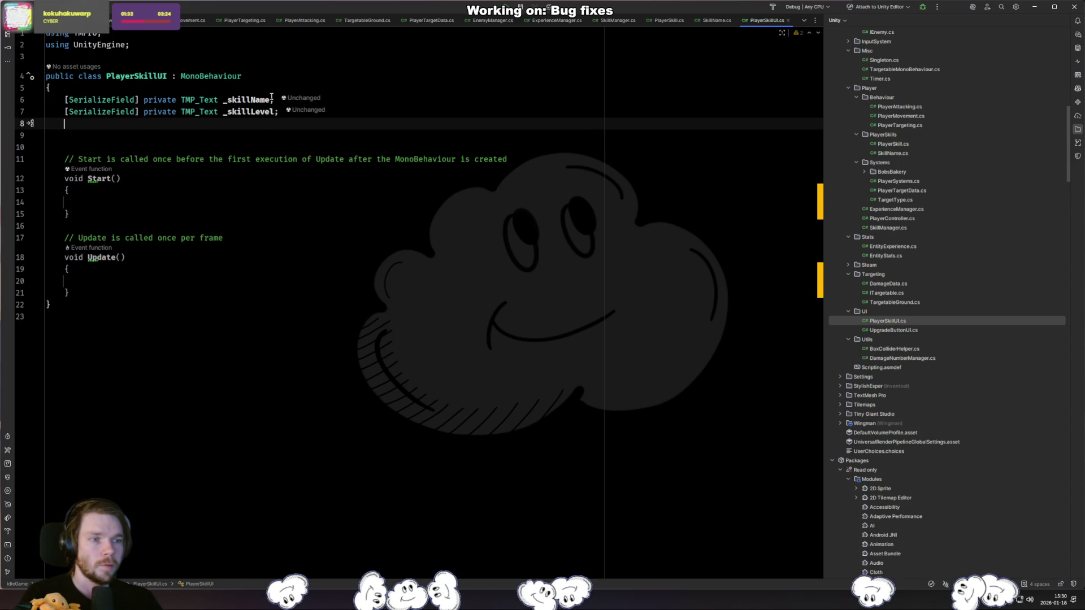
key("Tab")
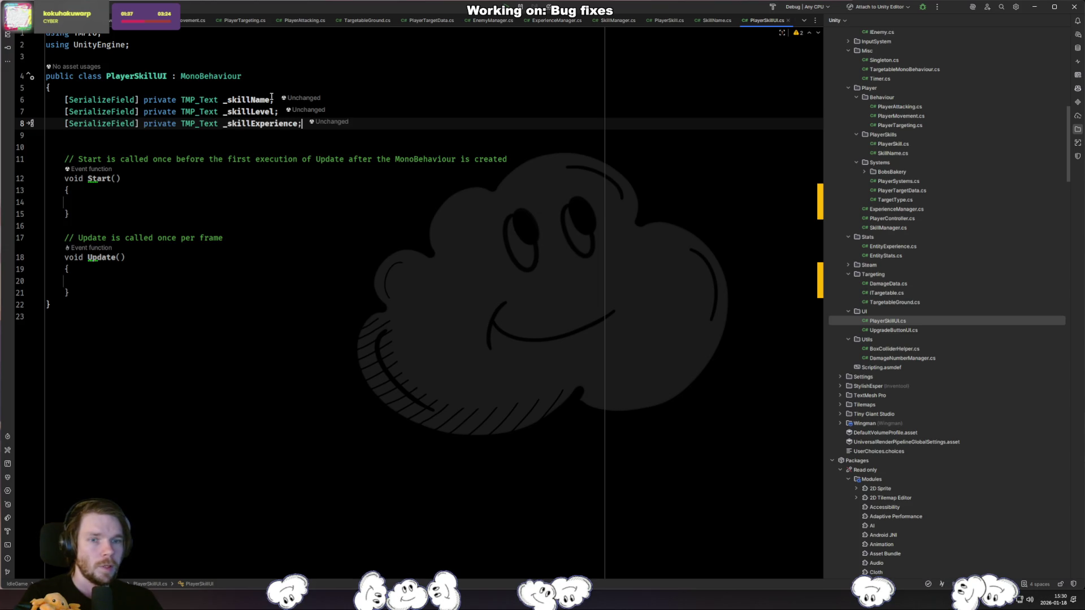
key("alt+Tab")
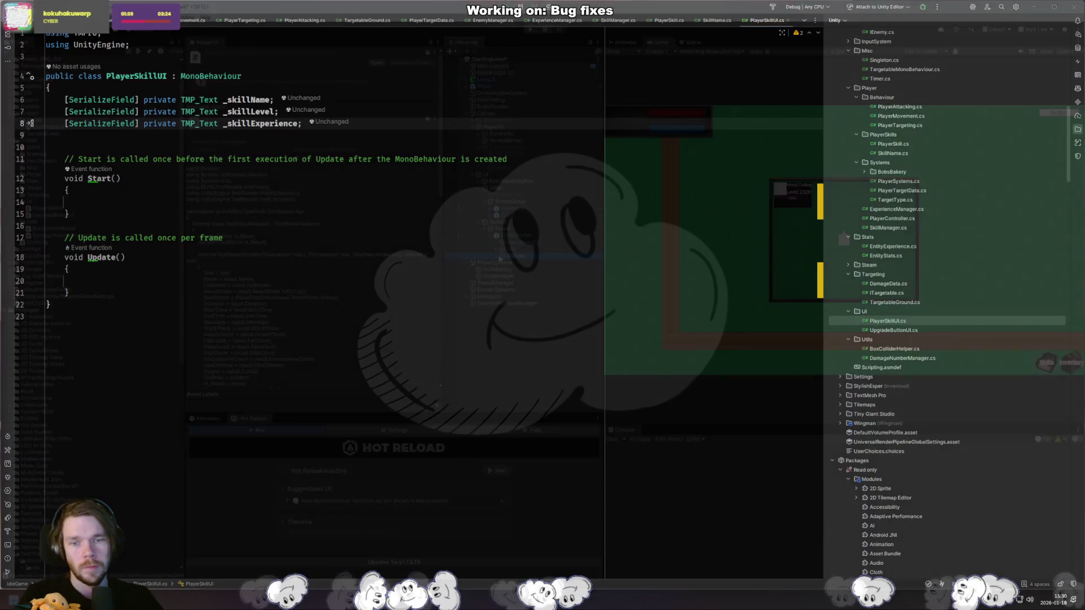
key("alt+Tab")
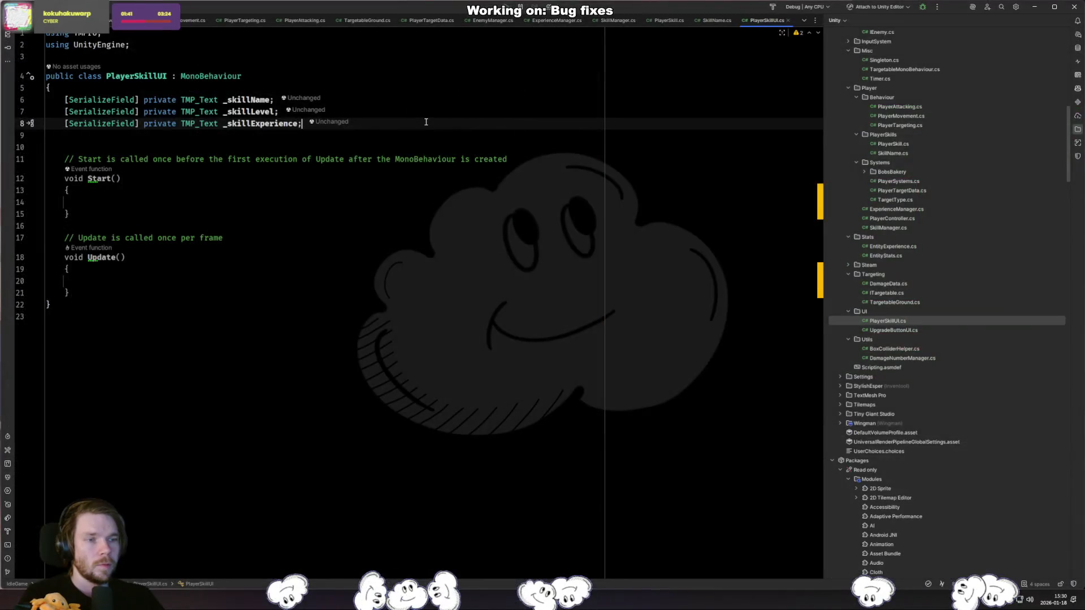
Add a serialized UnityEngine.UI Image field named _progressBar using the sfield template.
key("Return")
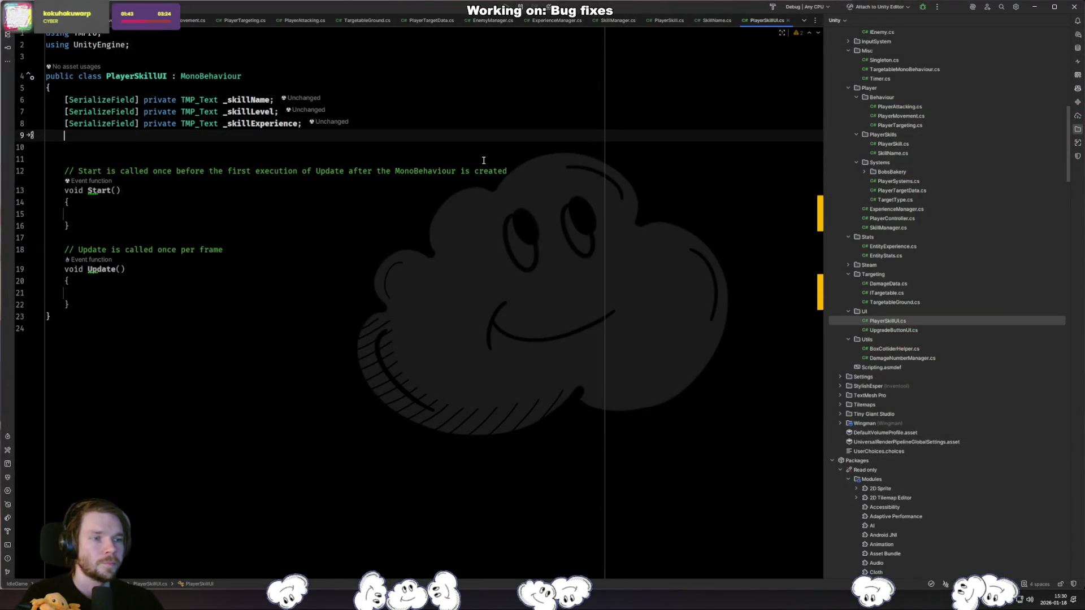
type("sfield")
key("Tab")
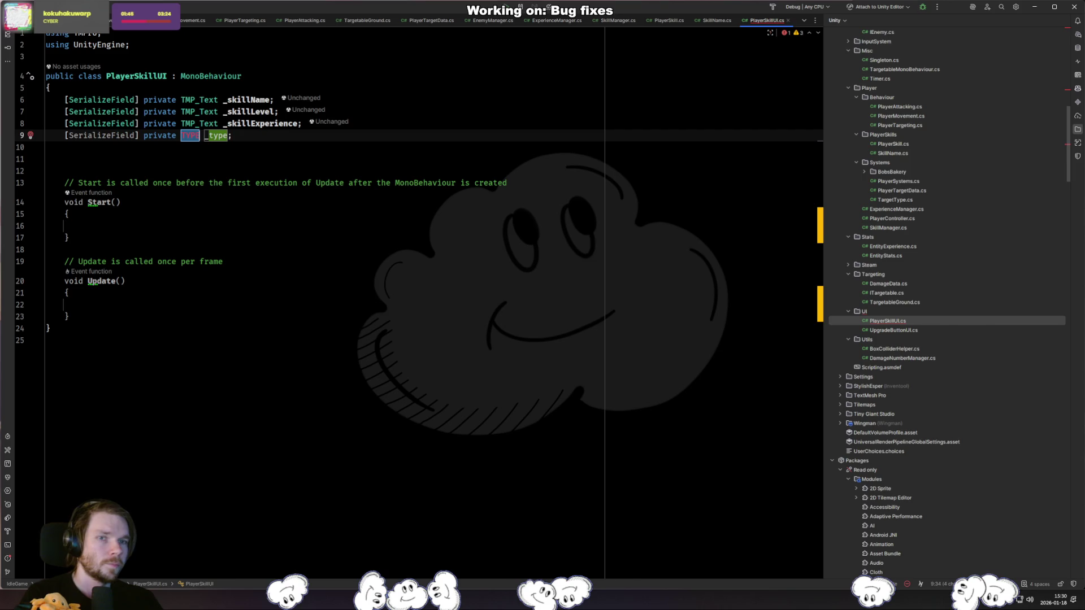
type("Image")
key("Return")
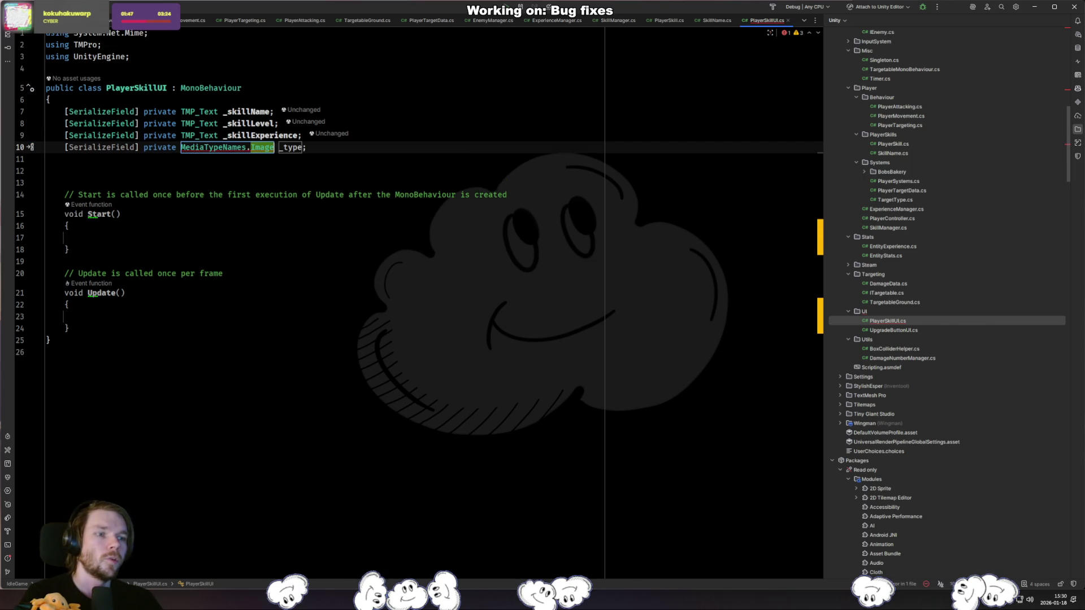
key("ctrl+space")
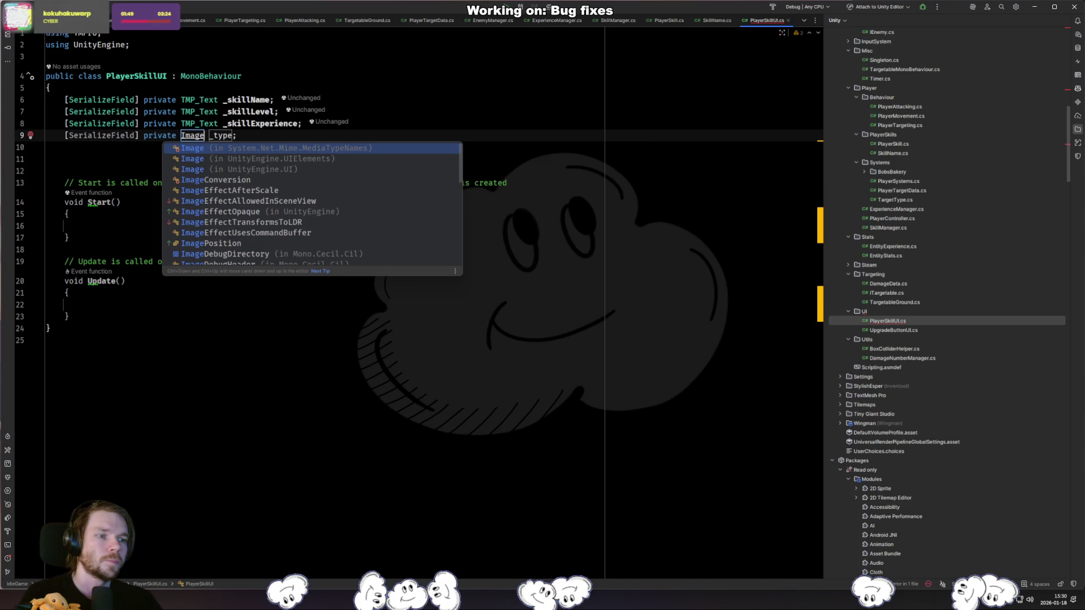
key("Down")
key("Return")
key("Tab")
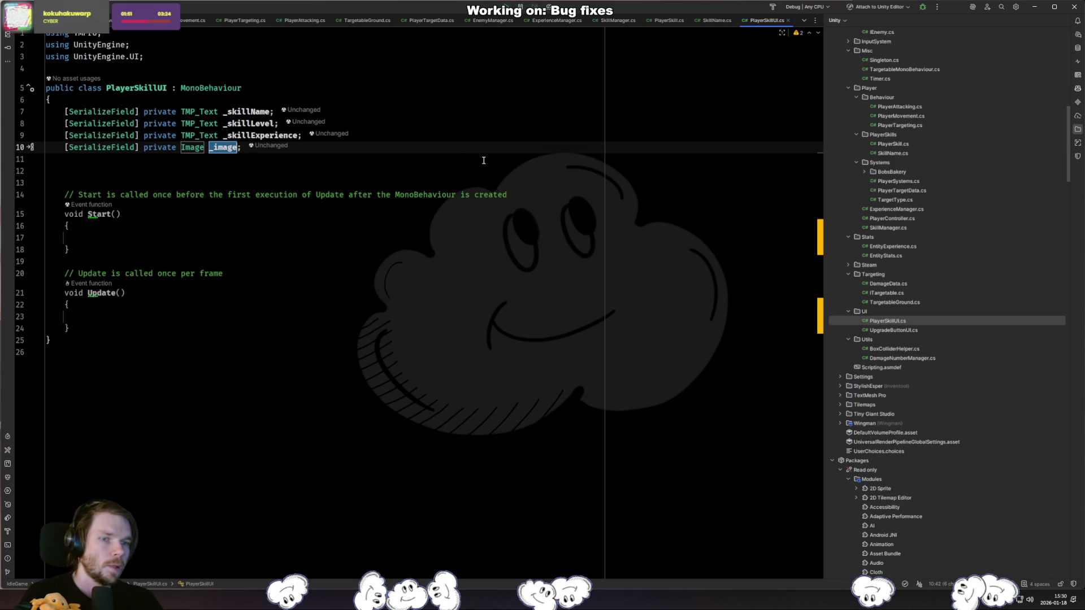
type("_progressBar")
key("Return")
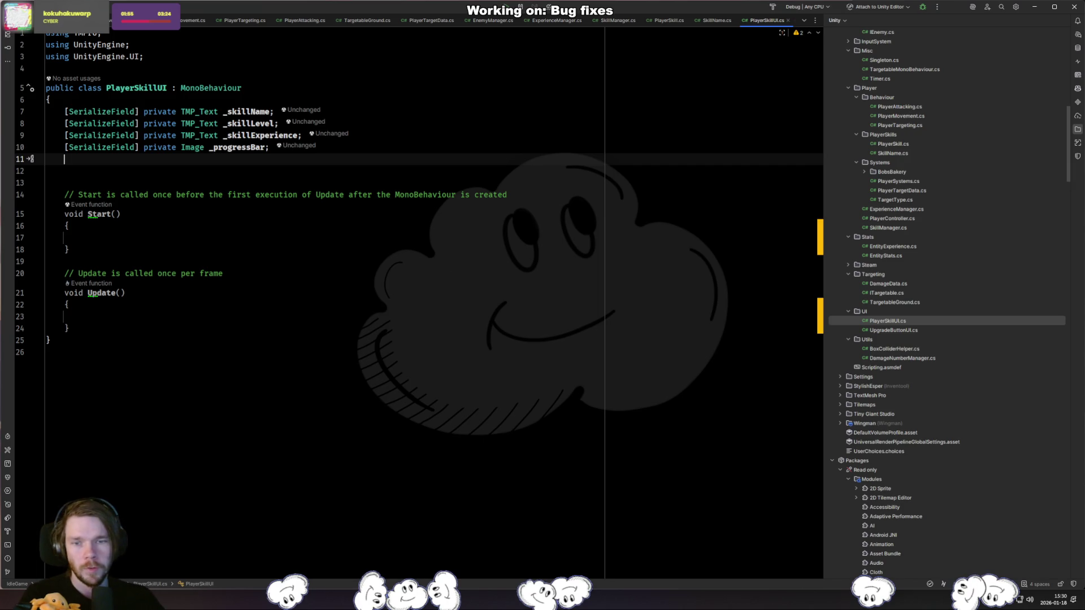
key("alt+Tab")
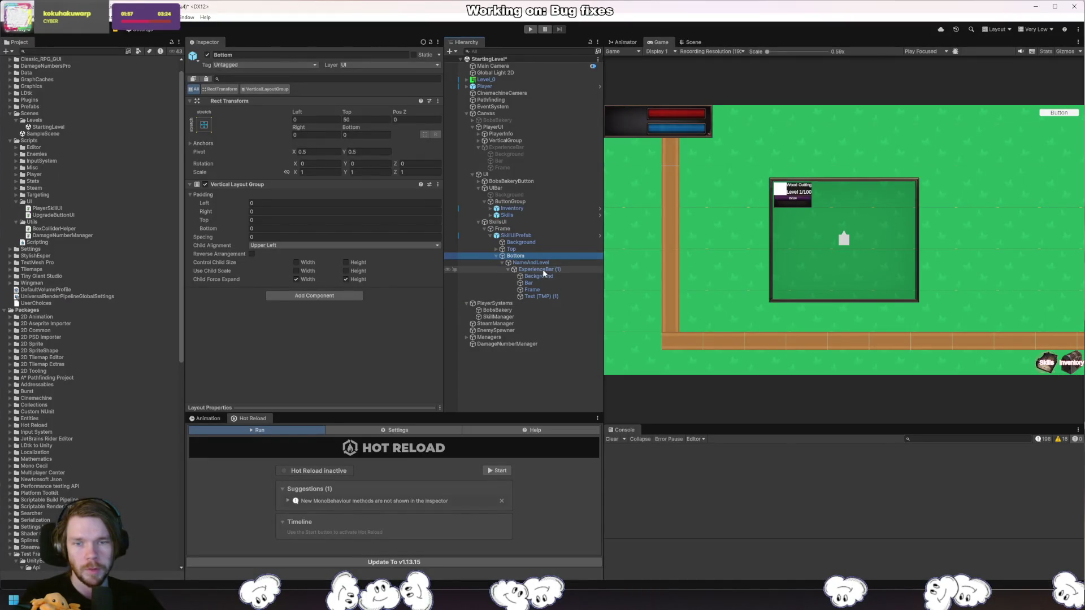
Inspect the Fill Amount of ExperienceBar (1) > Bar's Image, leaving it unchanged.
left_click(544, 269)
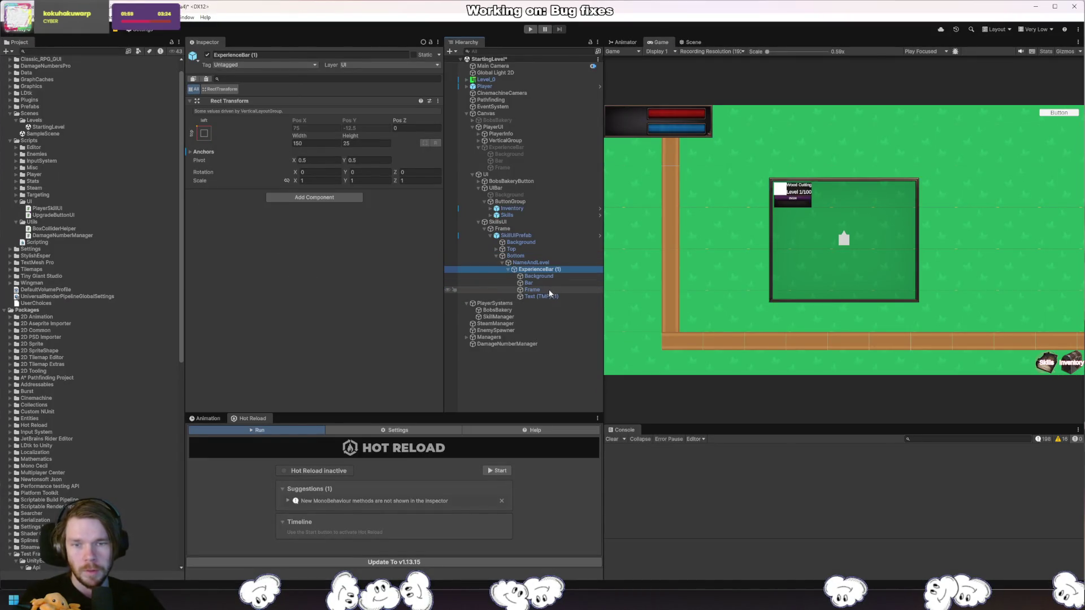
left_click(547, 281)
left_click(416, 294)
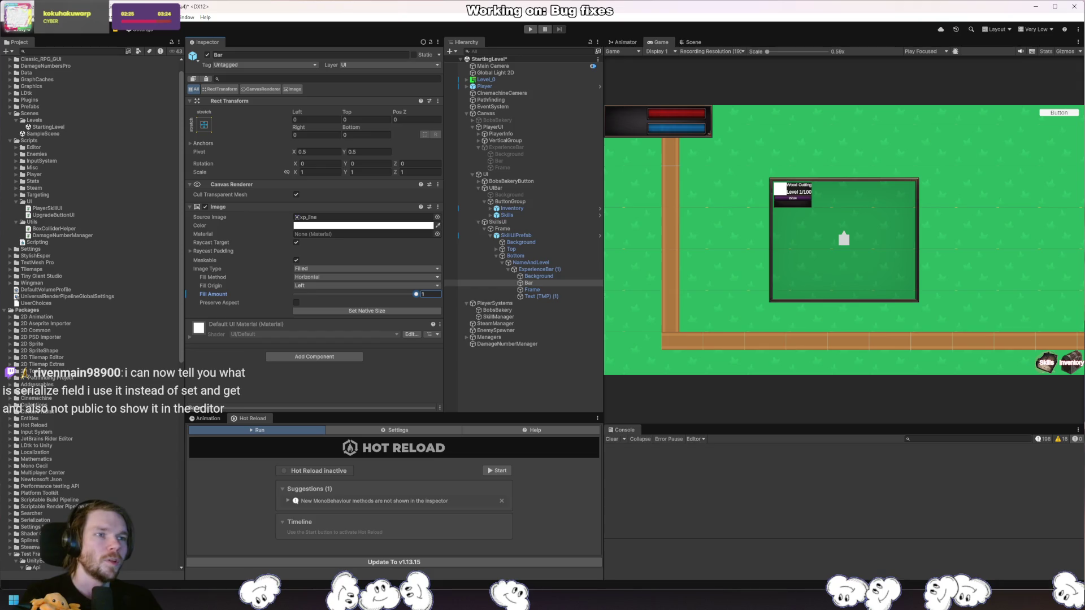
key("Return")
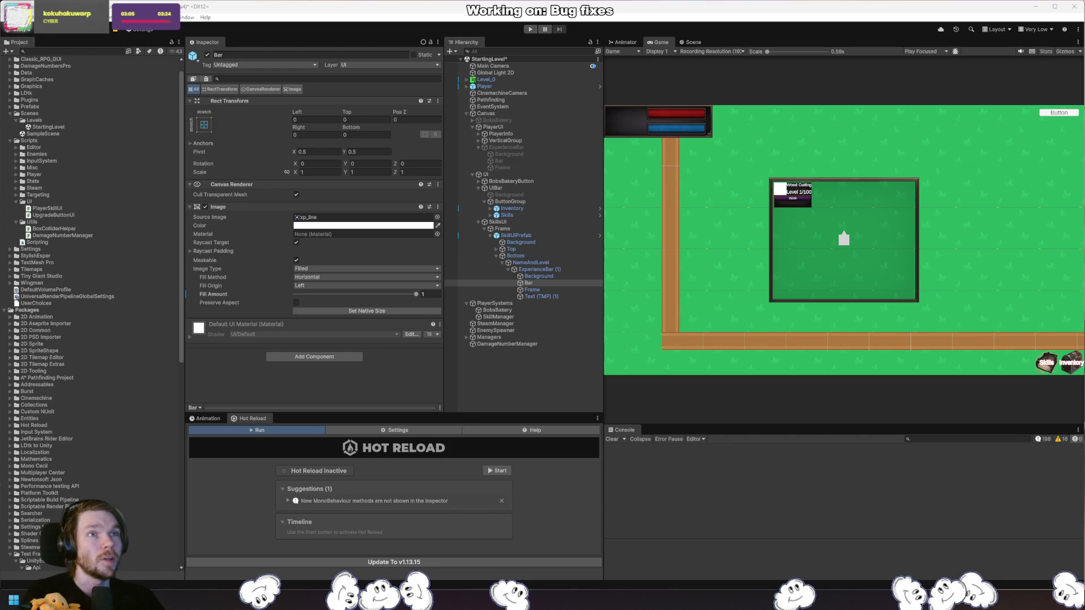
key("alt+Tab")
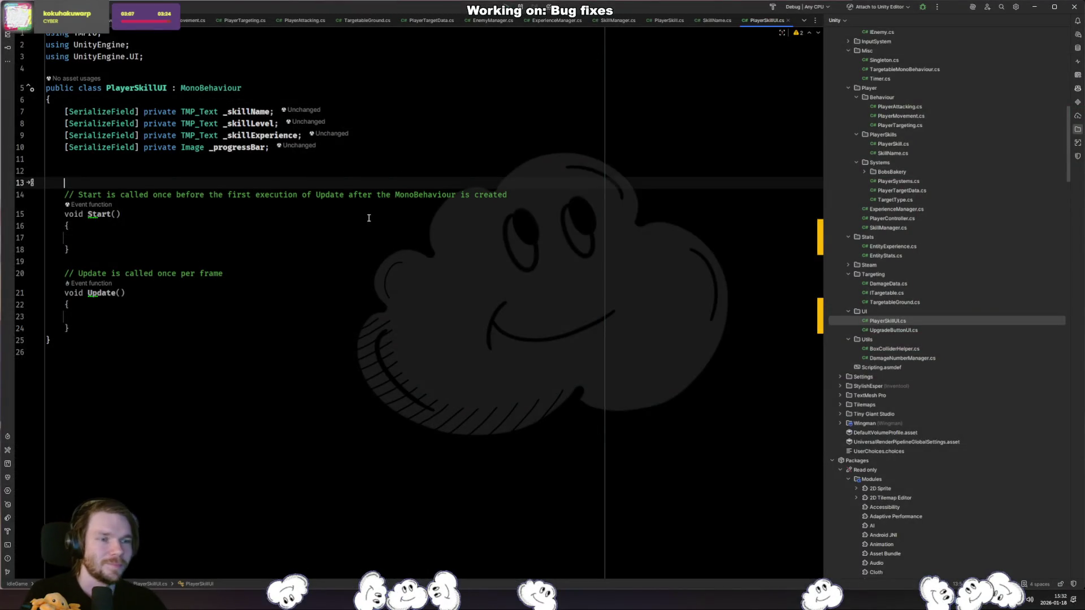
Delete the extra blank lines above the Start method in PlayerSkillUI.
key("BackSpace")
key("BackSpace")
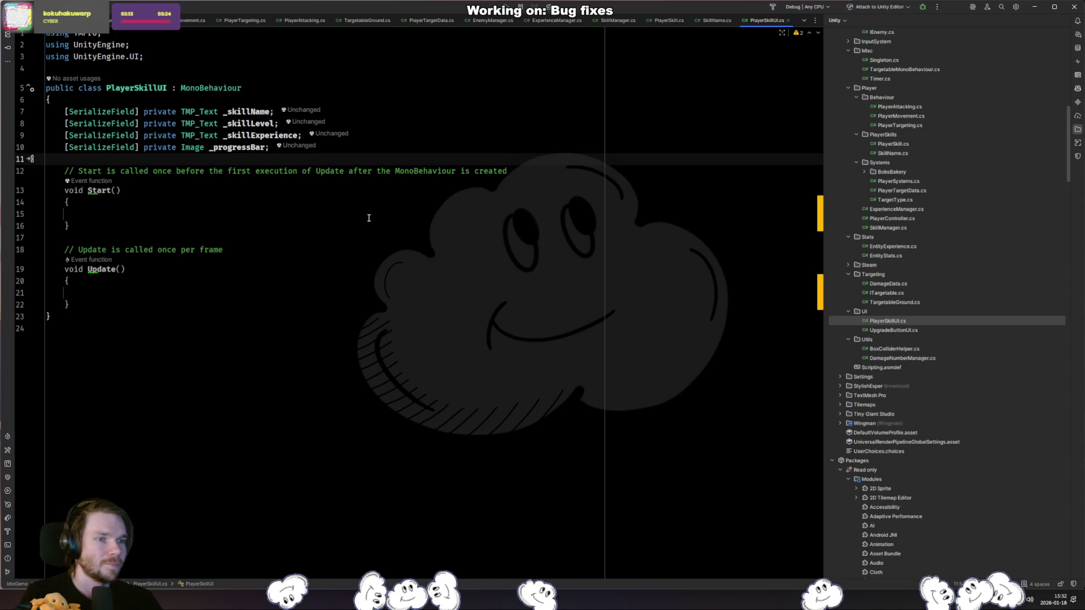
key("Down")
key("Down")
key("Down")
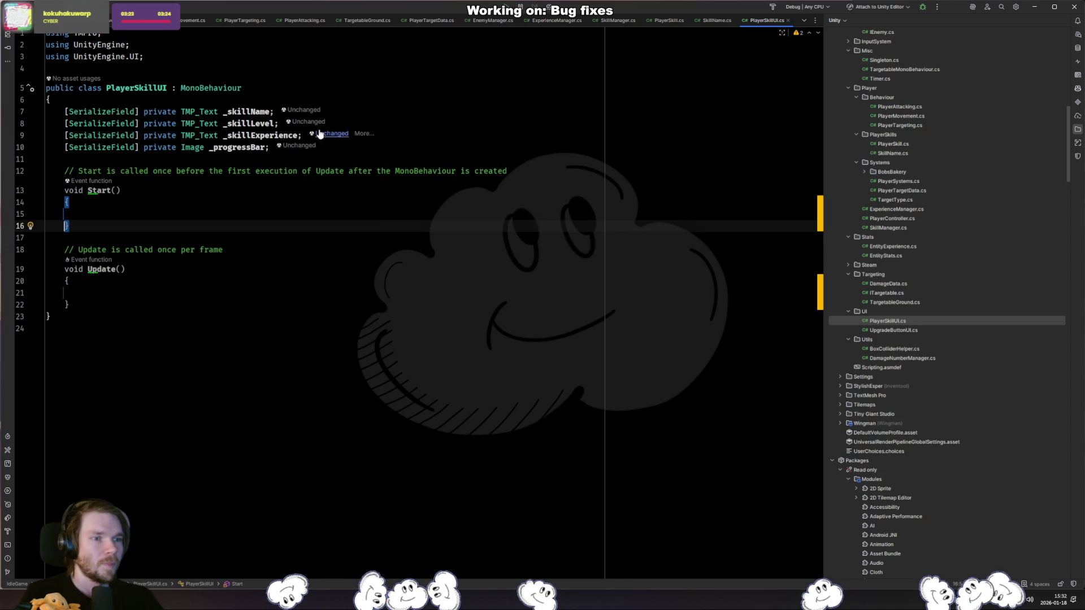
left_click(125, 158)
key("Up")
left_click(103, 154)
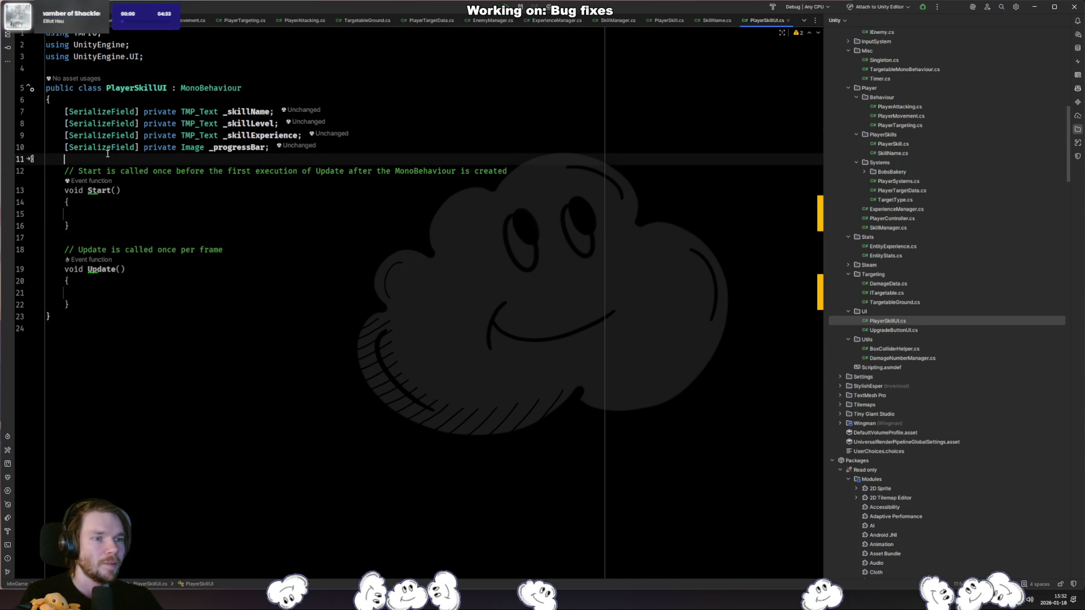
View SerializeField's decompiled definition, then return to PlayerSkillUI above Start.
left_click(135, 148, "ctrl")
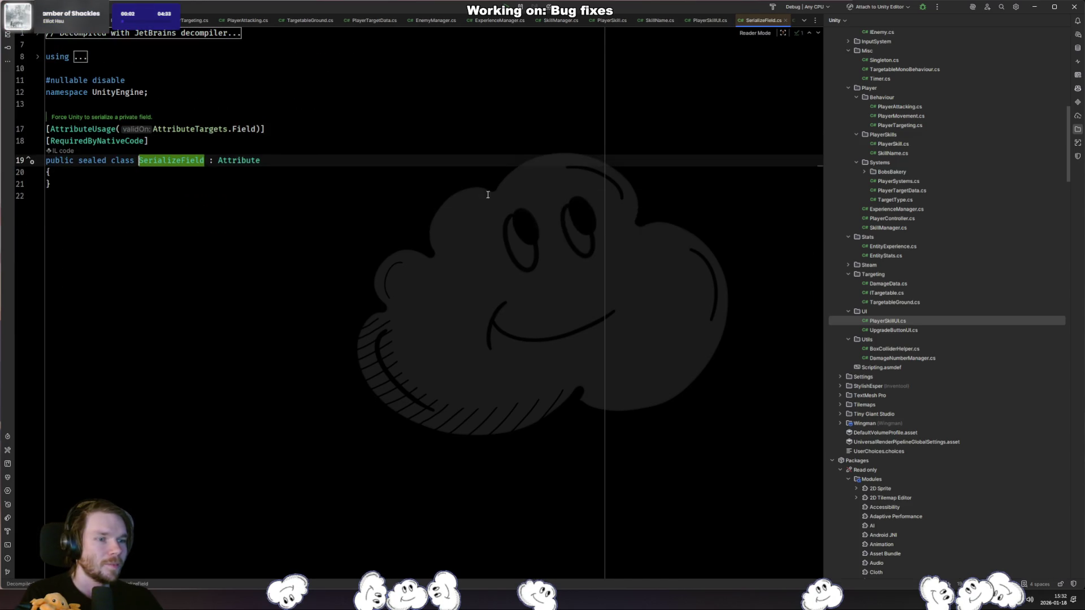
key("ctrl+minus")
left_click(288, 230)
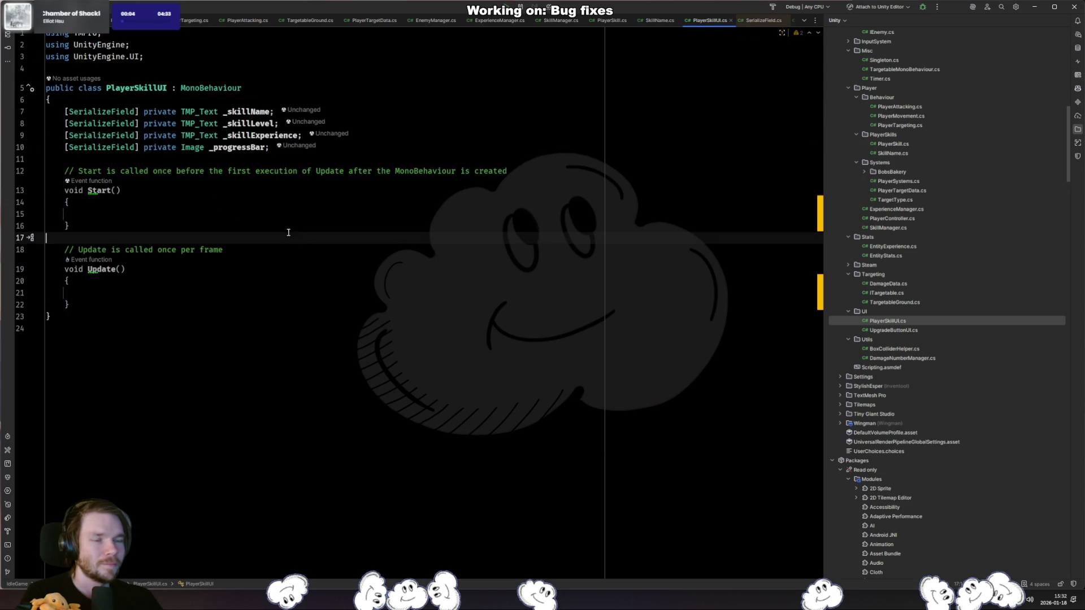
left_click(299, 218)
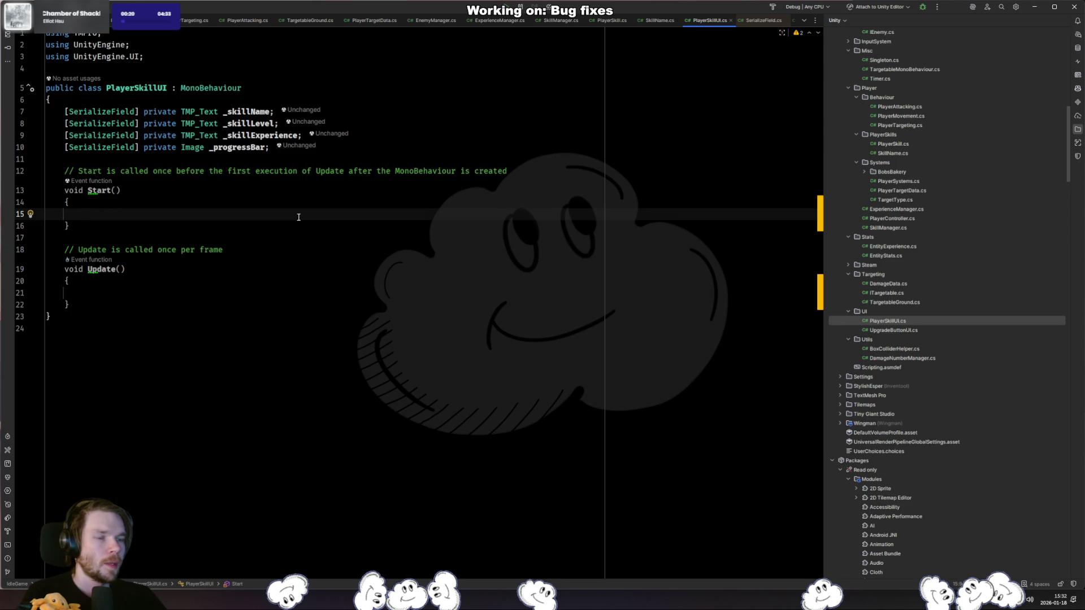
left_click(338, 171)
Insert the line 'private int test;' above the Start method.
key("ctrl+alt+Return")
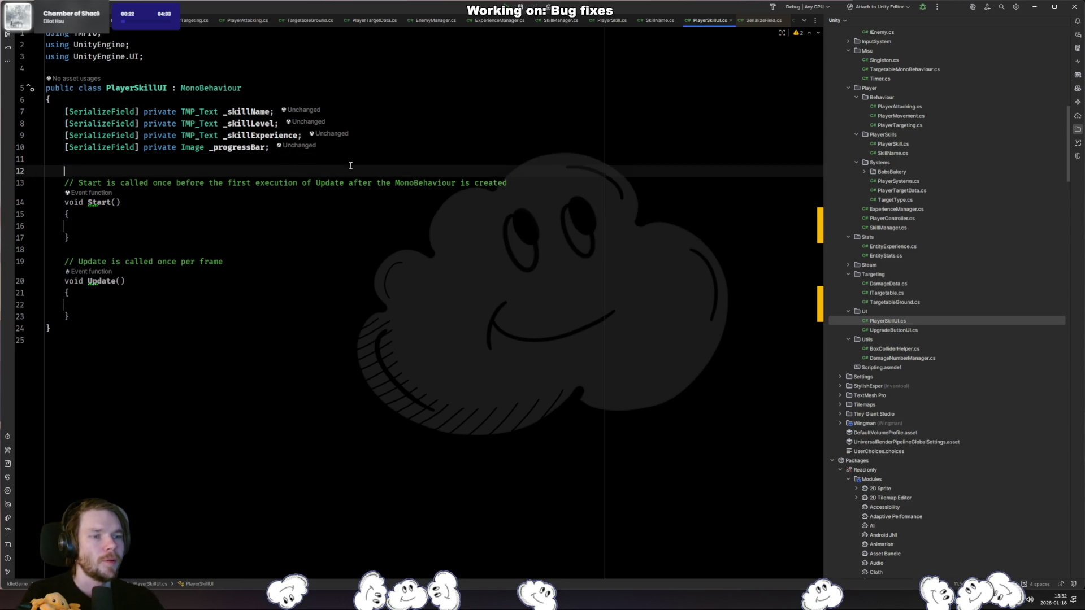
type("private int test;")
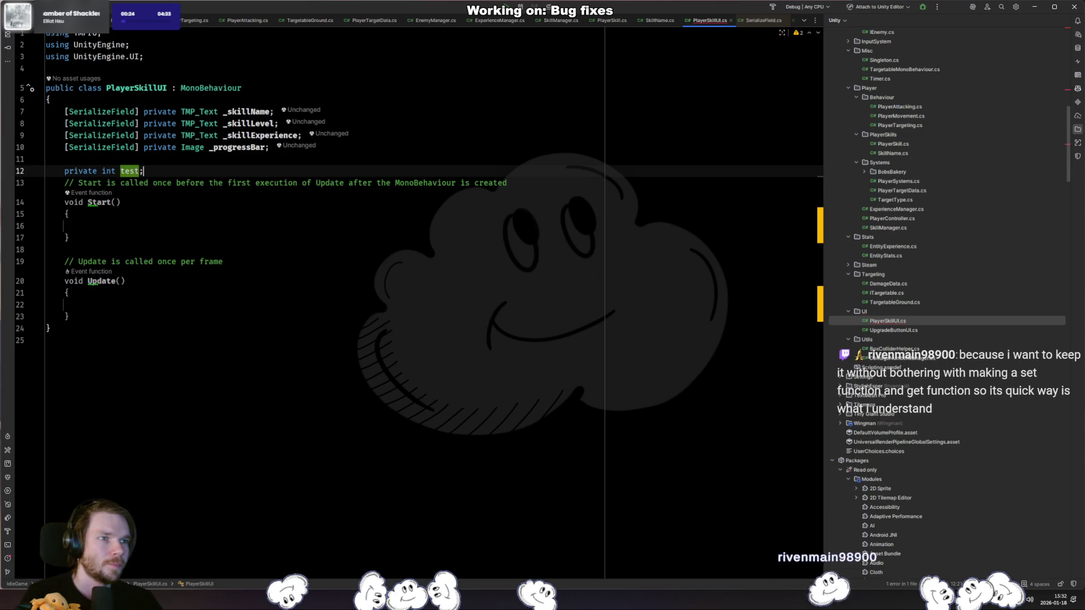
key("alt+Tab")
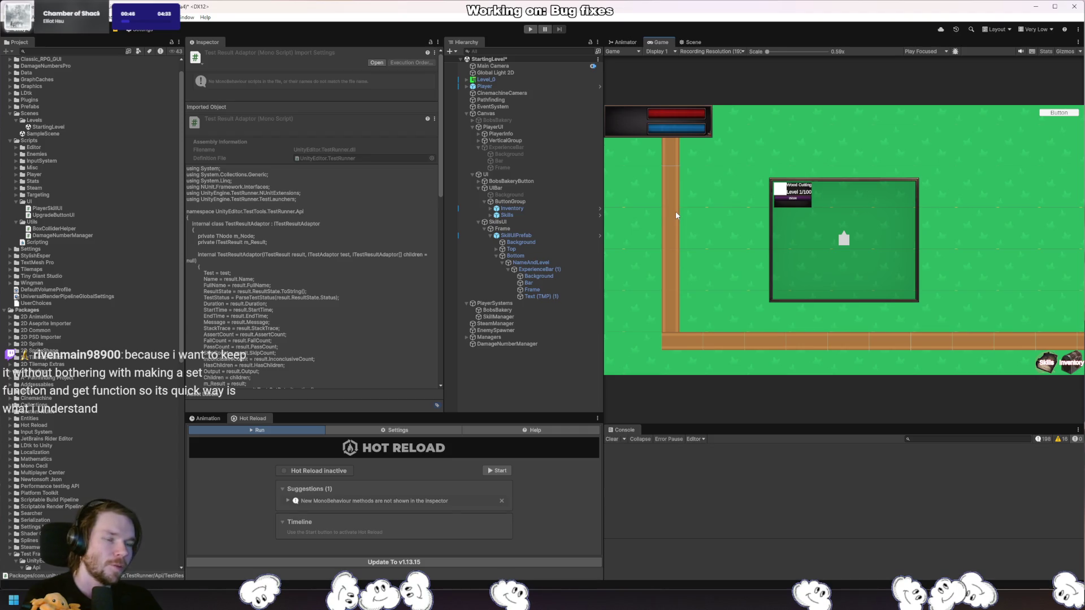
Revisit SerializeField's definition, go back to PlayerSkillUI, then switch to Unity.
key("alt+Tab")
left_click(131, 110, "ctrl")
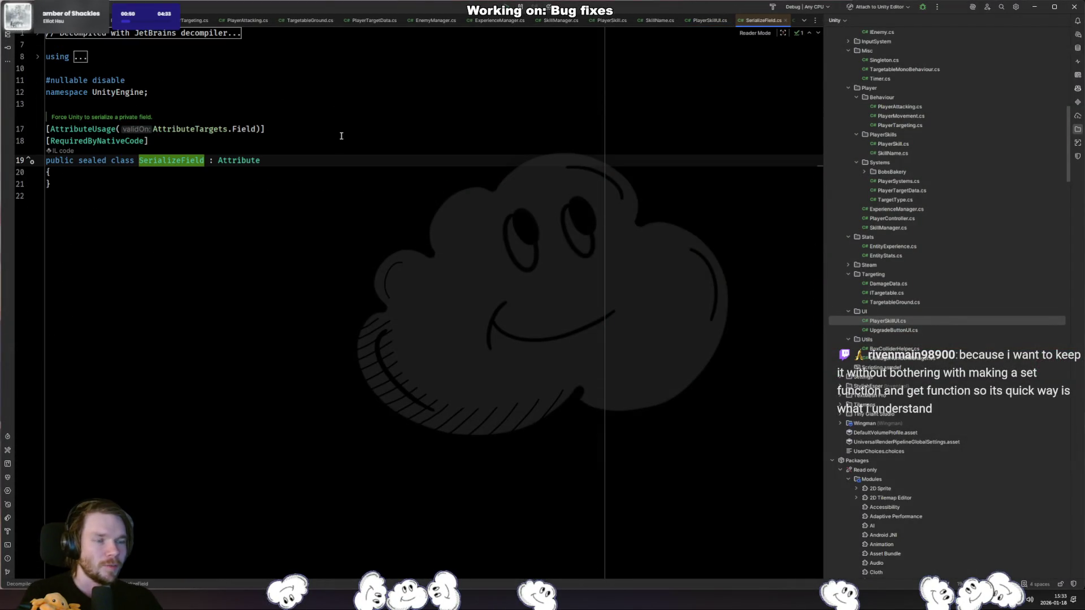
key("ctrl+minus")
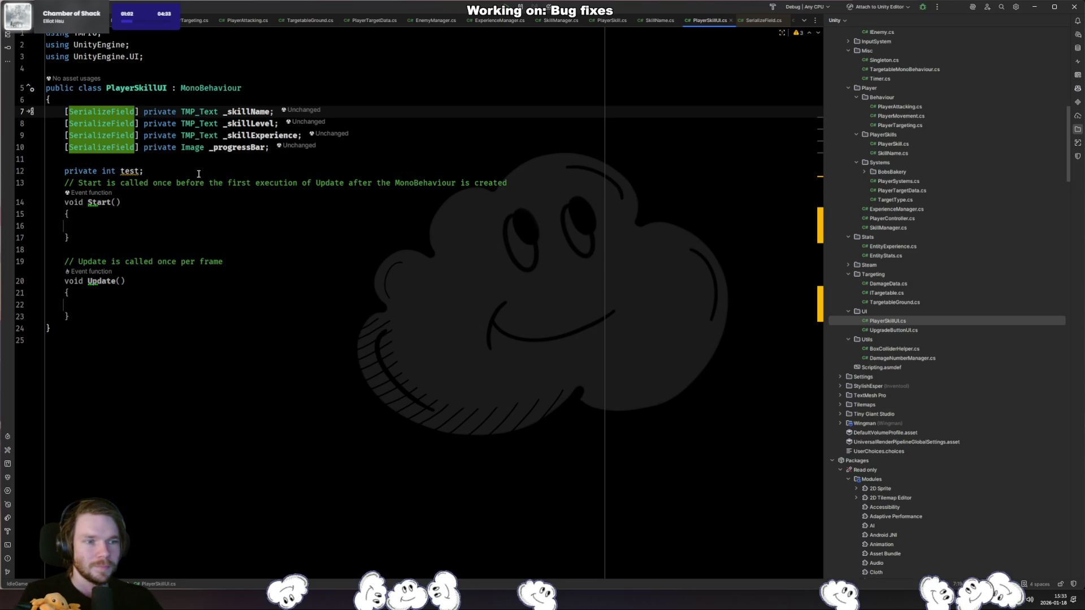
key("alt+Tab")
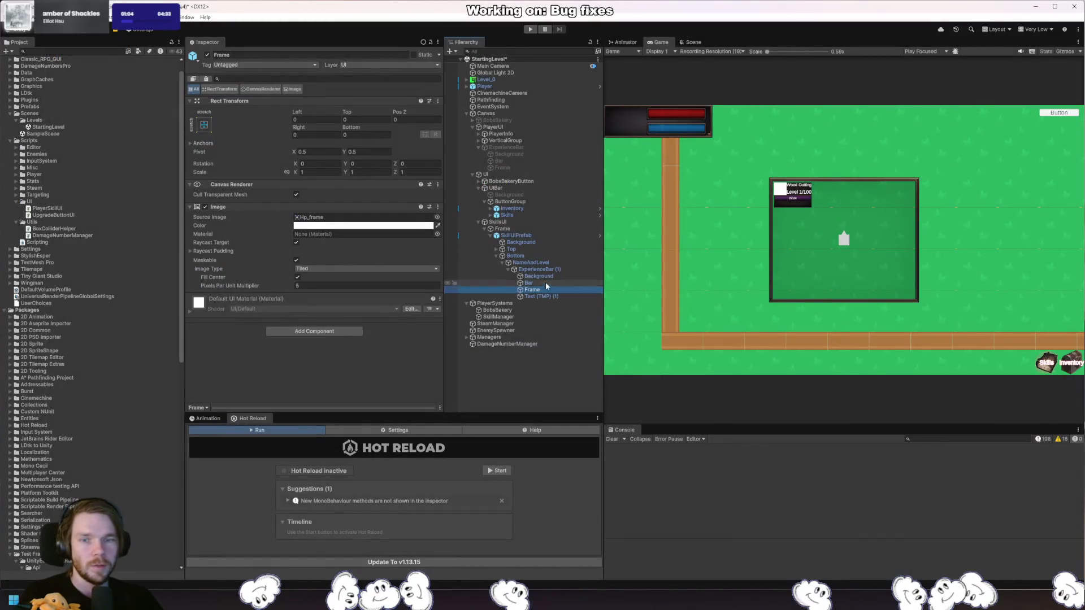
Select SkillUIPrefab and switch the Inspector to Debug mode to reveal its private fields.
left_click(563, 256)
left_click(547, 235)
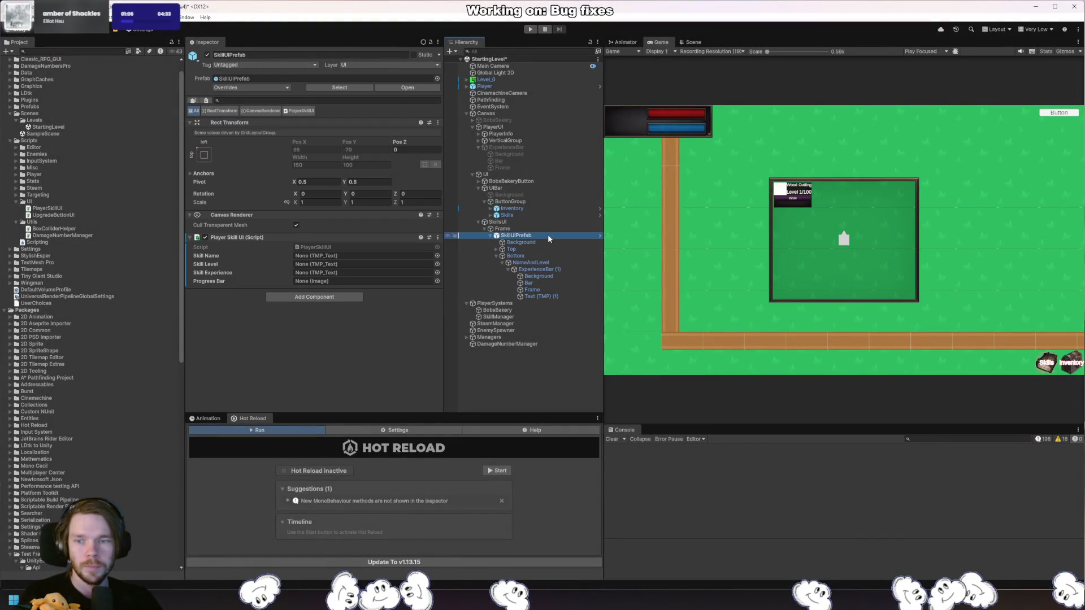
left_click(438, 42)
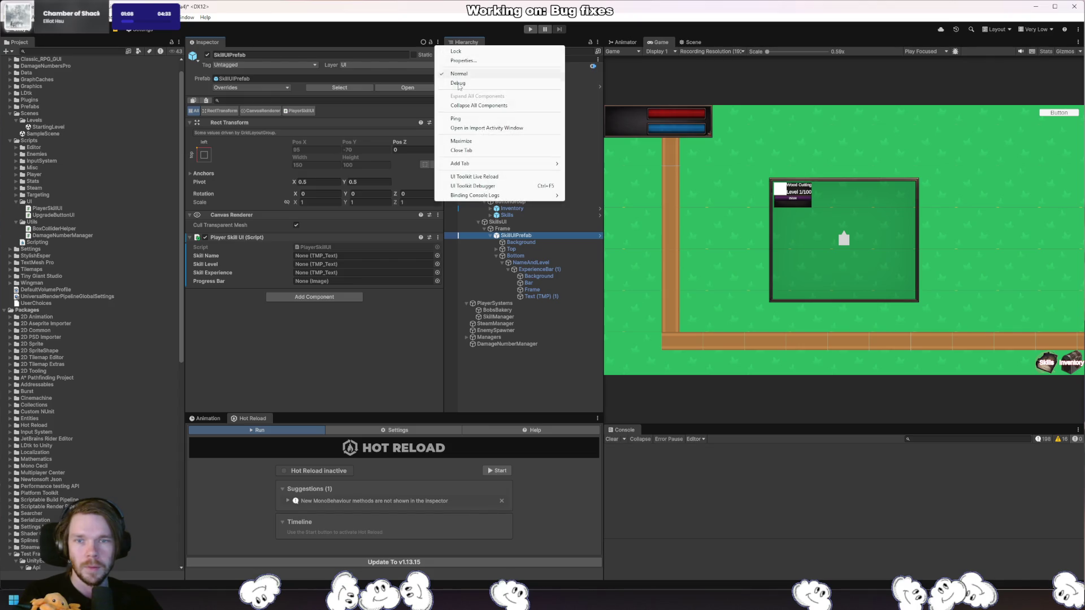
left_click(463, 60)
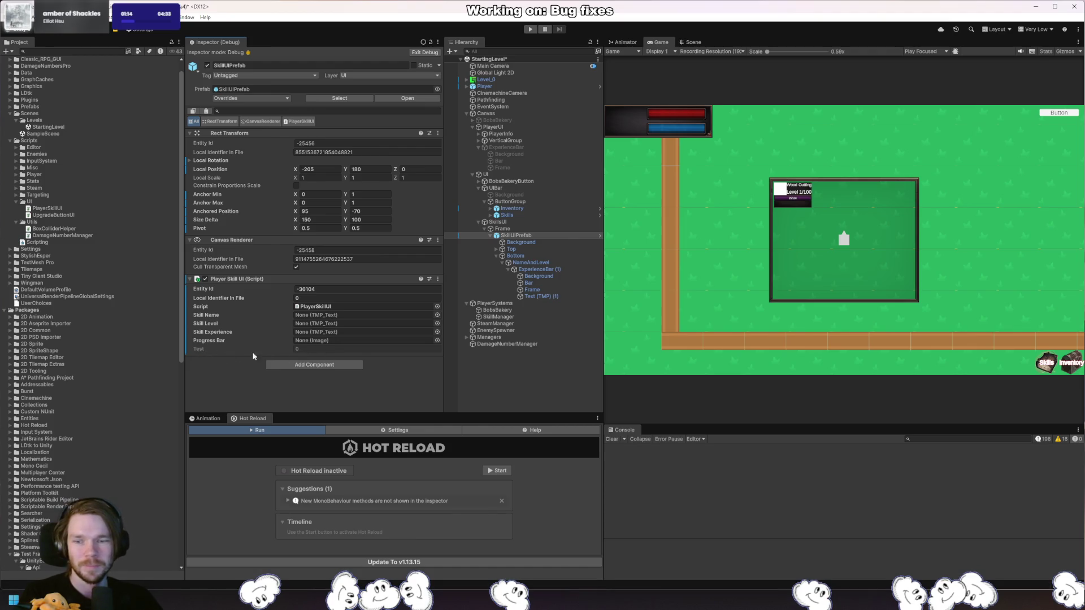
key("alt+Tab")
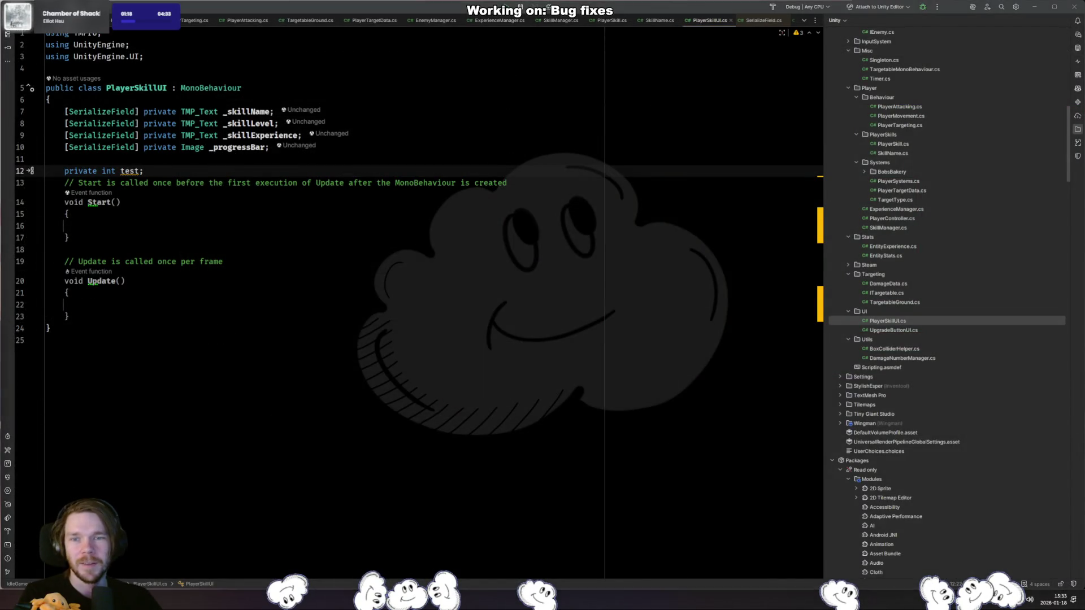
key("alt+Tab")
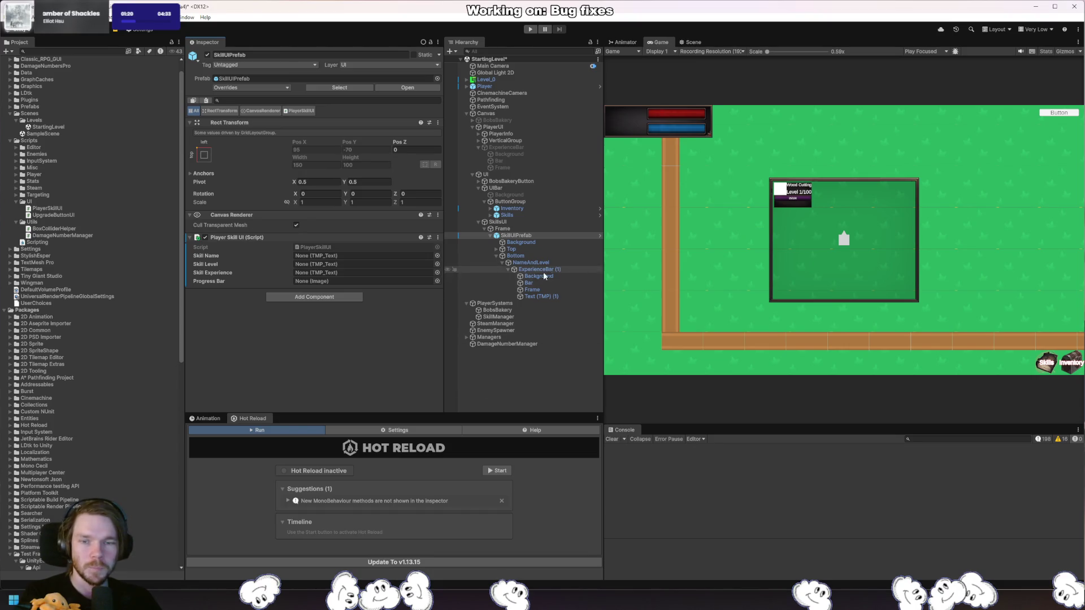
Rename the Top section's name and level text objects to SkillName and SkillLevel.
left_click(497, 249)
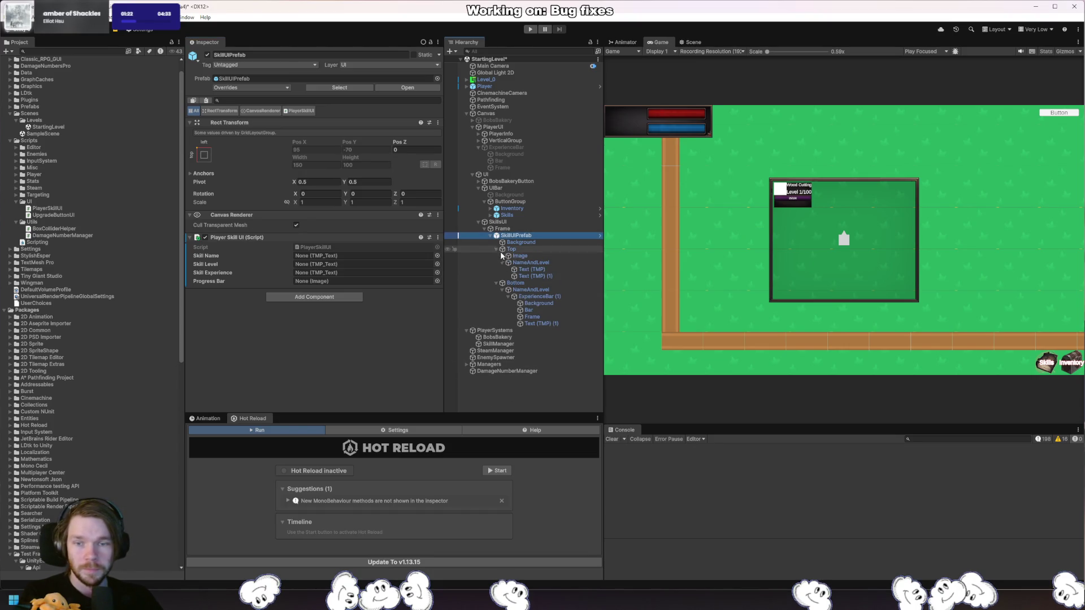
left_click(540, 271)
key("F2")
type("SkillName")
key("Return")
key("Down")
key("F2")
type("SkillLevel")
key("Return")
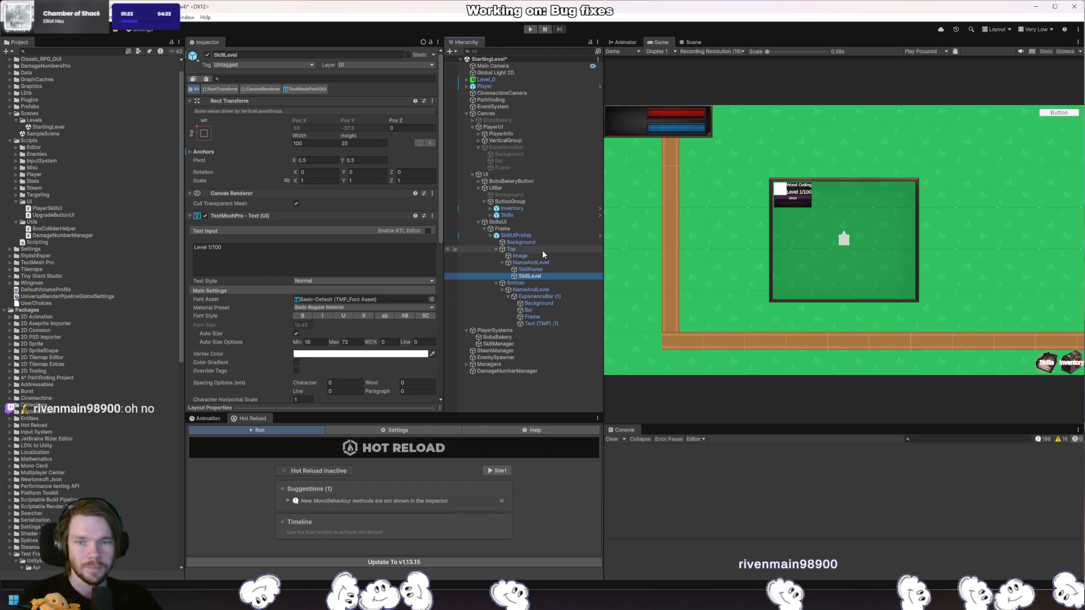
Link SkillName to the Skill Name field and rename the experience text to ExperienceText.
left_click(553, 236)
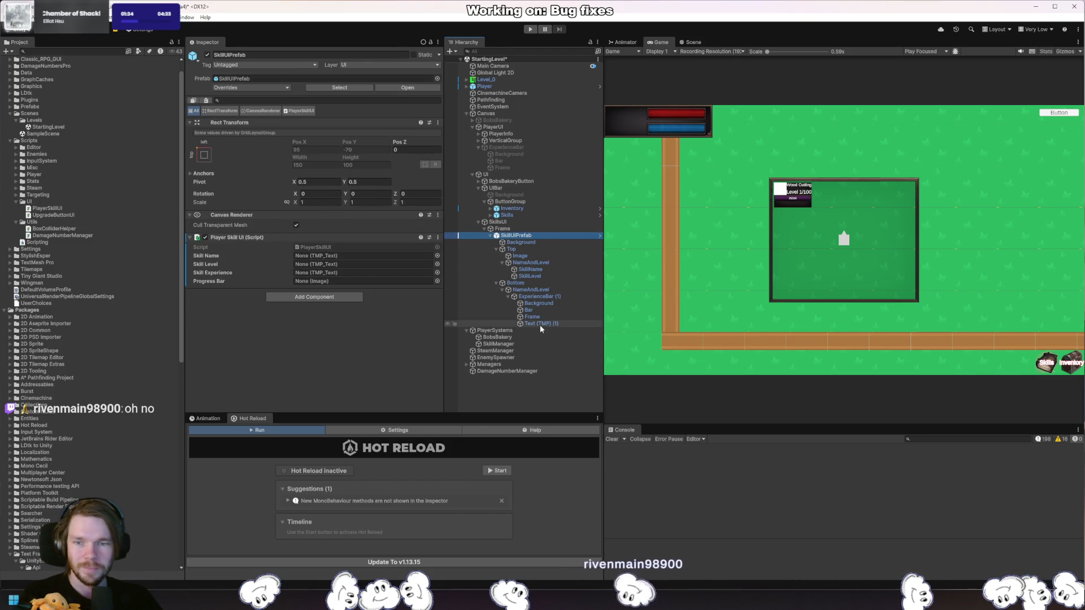
mouse_move(538, 270)
left_mouse_down()
mouse_move(371, 267)
mouse_move(362, 256)
mouse_move(370, 264)
left_mouse_up()
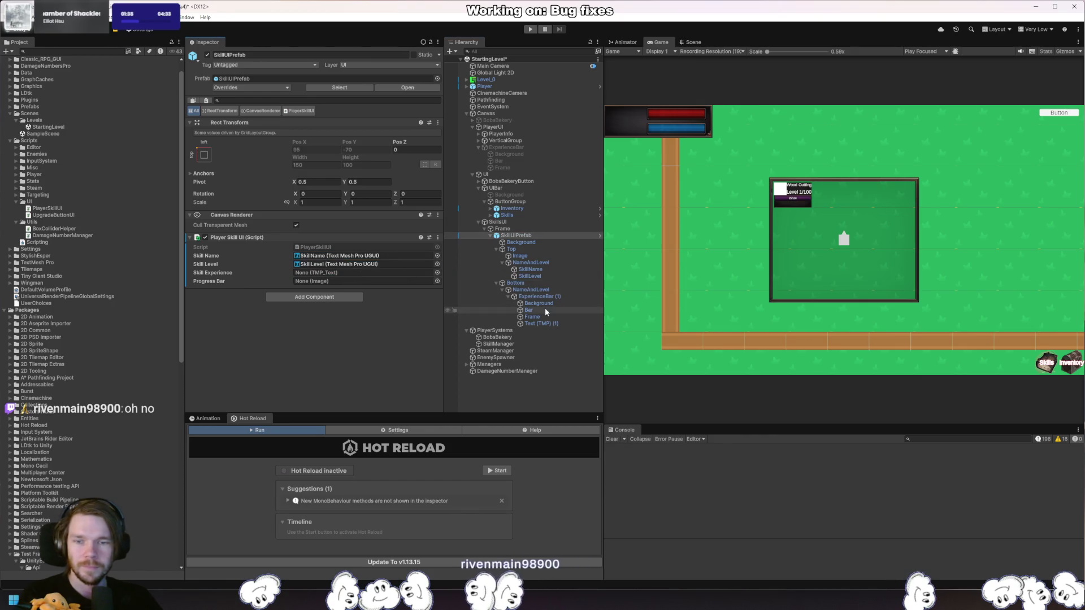
mouse_move(546, 324)
left_mouse_down()
mouse_move(334, 276)
mouse_move(562, 323)
left_mouse_up()
key("F2")
type("Experience")
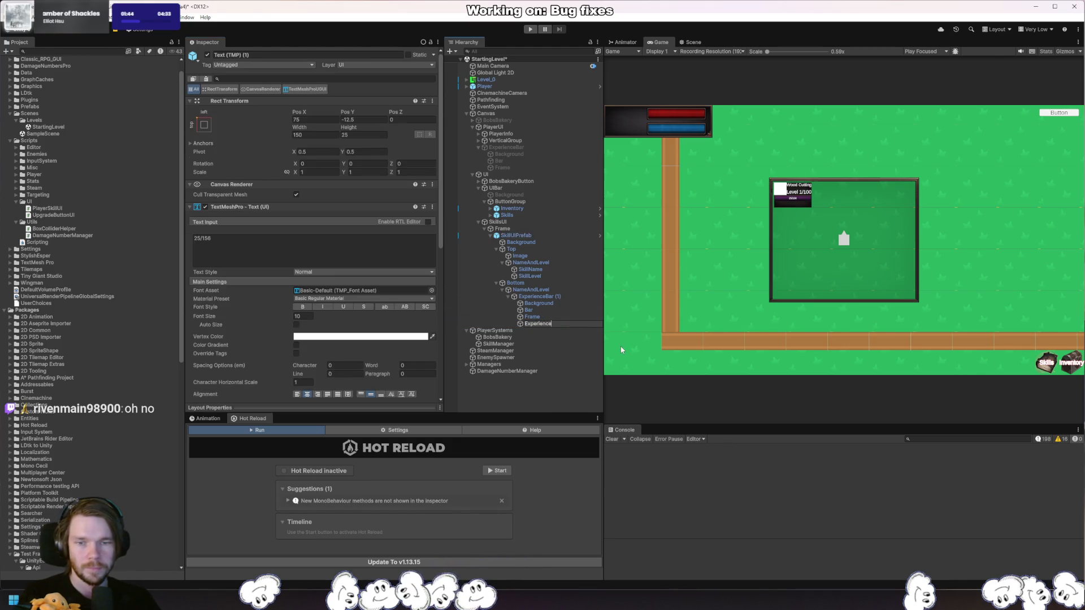
type("Text")
key("Return")
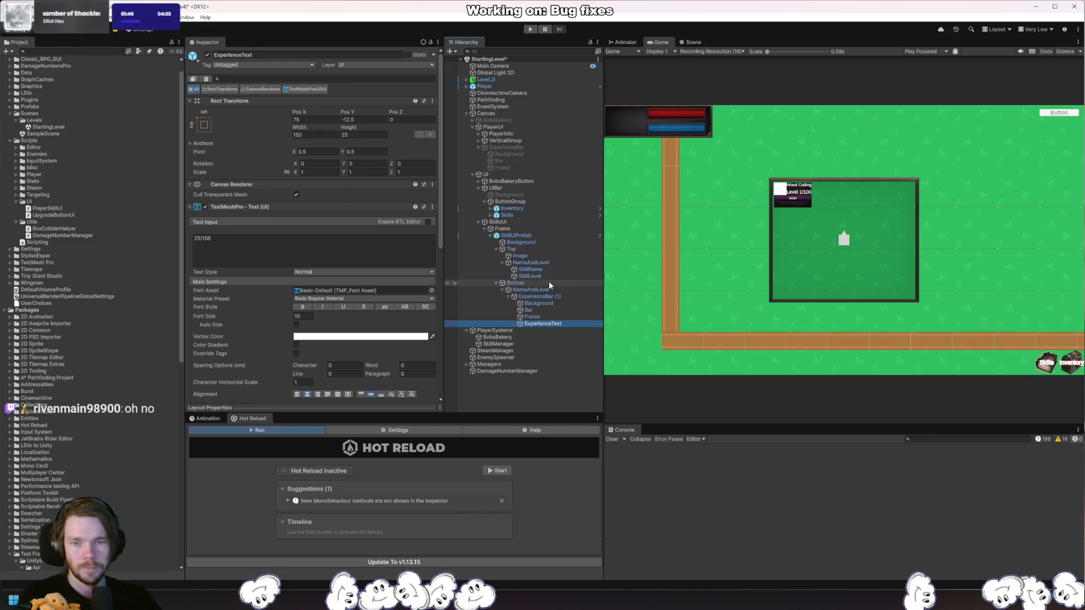
Rename SkillLevel and SkillName to SkillLevelText and SkillNameText, then reselect SkillUIPrefab.
left_click(568, 276)
key("F2")
key("End")
type("Text")
key("Return")
key("F2")
key("Return")
key("Up")
key("F2")
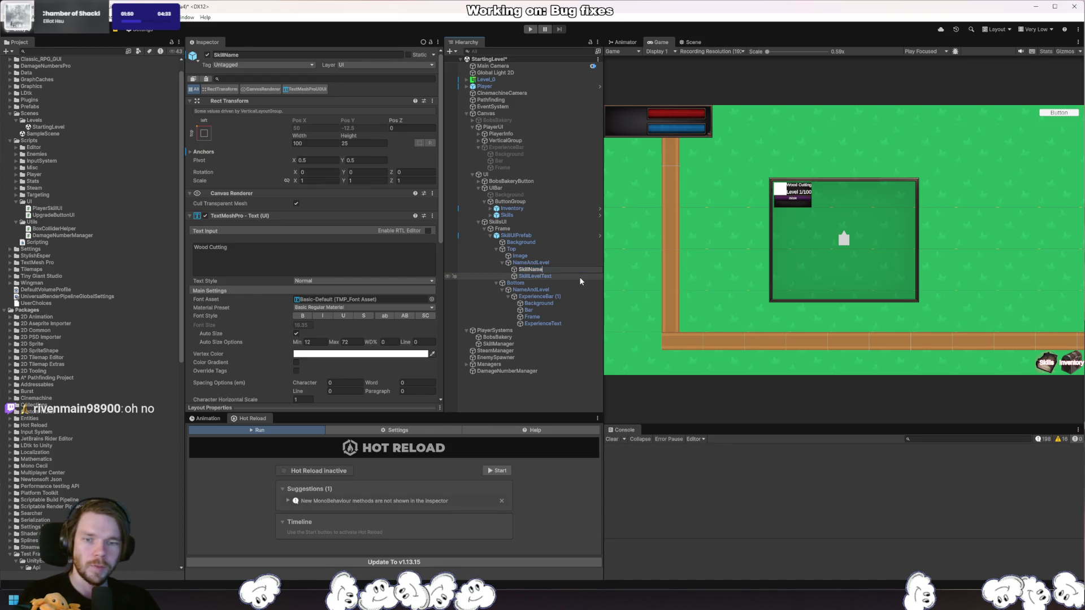
type("Text")
key("Return")
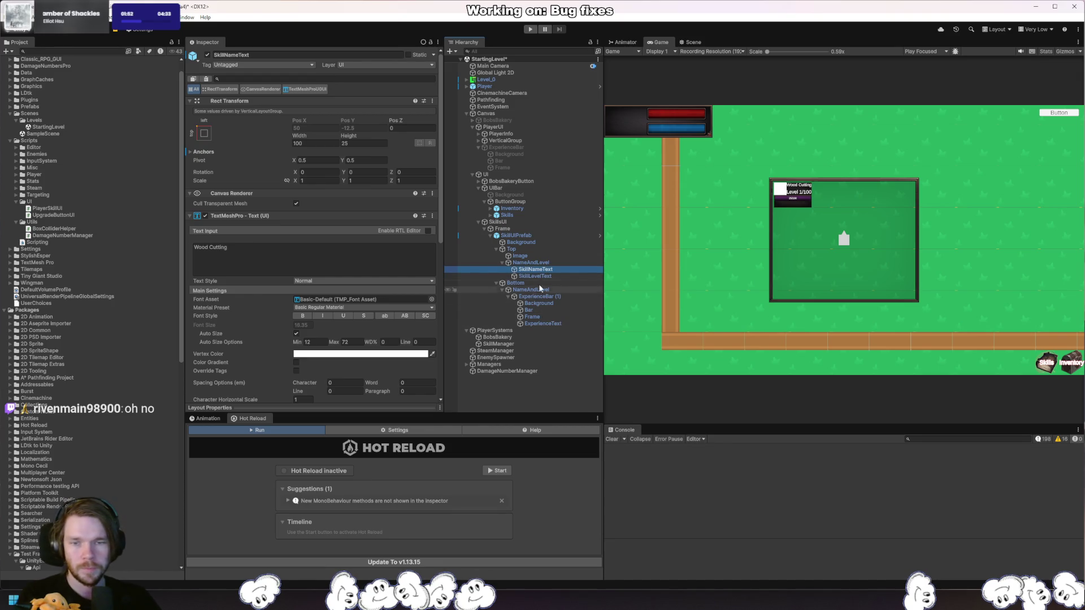
left_click(538, 236)
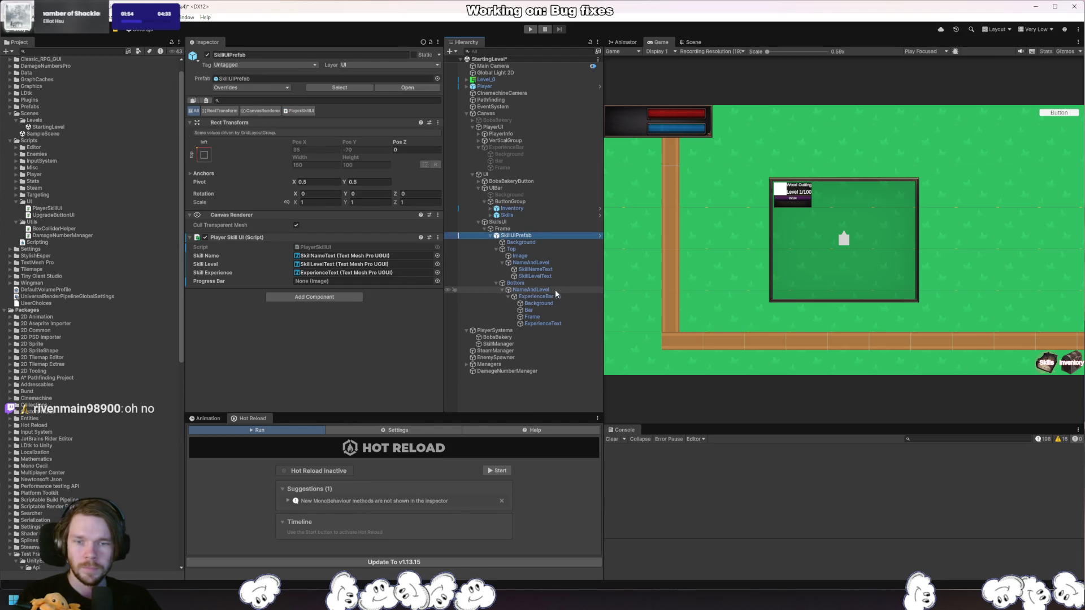
Assign the Bar image to the Progress Bar field and Apply All overrides to SkillUIPrefab.
left_click_drag(531, 310, 334, 283)
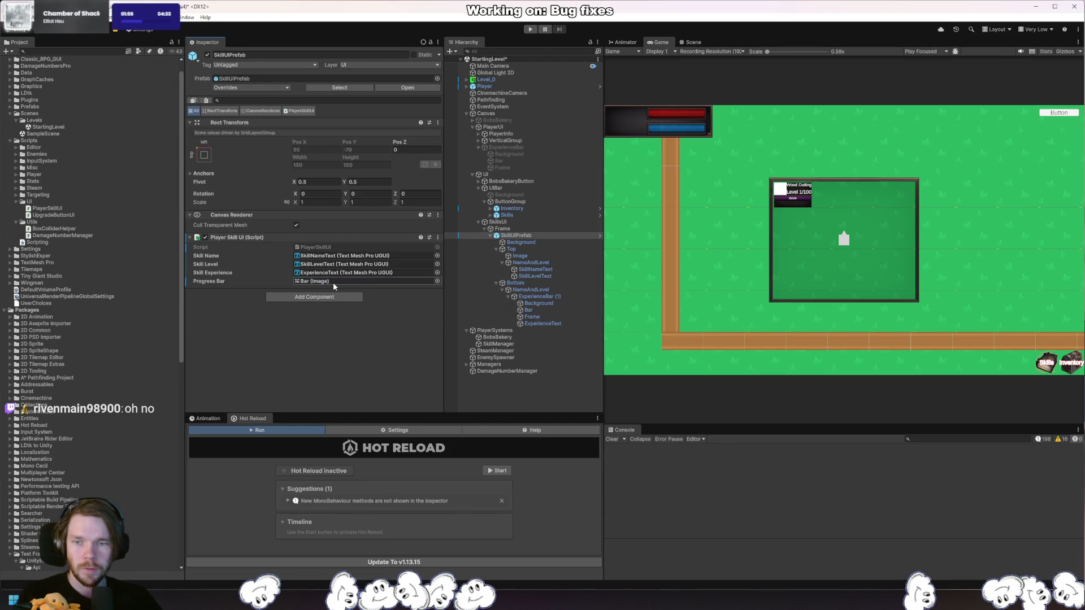
left_click(273, 89)
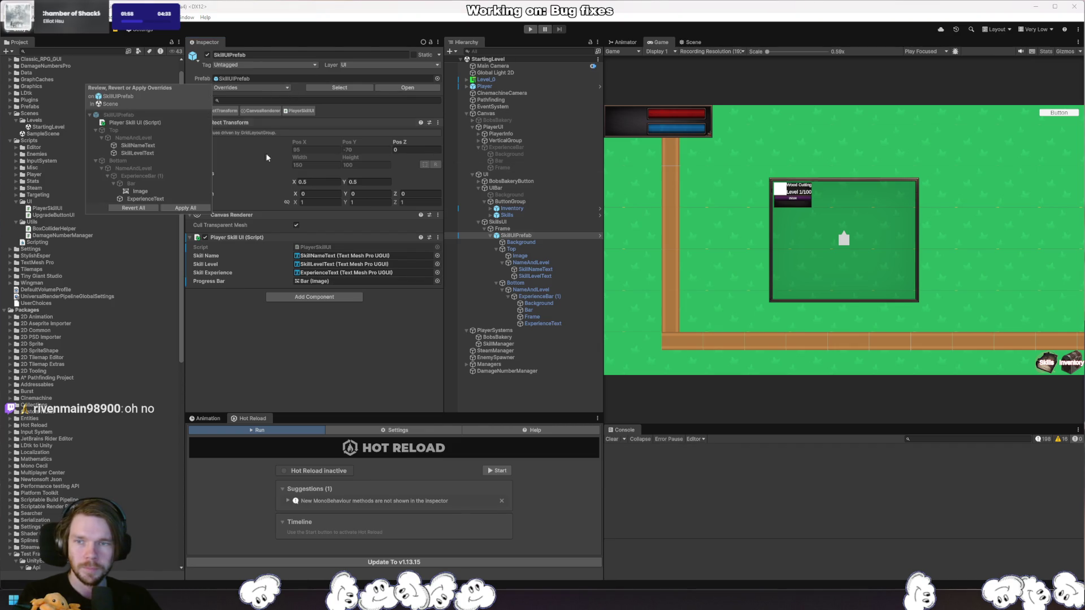
left_click(187, 208)
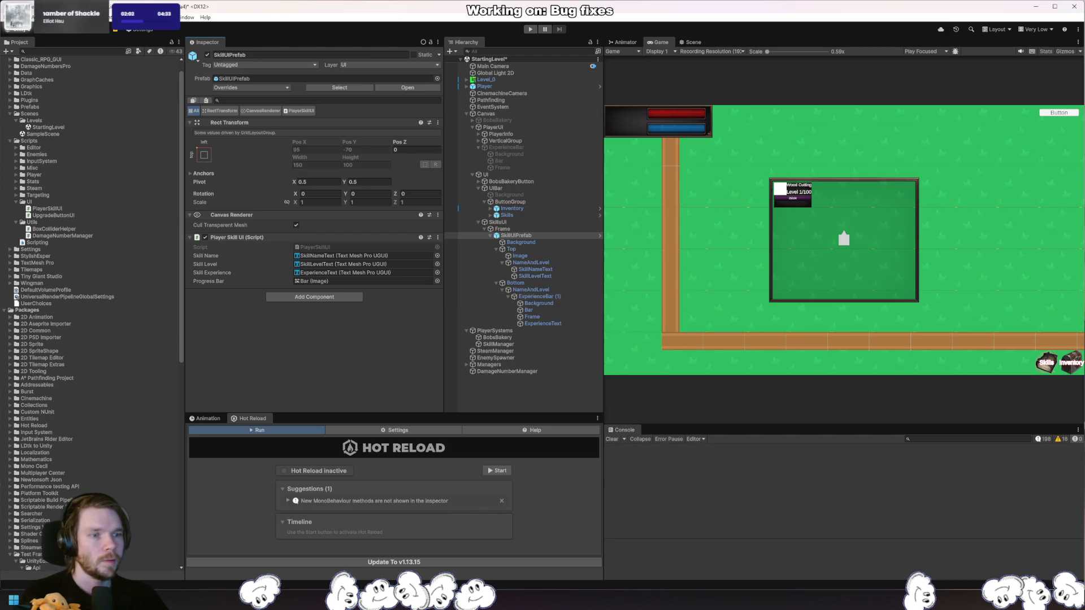
key("alt+Tab")
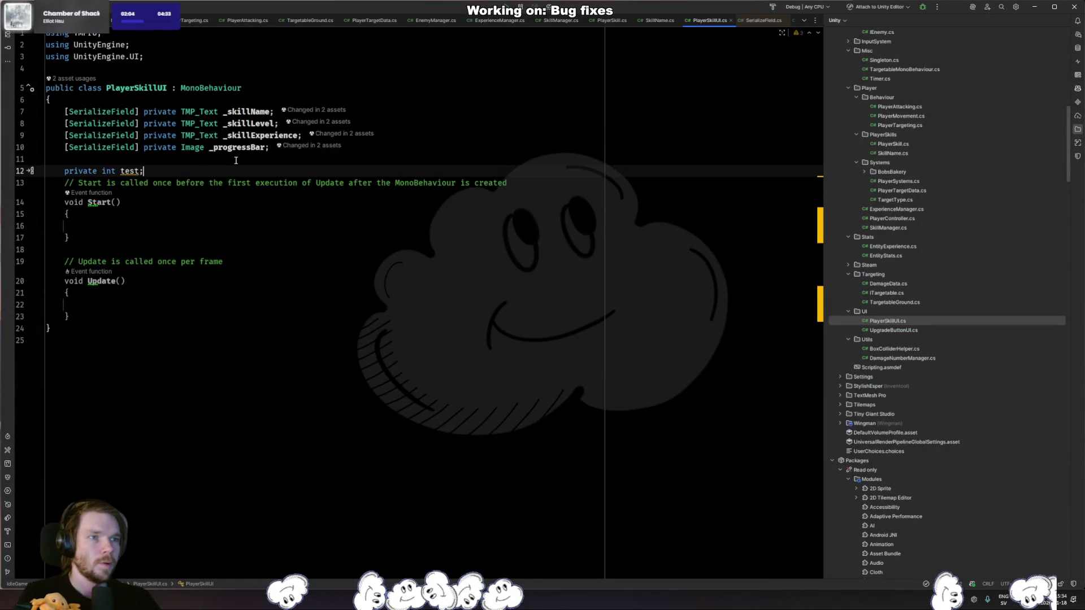
Delete the unused test field and the Start/Update methods, adding an empty UpdateUI method.
key("ctrl+x")
key("shift+Down")
key("shift+Down")
key("shift+Down")
key("shift+Down")
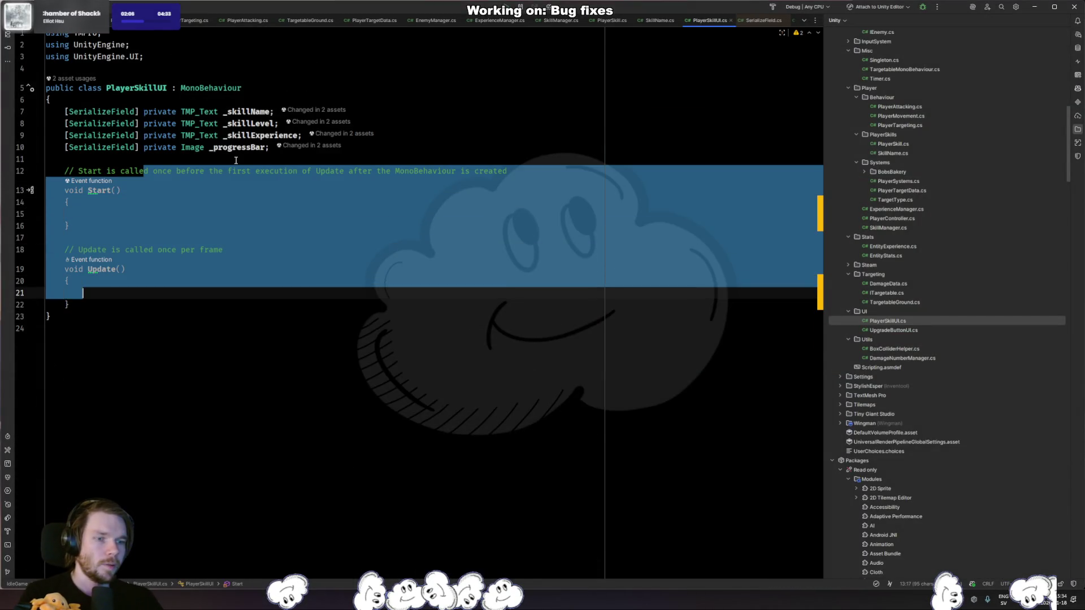
key("Delete")
type("public void ")
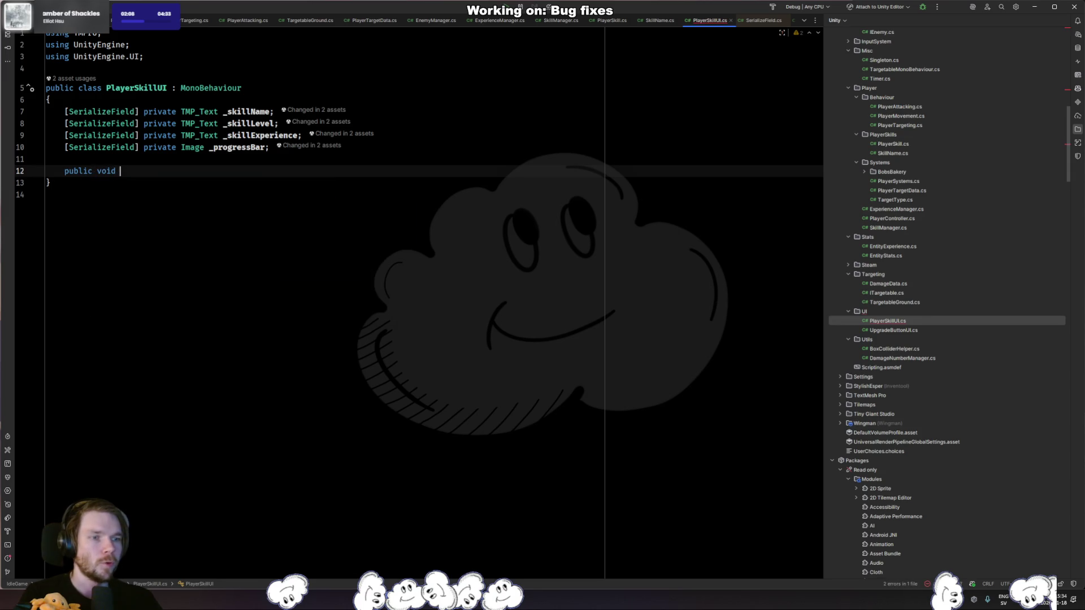
type("UpdateUI(")
key("ctrl+shift+Return")
Give UpdateUI a PlayerSkillData skill parameter.
left_click(162, 170)
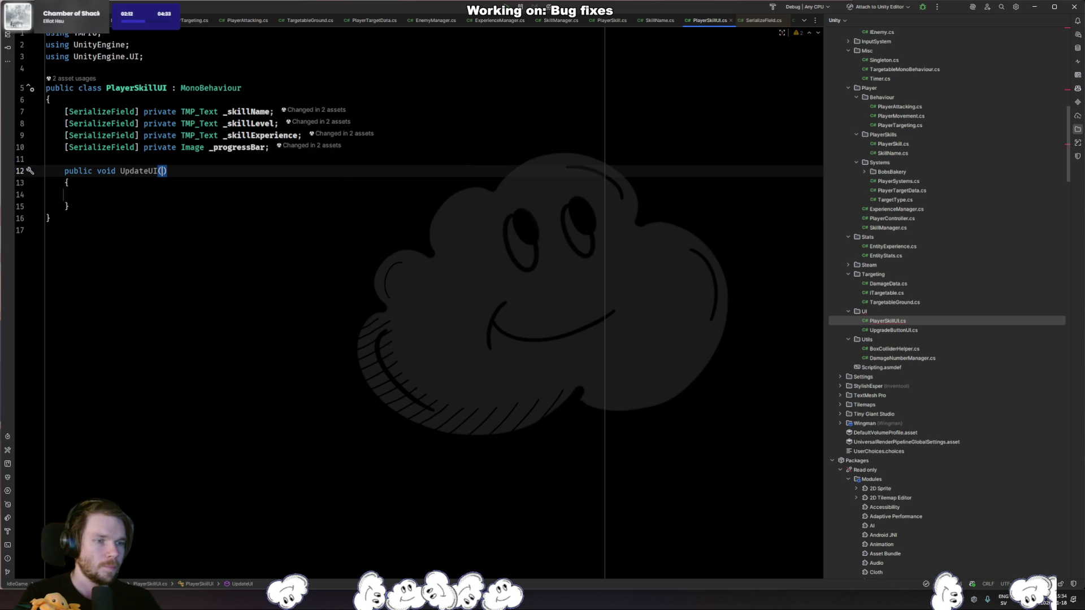
type("PlayerSk")
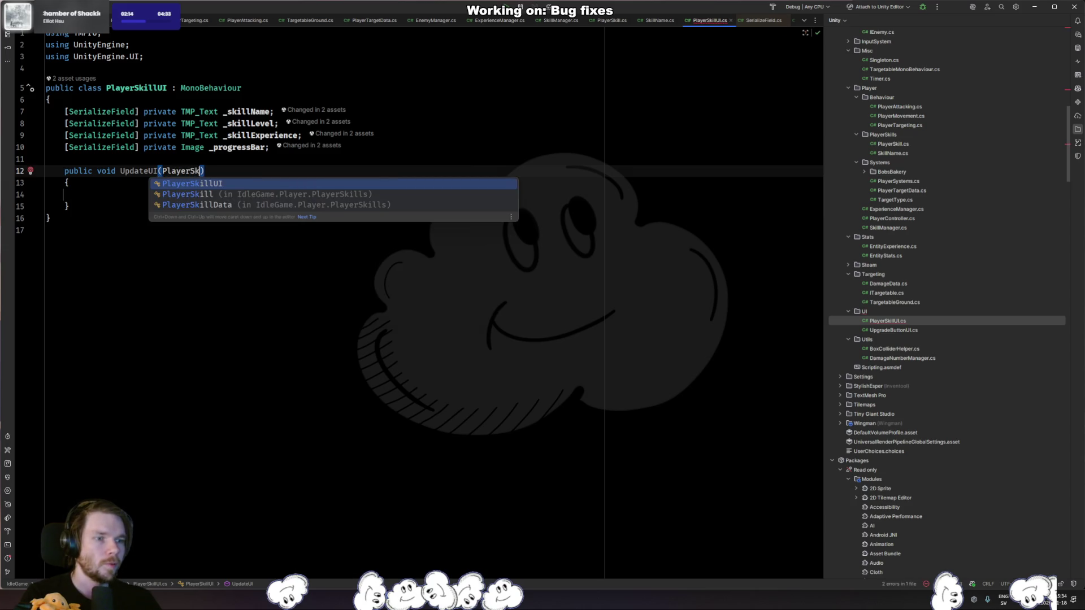
key("Return")
type("s")
key("Return")
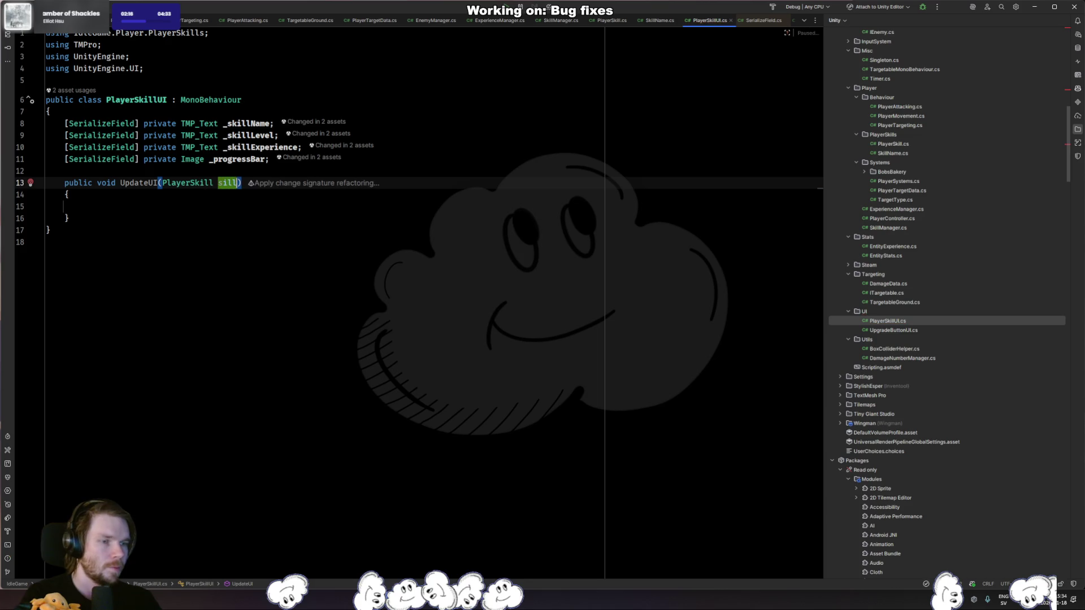
left_click(187, 183, "ctrl")
key("ctrl+alt+Left")
type("Data s")
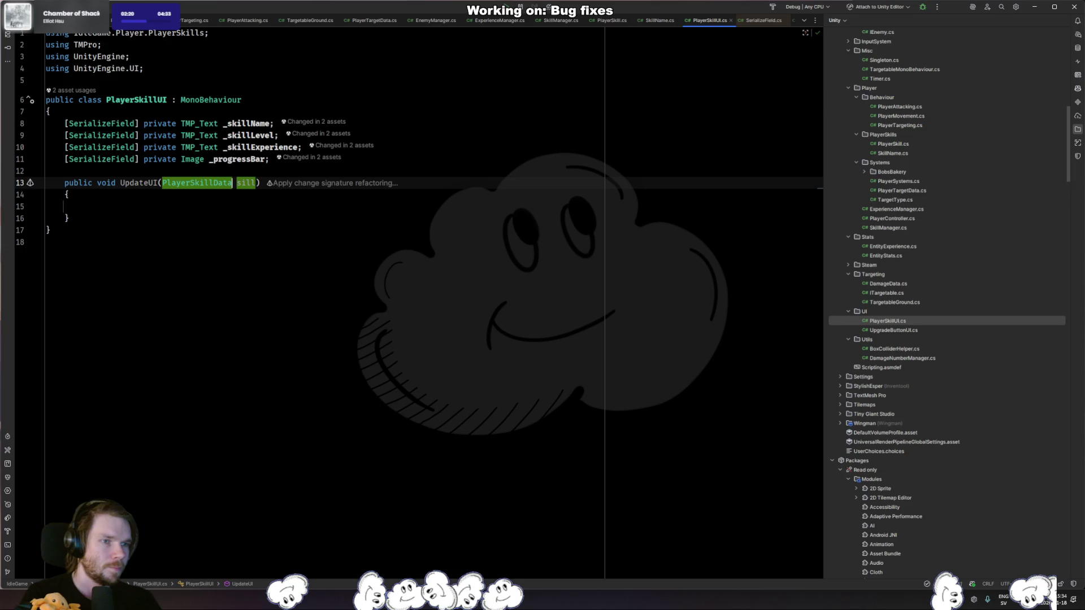
type("k")
left_click(68, 218)
Fill UpdateUI's body with SetText calls for the name, level and XP texts.
left_click(64, 207)
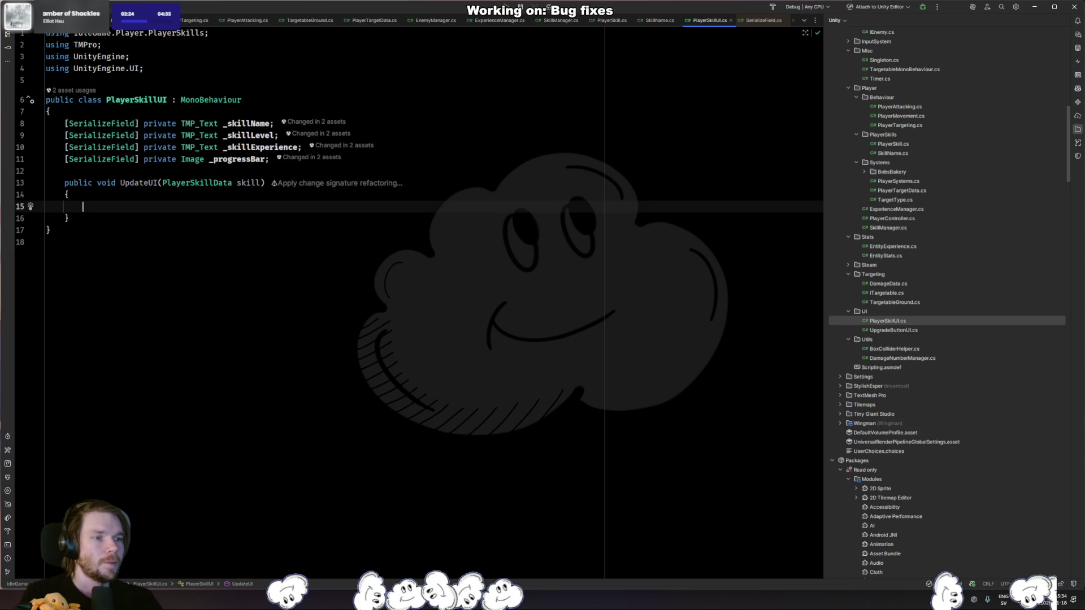
type("_ski")
key("ctrl+alt+Left")
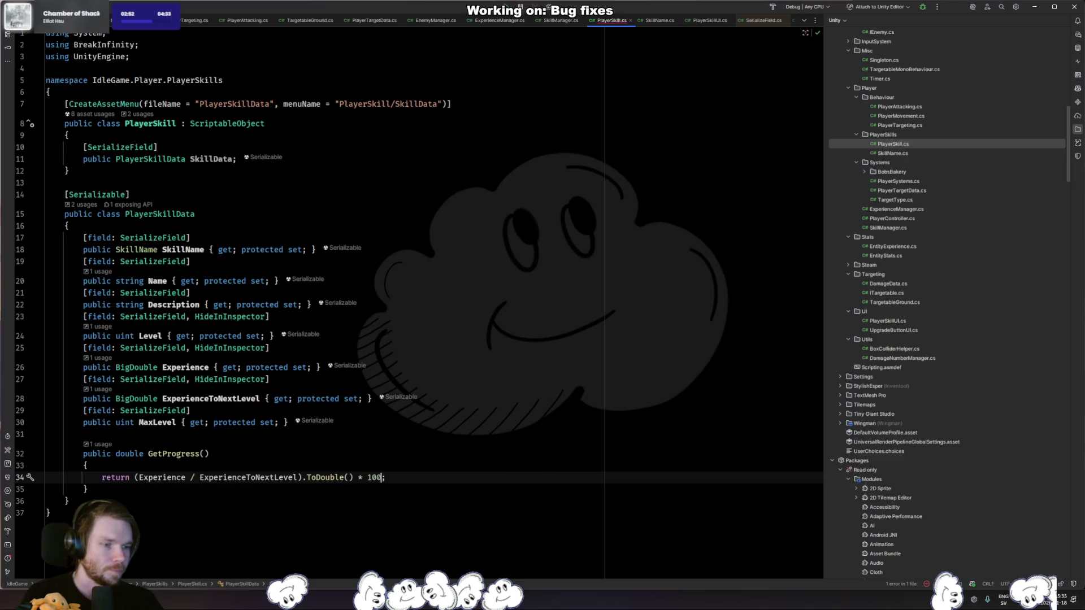
key("ctrl+Tab")
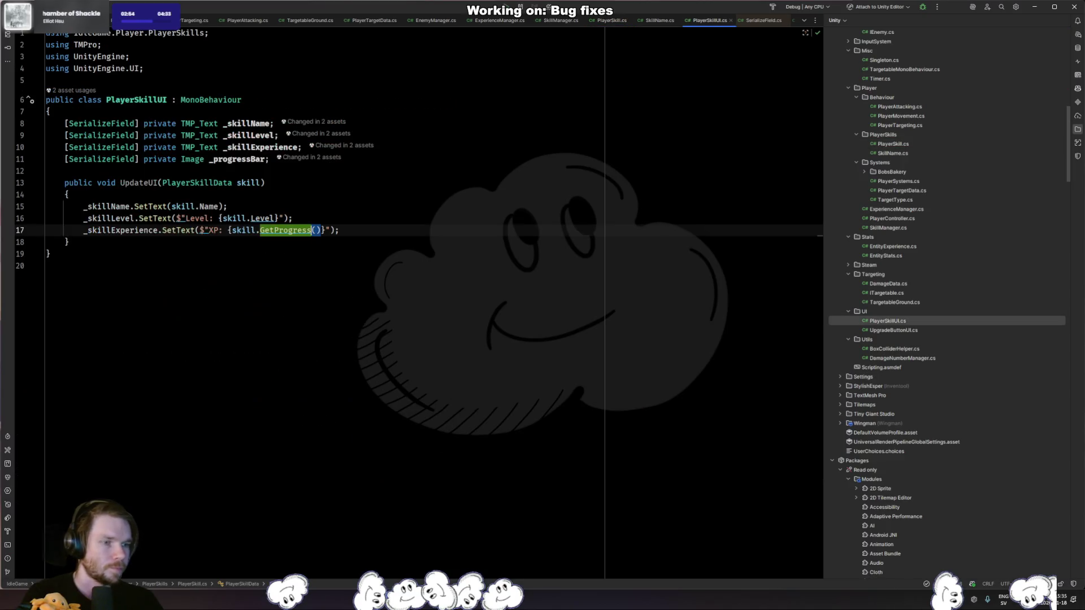
Insert the current skill.Experience before the progress value in the XP text.
type("%")
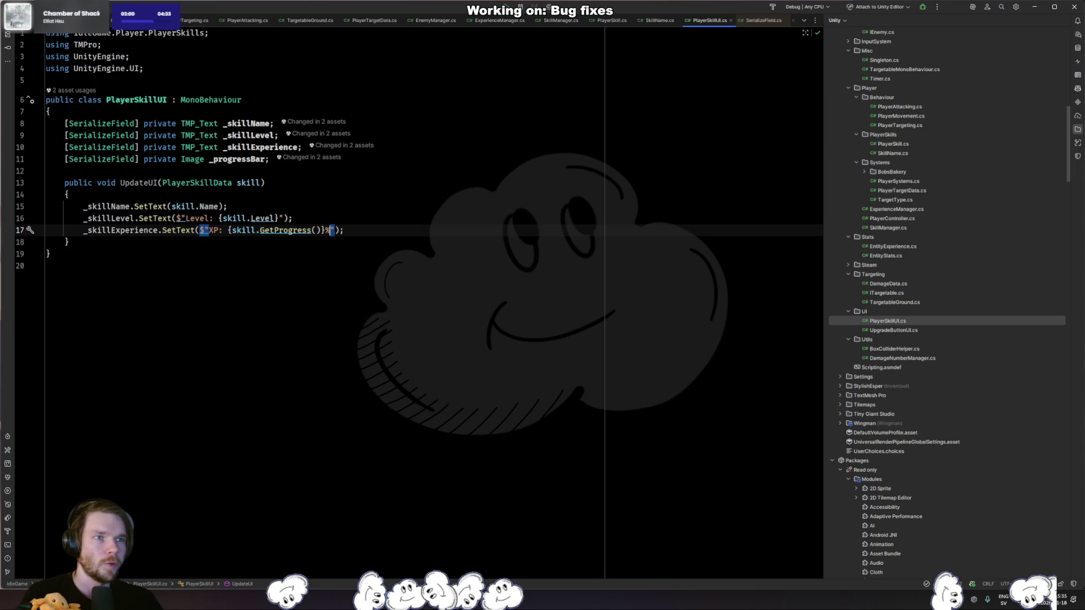
left_click(310, 230)
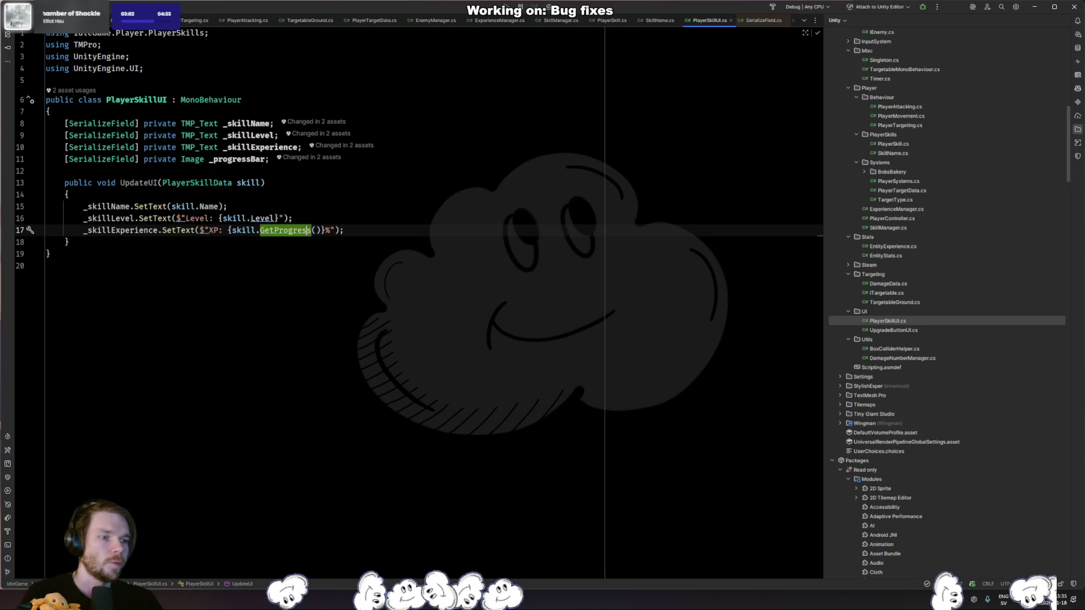
left_click(228, 230)
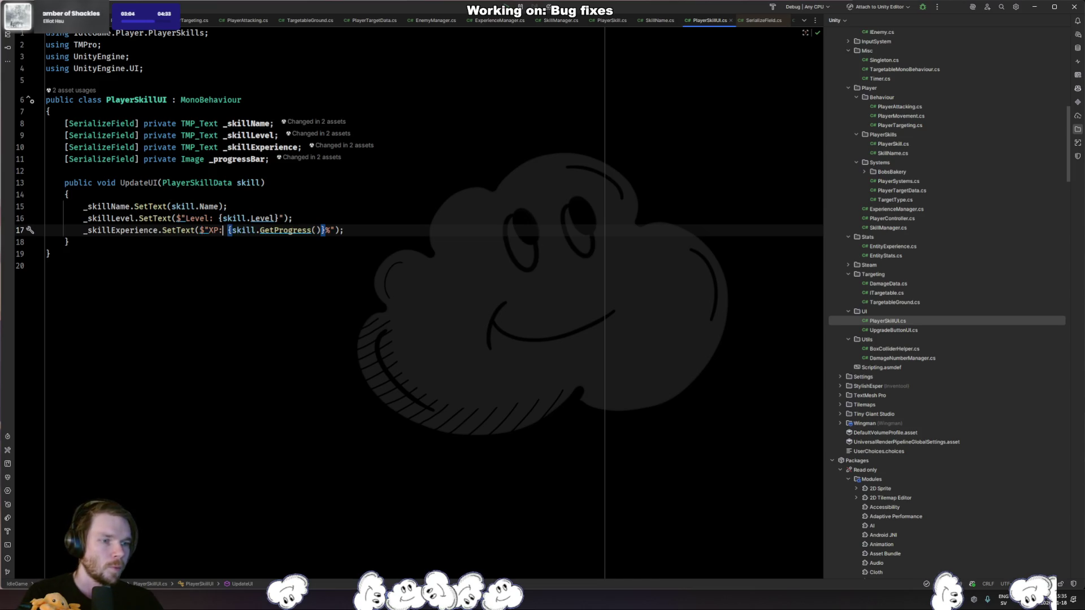
type("{")
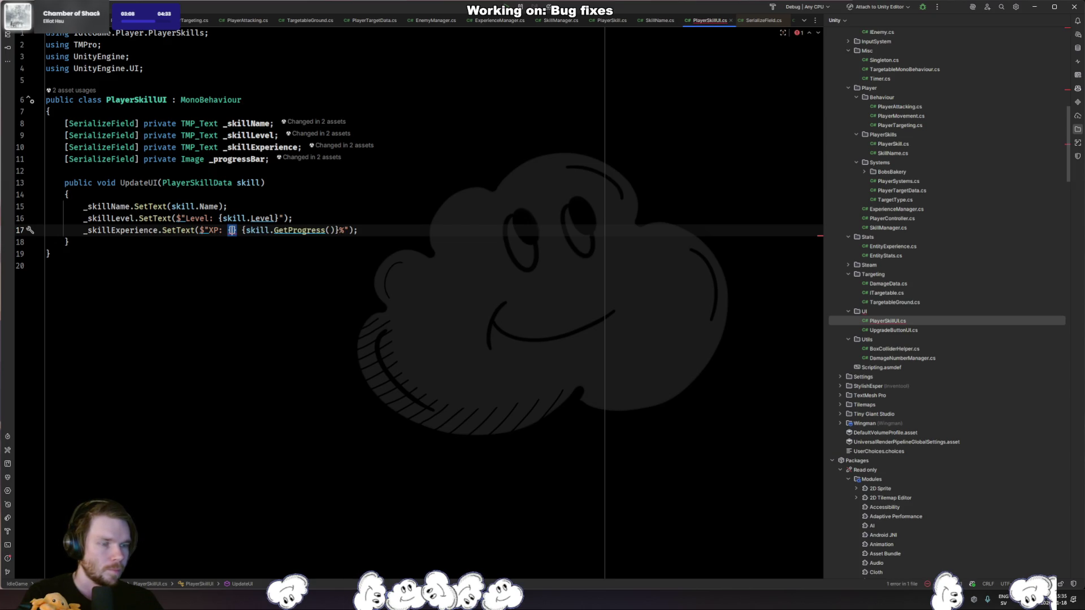
type("_skillExperience")
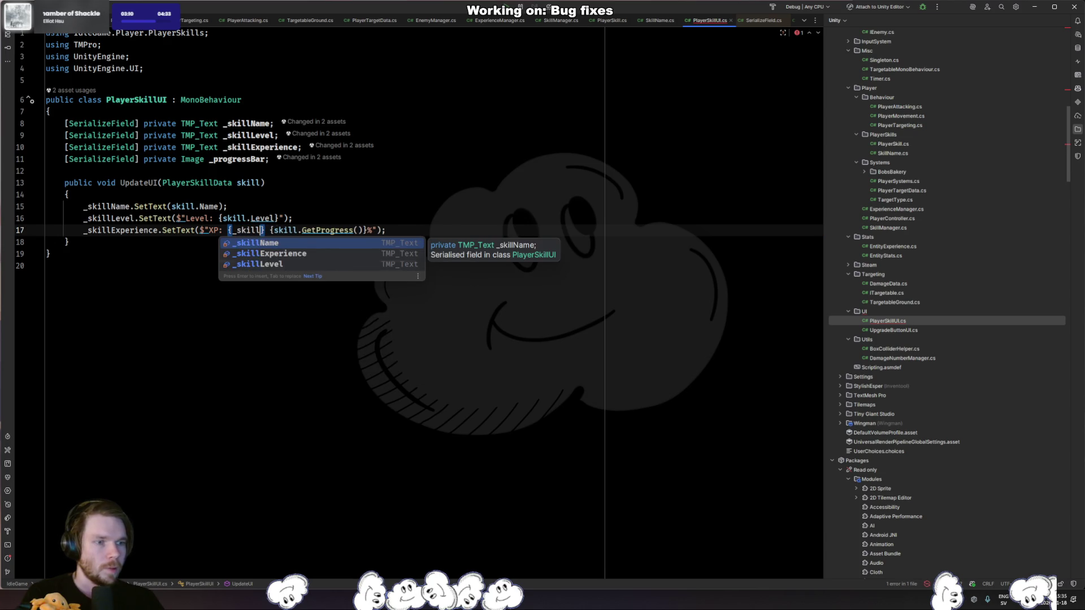
key("ctrl+BackSpace")
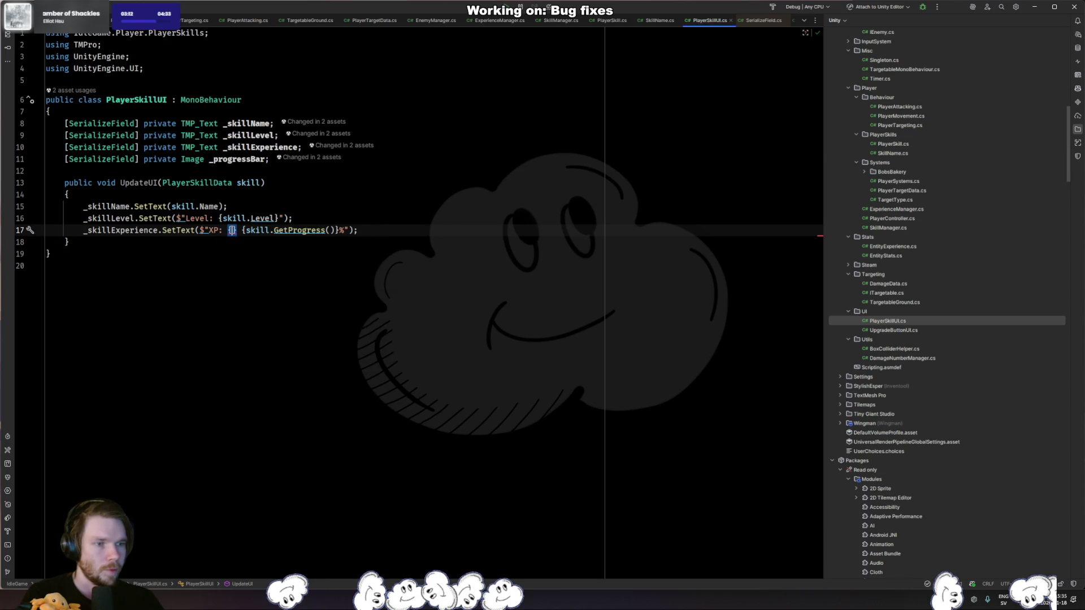
type("skill.Exp")
key("Return")
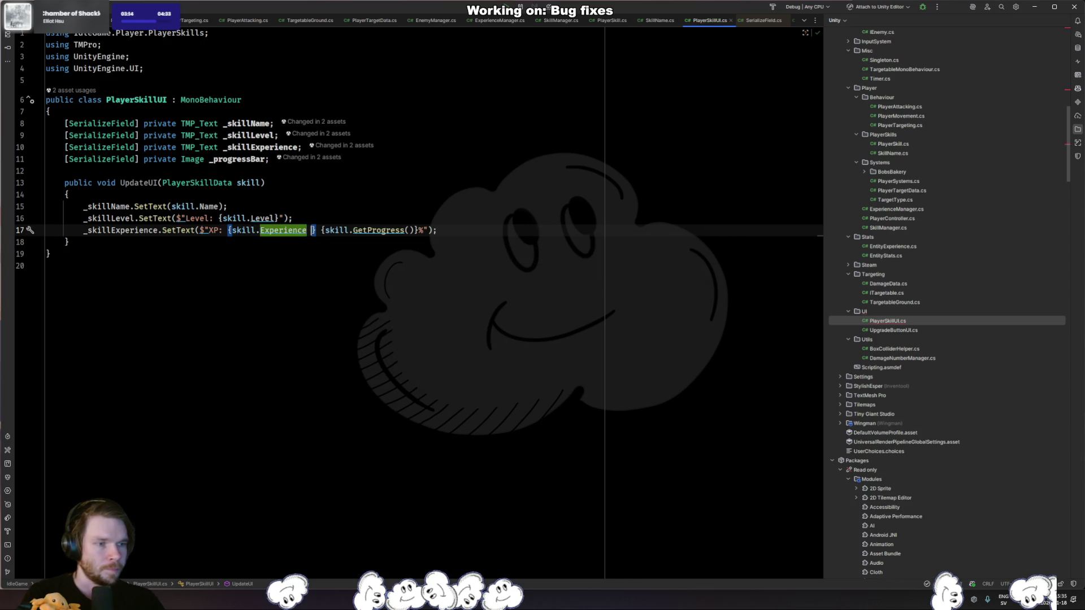
type("}0")
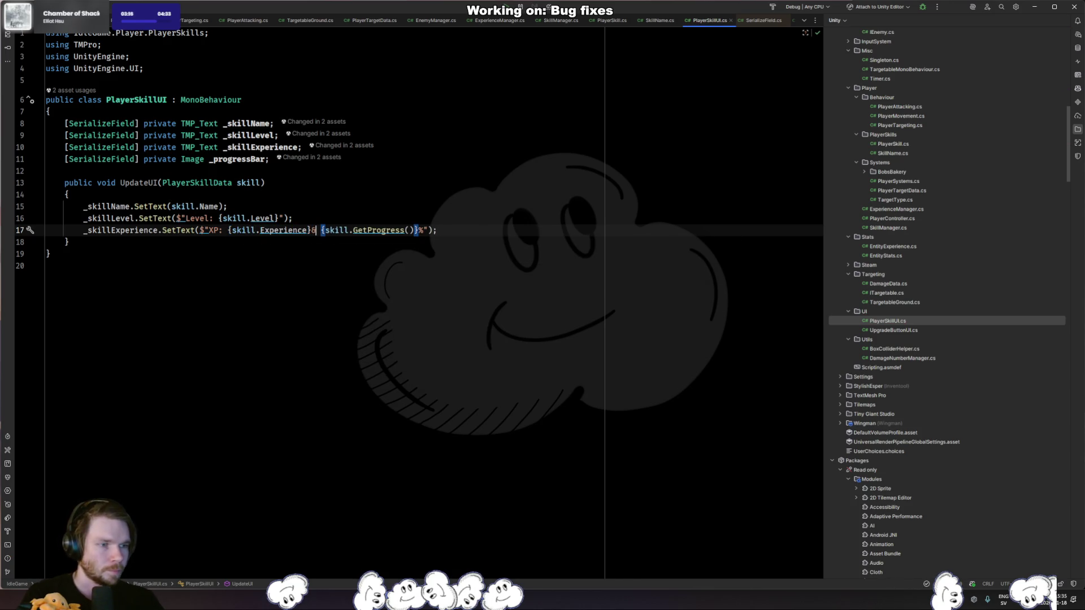
key("BackSpace")
type("/")
type("{skill")
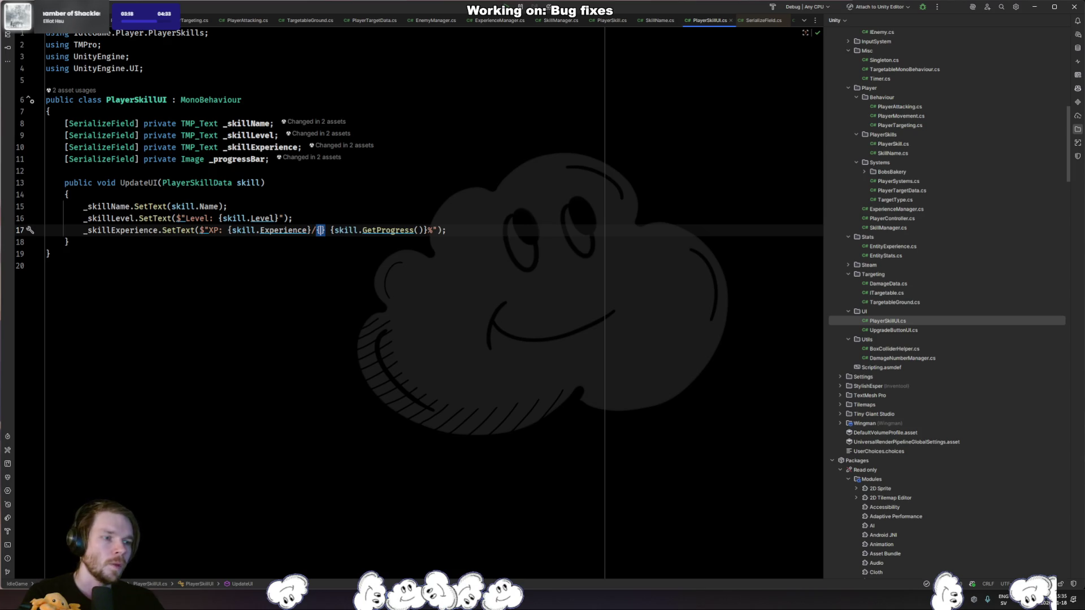
type(".")
Add /skill.ExperienceToNextLevel and wrap the percentage in brackets in the XP text.
key("Escape")
type("exp")
key("Down")
key("Return")
key("Right")
key("Right")
type("(")
key("ctrl+Right")
key("ctrl+Right")
key("ctrl+Right")
key("Right")
key("Right")
key("Right")
type(")")
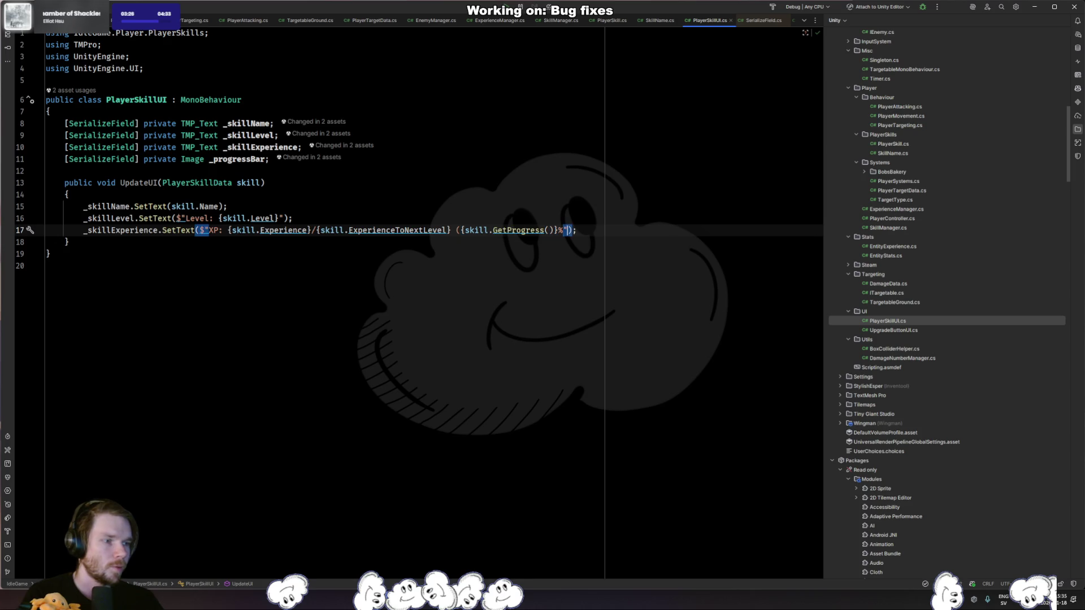
Add a line setting _progressBar.fillAmount from skill.GetProgress().
key("End")
key("Return")
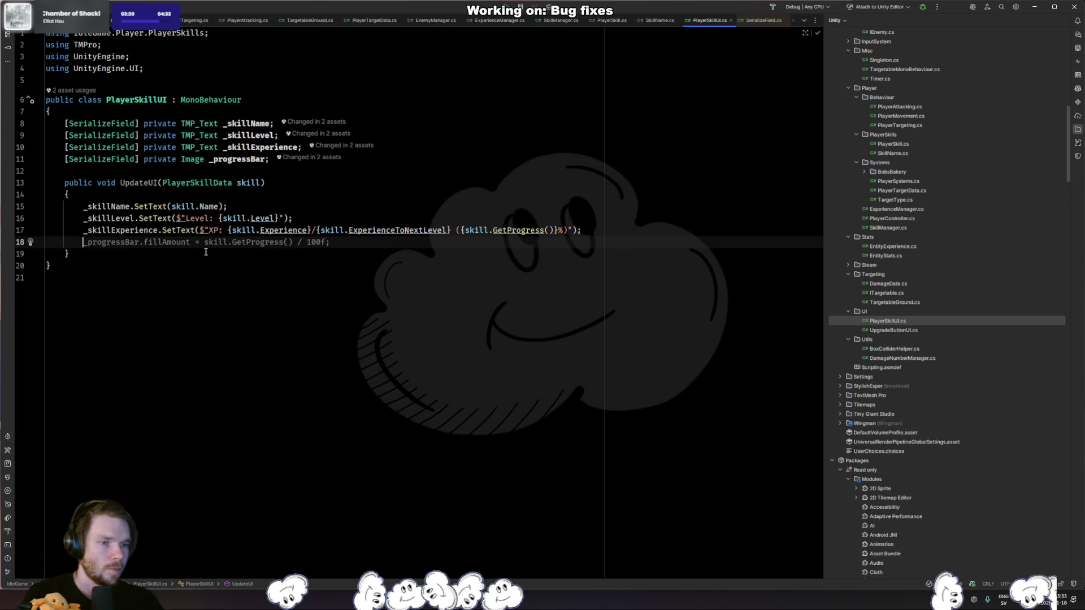
key("Tab")
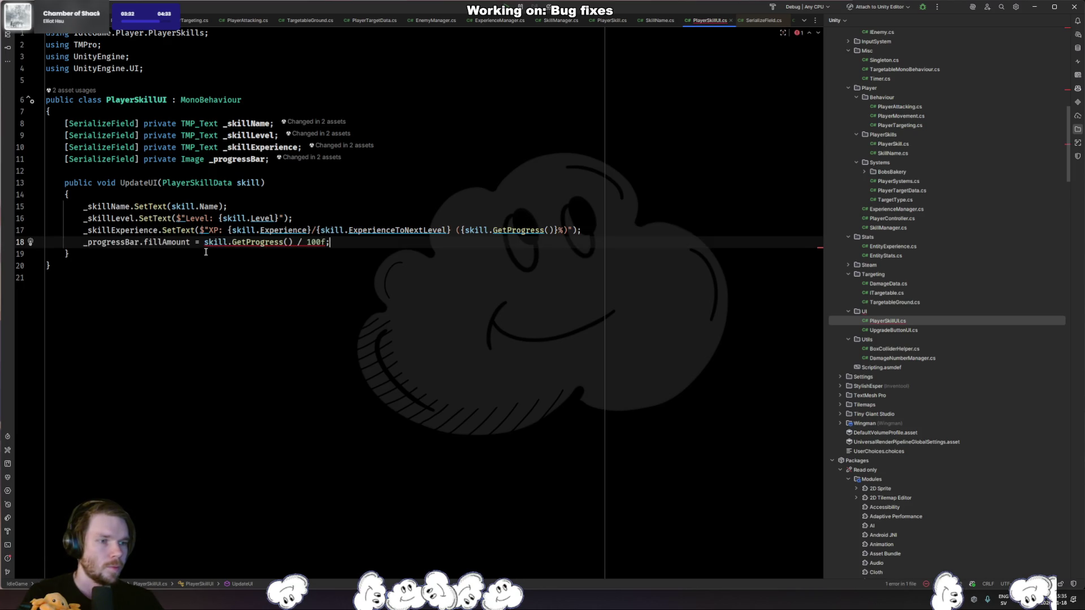
key("Left")
key("Left")
key("Left")
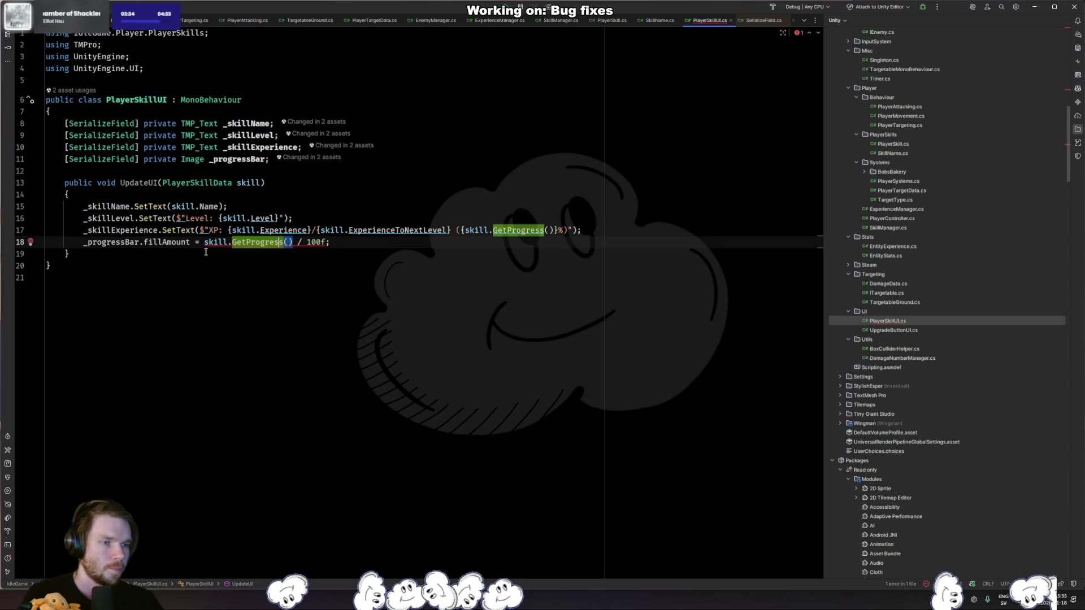
key("Left")
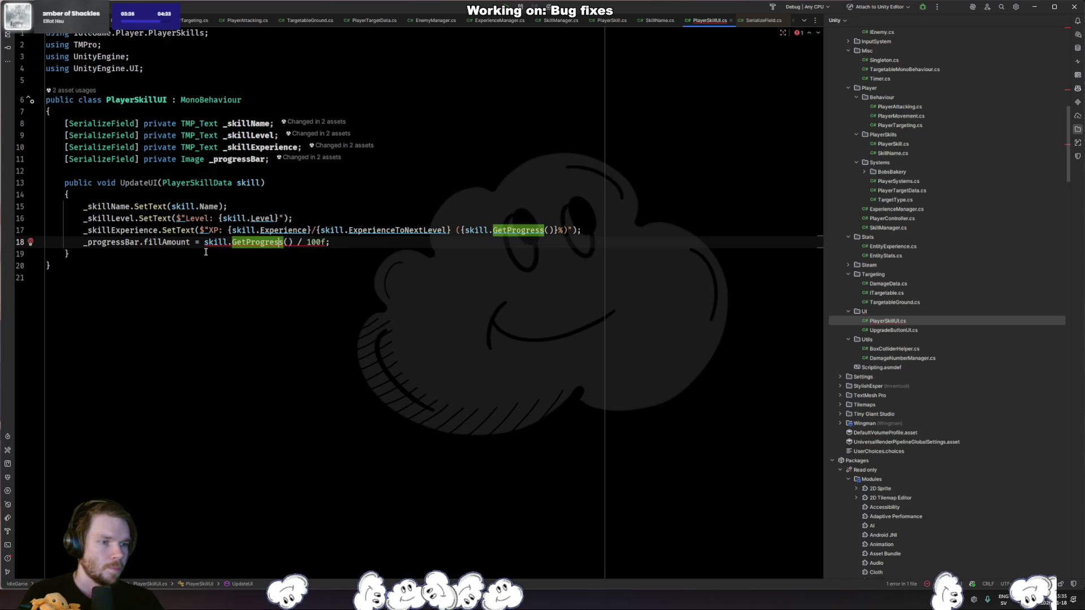
Make the fill amount (float)skill.GetProgress() / 100f.
key("End")
key("Left")
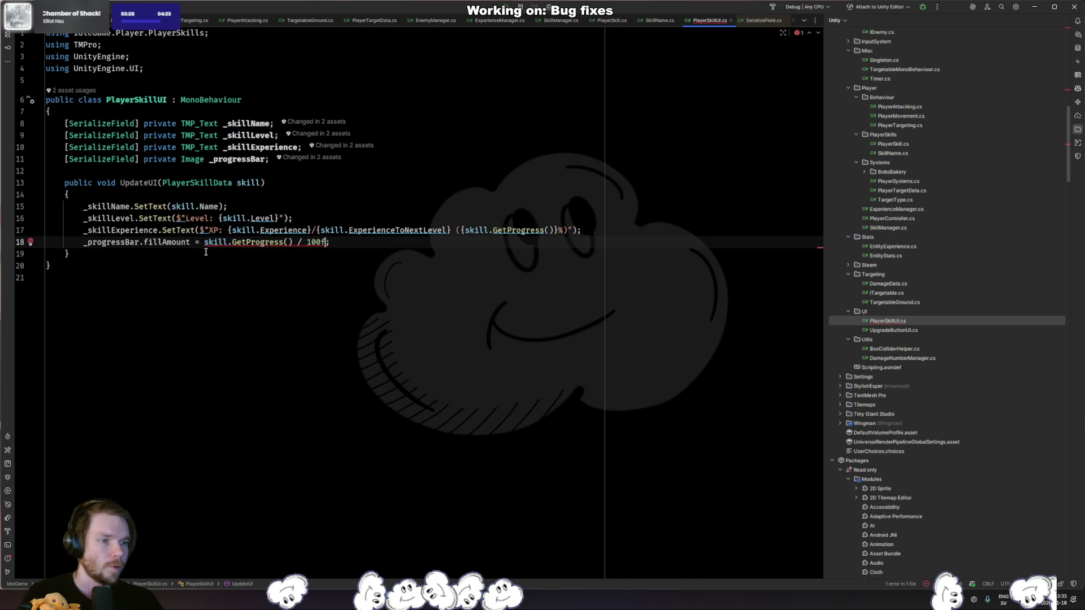
key("BackSpace")
key("ctrl+Left")
key("ctrl+Left")
key("ctrl+Left")
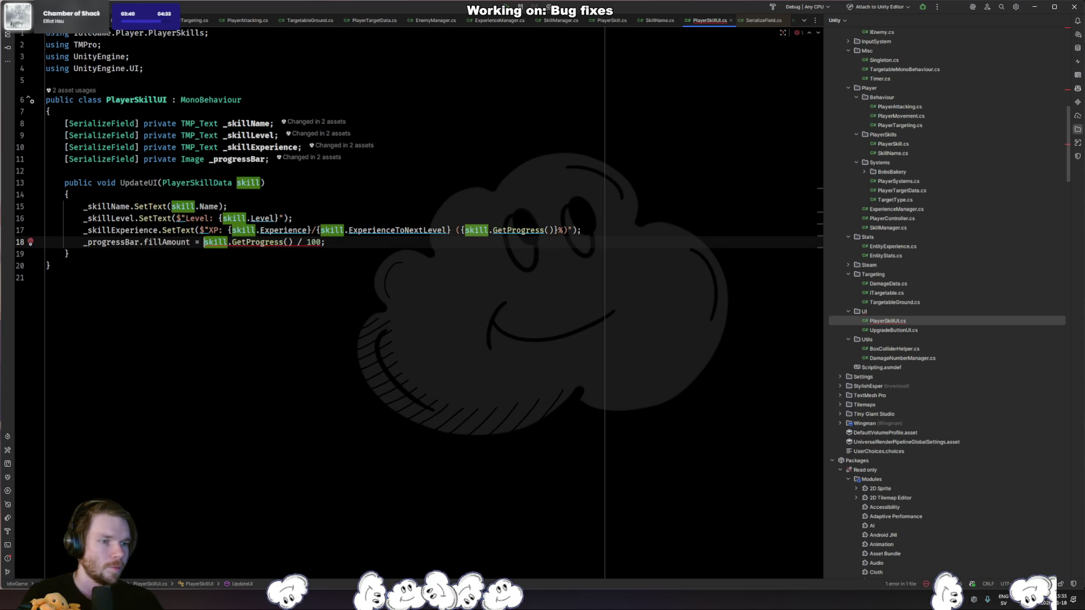
type("(fk")
key("BackSpace")
type("loat)")
key("End")
key("Left")
type("f")
left_click(262, 311)
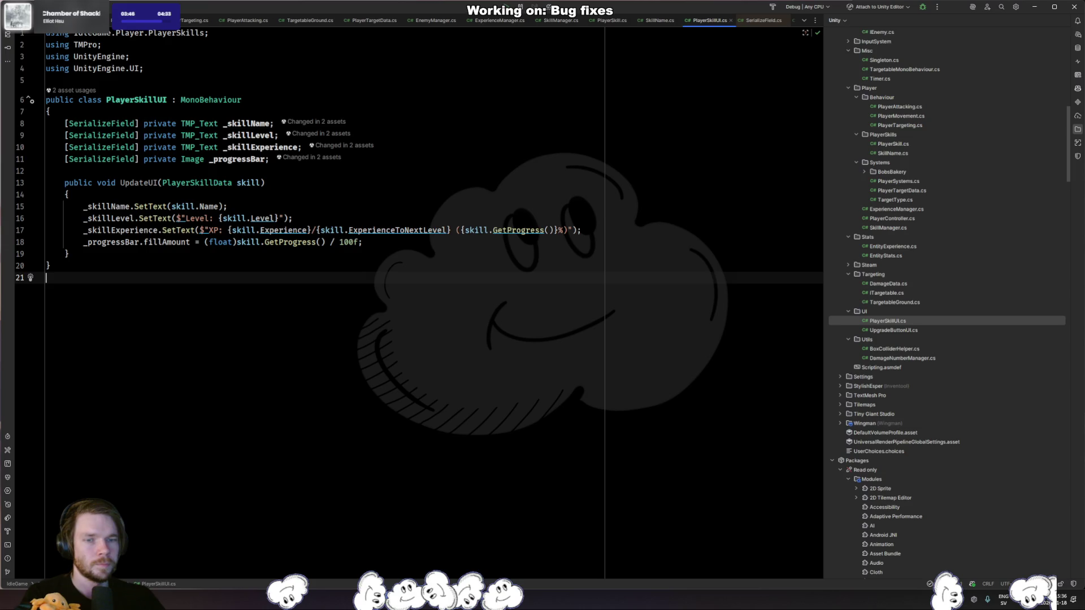
key("alt+Tab")
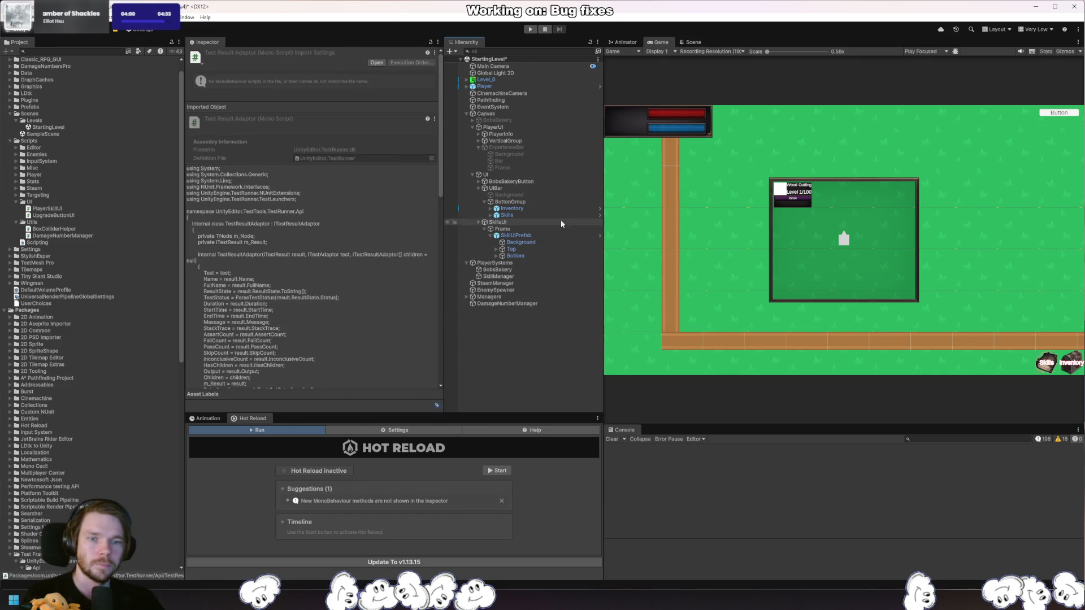
Preview duplicated SkillUIPrefab cards, remove them and the original, then inspect SkillManager and Skills button.
left_click(541, 235)
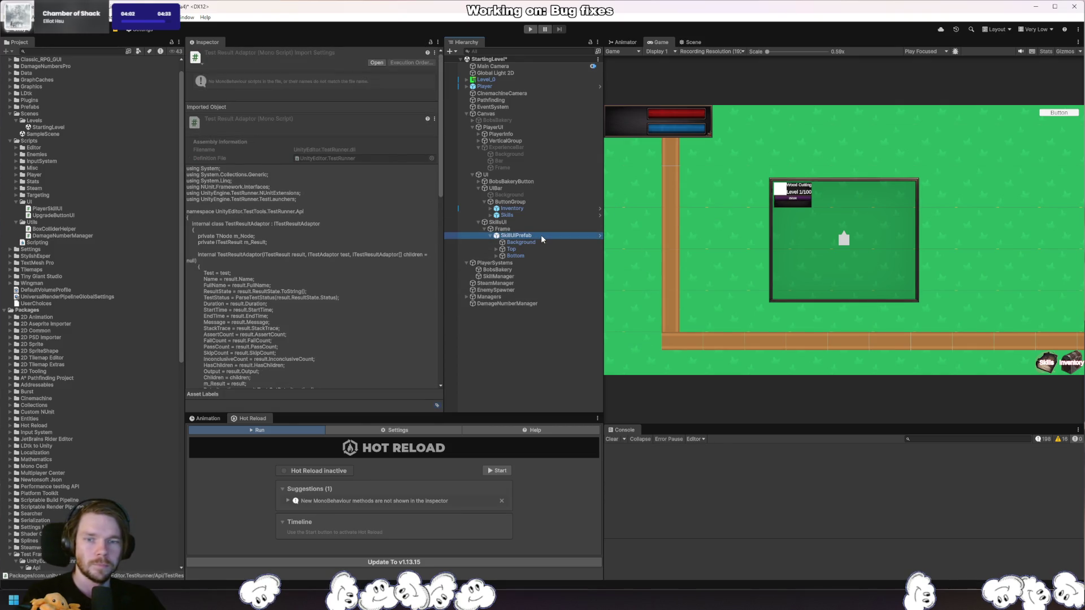
key("ctrl+d")
key("ctrl+d")
key("ctrl+d")
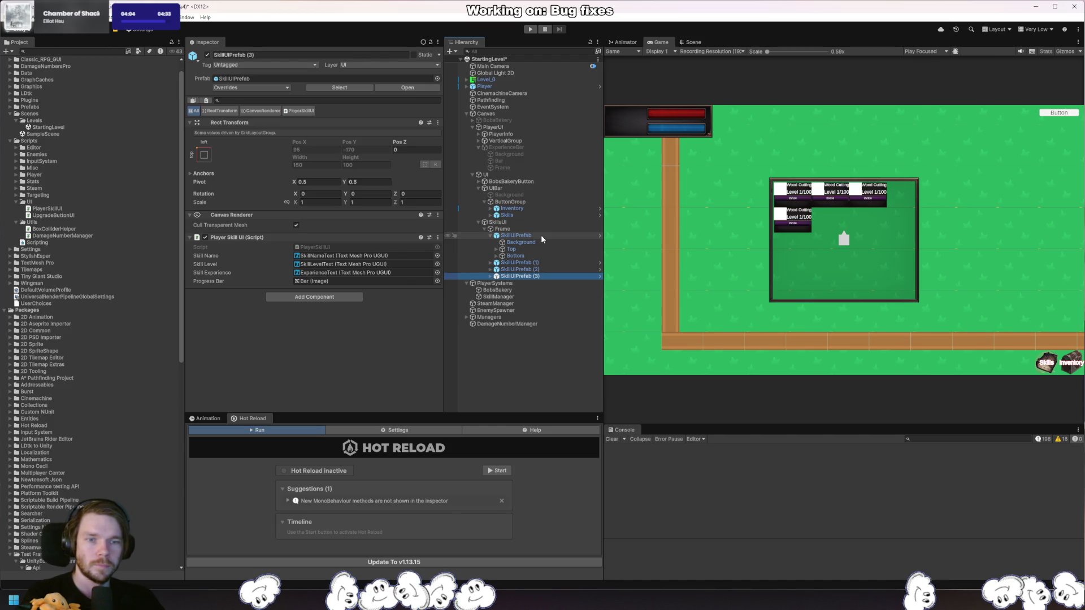
key("ctrl+d")
key("ctrl+d")
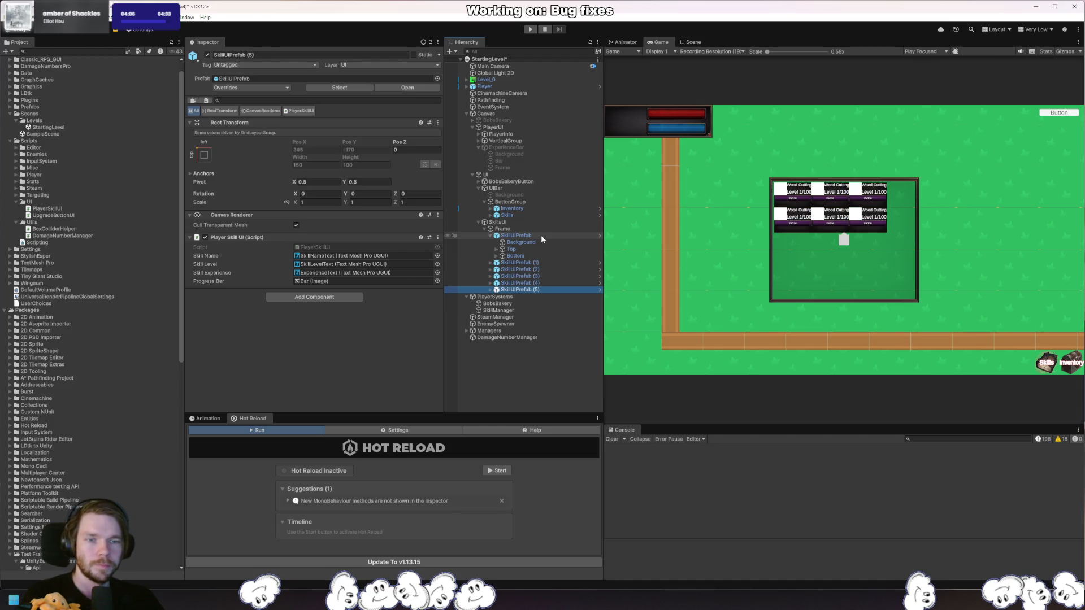
key("ctrl+z")
key("ctrl+z")
key("ctrl+z")
key("ctrl+z")
key("ctrl+z")
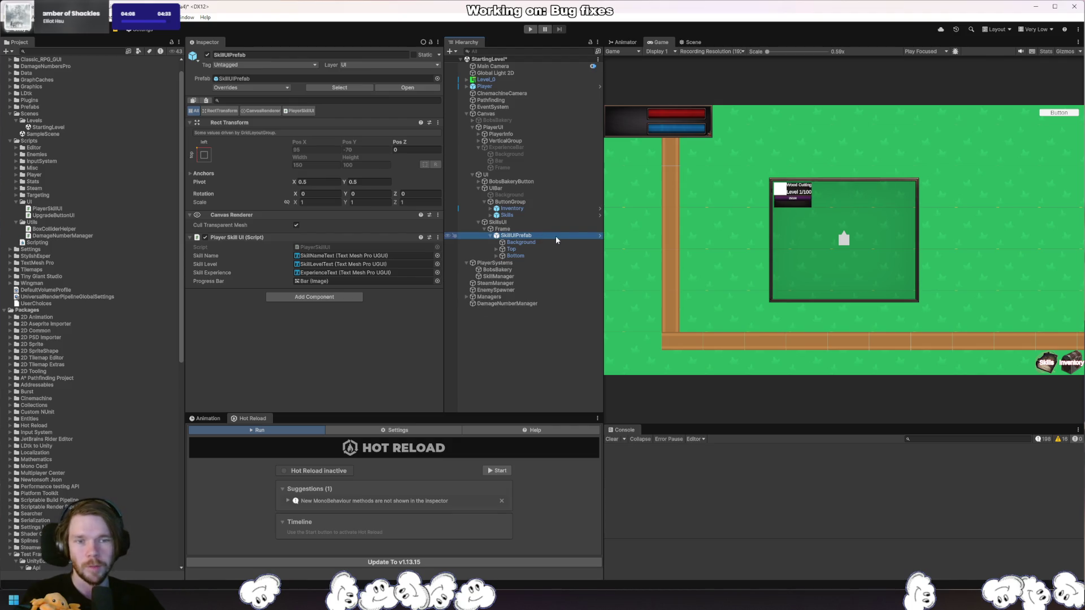
key("ctrl+z")
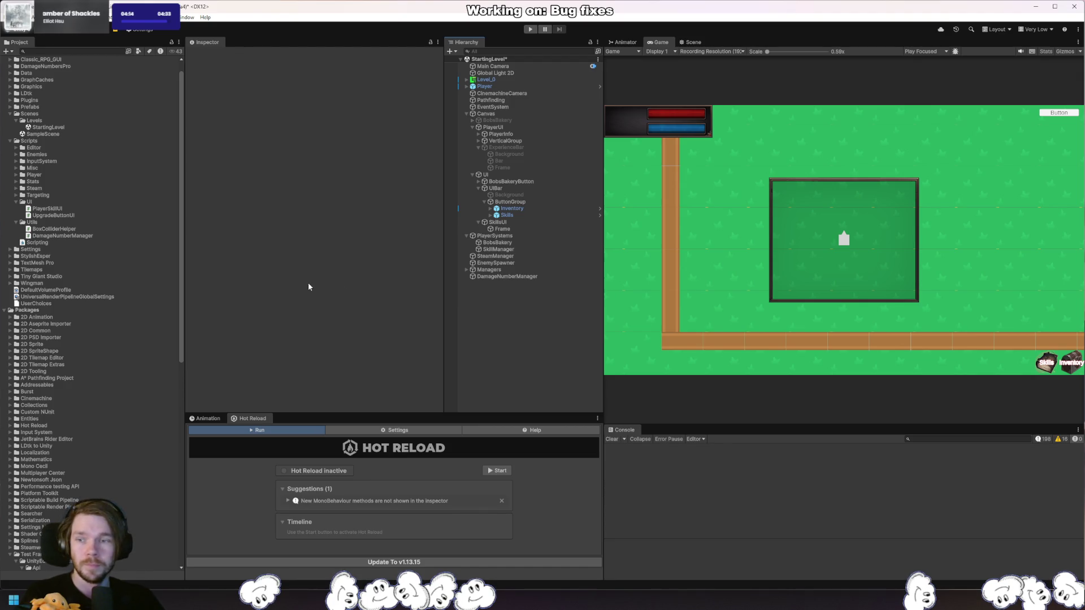
left_click(514, 250)
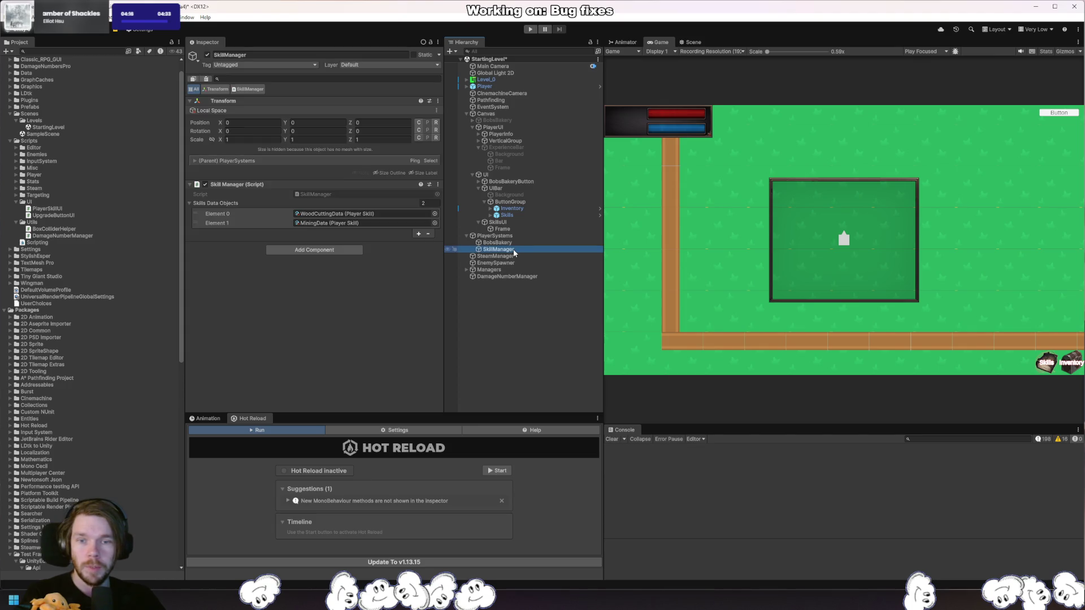
left_click(516, 216)
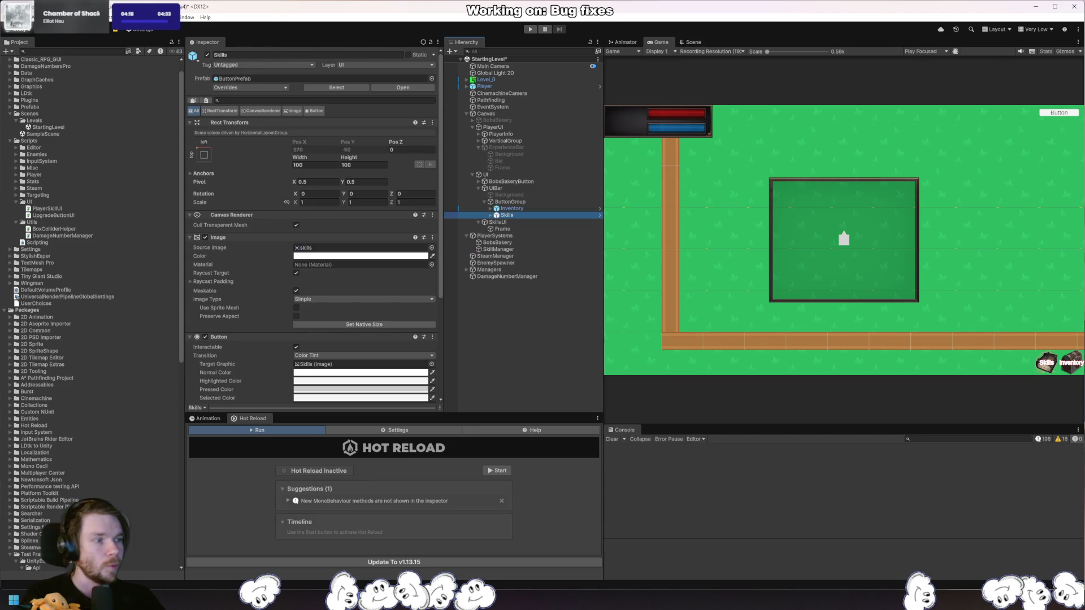
Add a class file named PlayerSkillsUI to the UI folder via Add > Class/Interface.
key("alt+Tab")
right_click(899, 312)
mouse_move(949, 316)
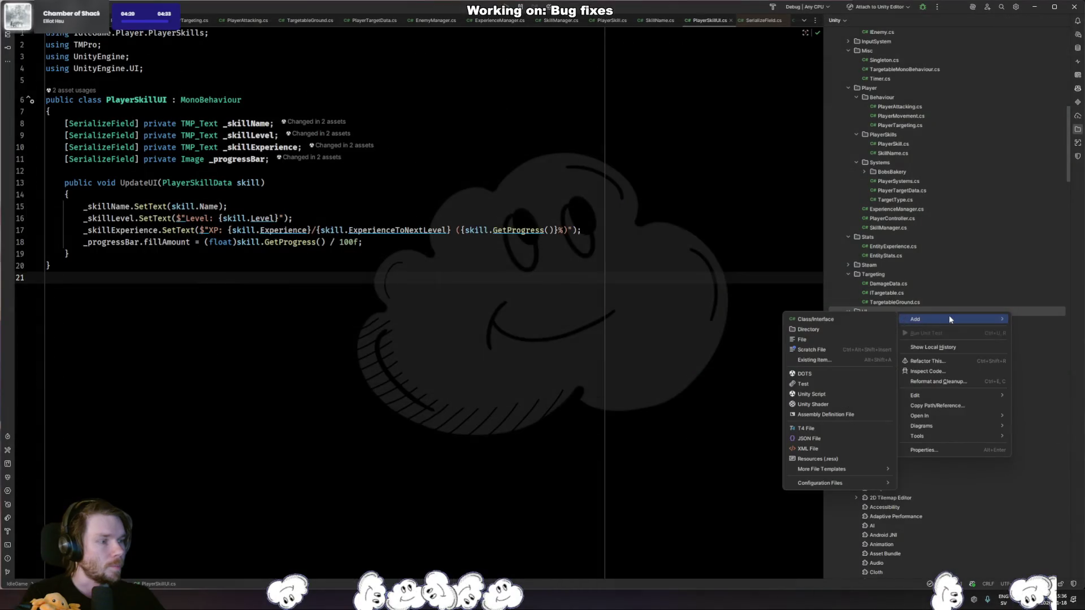
left_click(867, 321)
type("PlayerUIS")
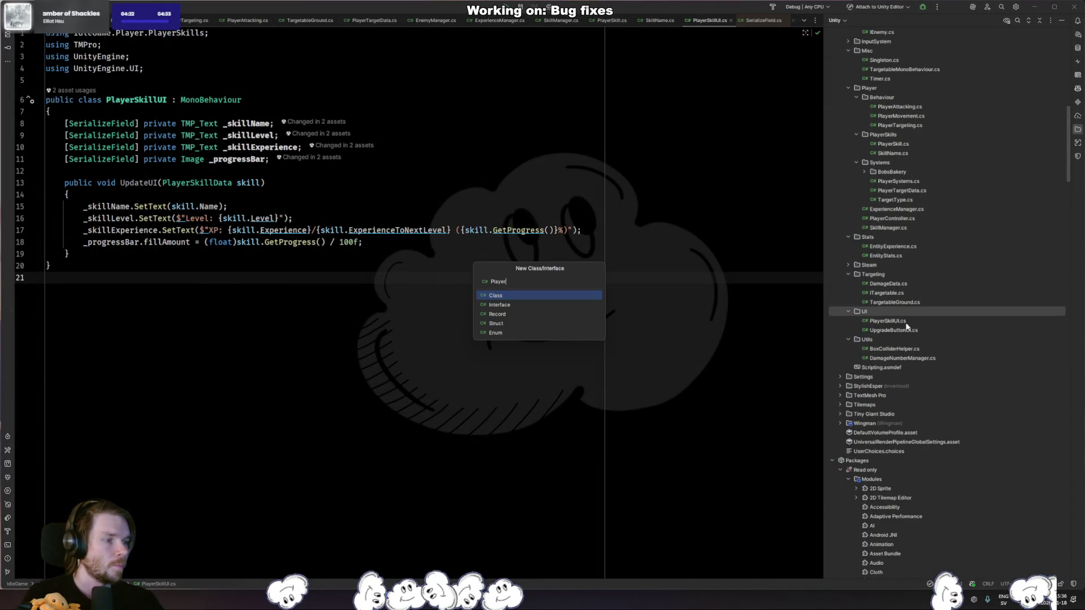
type("Skills")
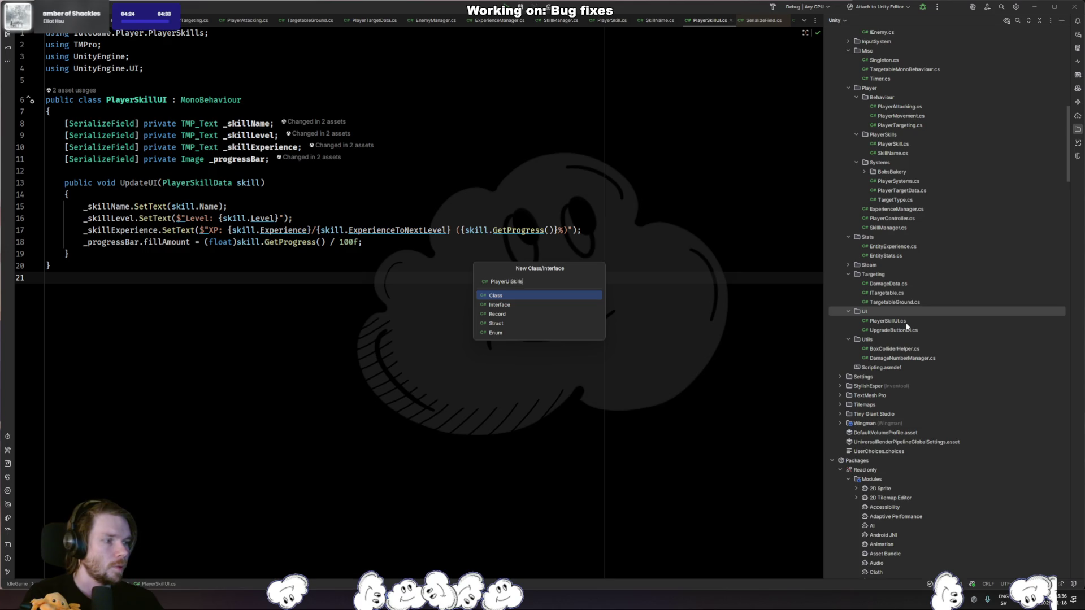
key("ctrl+a")
key("BackSpace")
type("P")
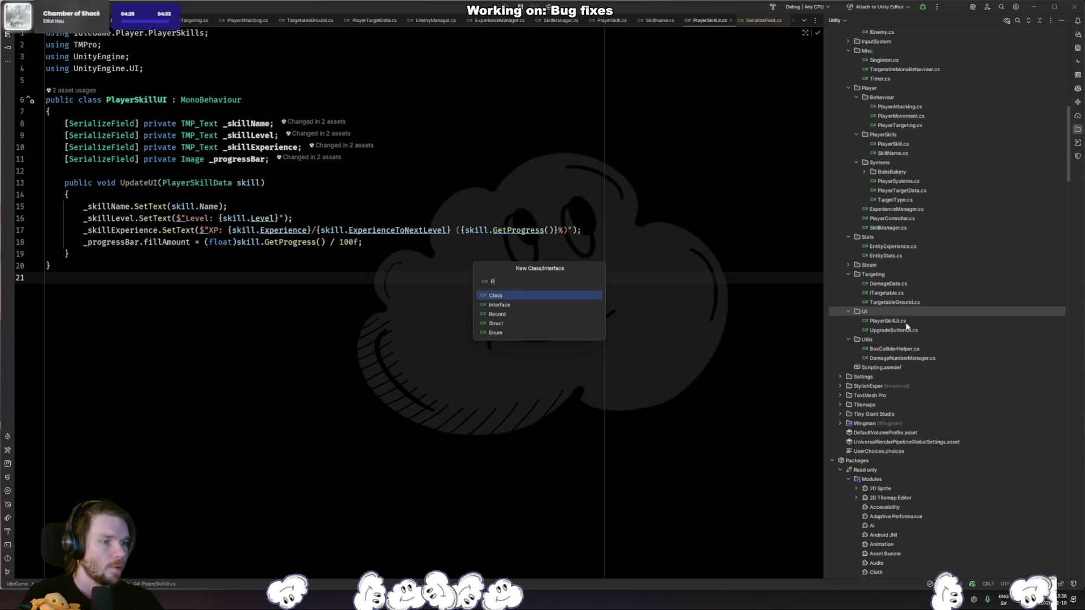
type("layerSkillsUI")
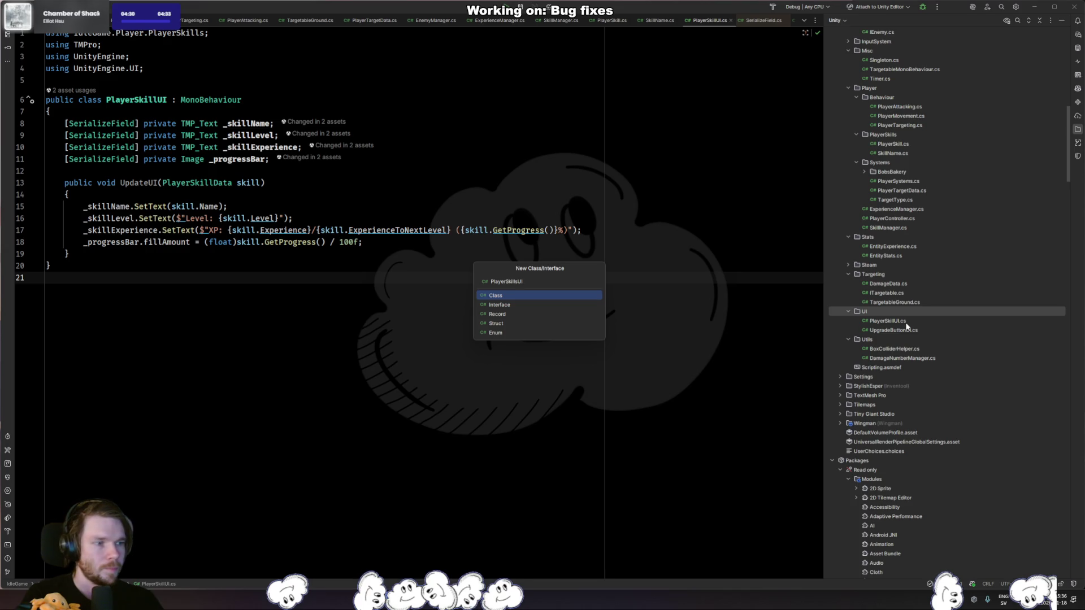
key("Return")
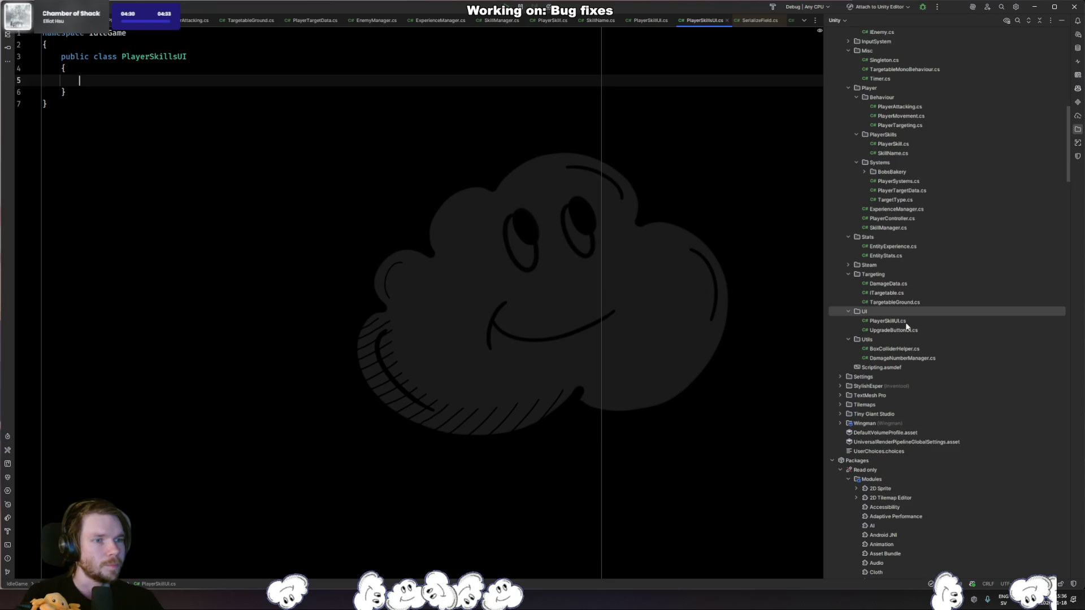
Make PlayerSkillsUI derive from MonoBehaviour, glancing at PlayerSkillUI for reference.
key("Up")
key("Up")
key("End")
type(":mono")
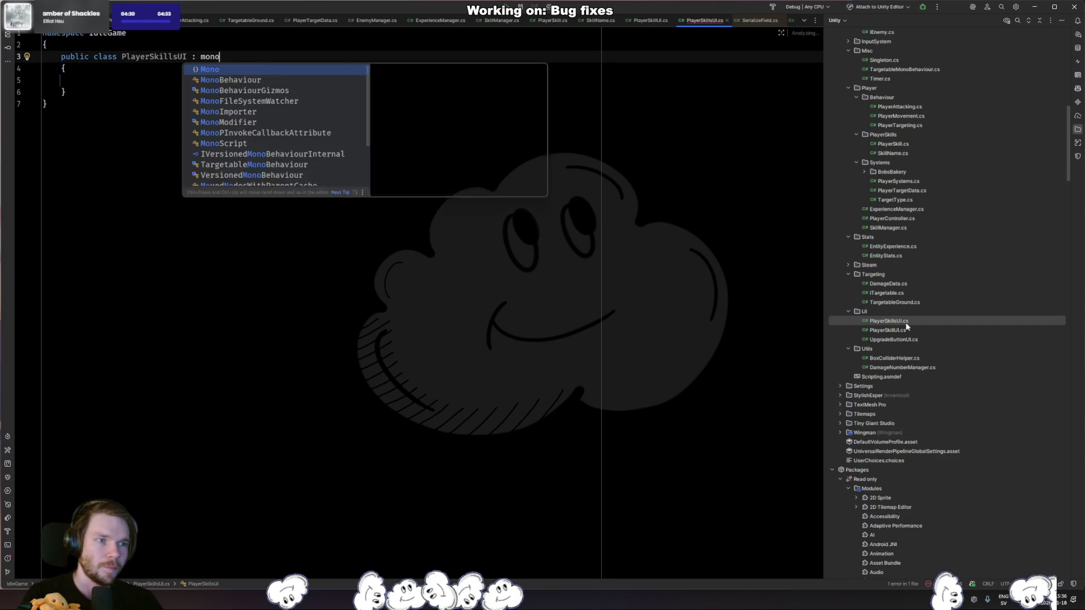
key("Return")
key("Down")
key("Down")
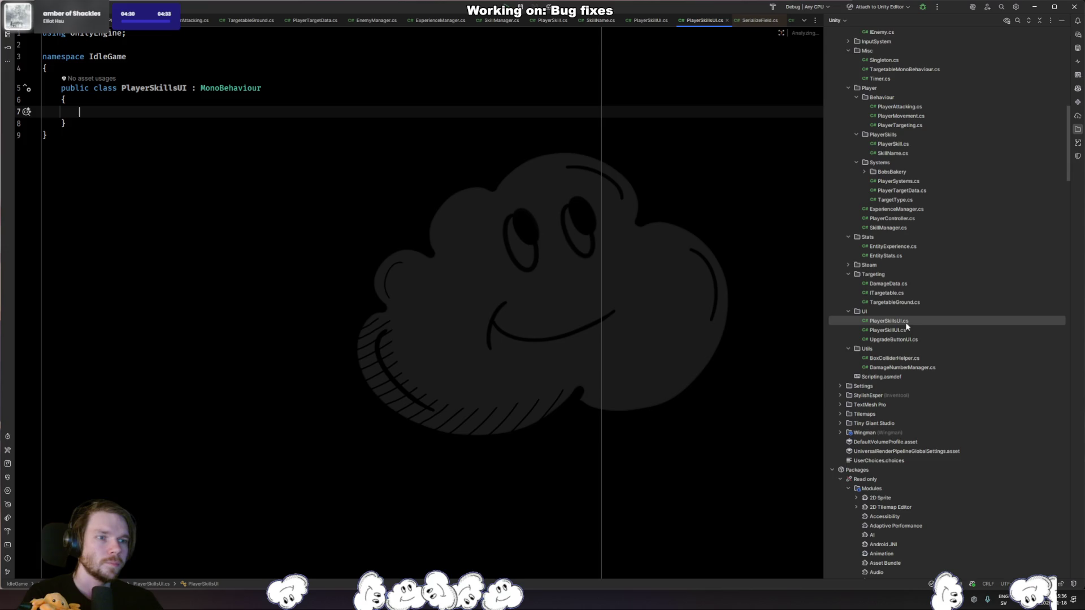
key("ctrl+Tab")
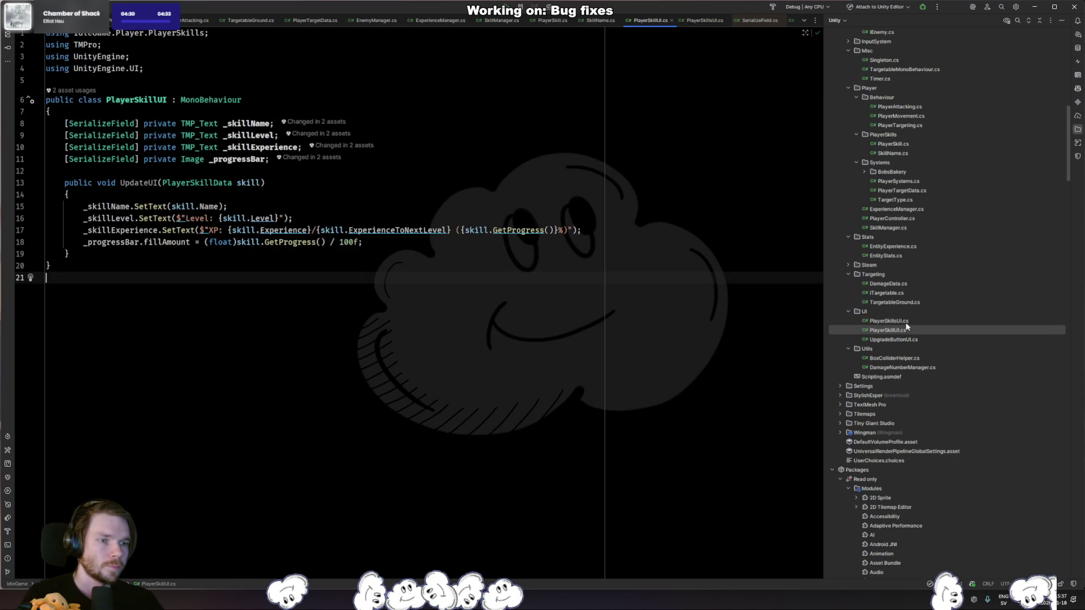
key("ctrl+Tab")
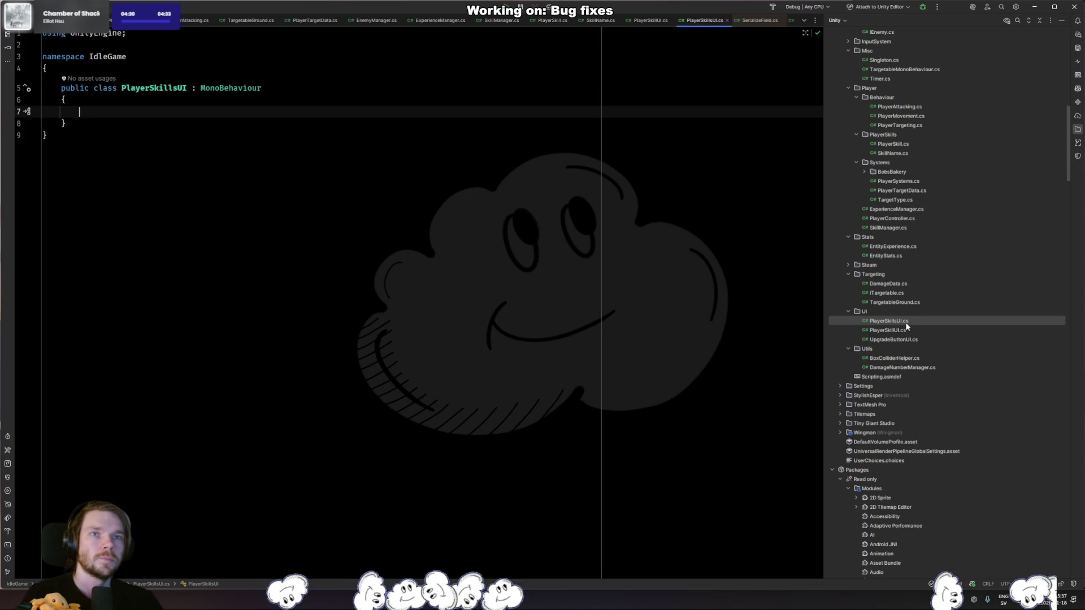
Replace the MonoBehaviour base with Singleton<PlayerSkillsUI>.
key("Up")
key("Up")
key("End")
key("ctrl+Left")
type("Single")
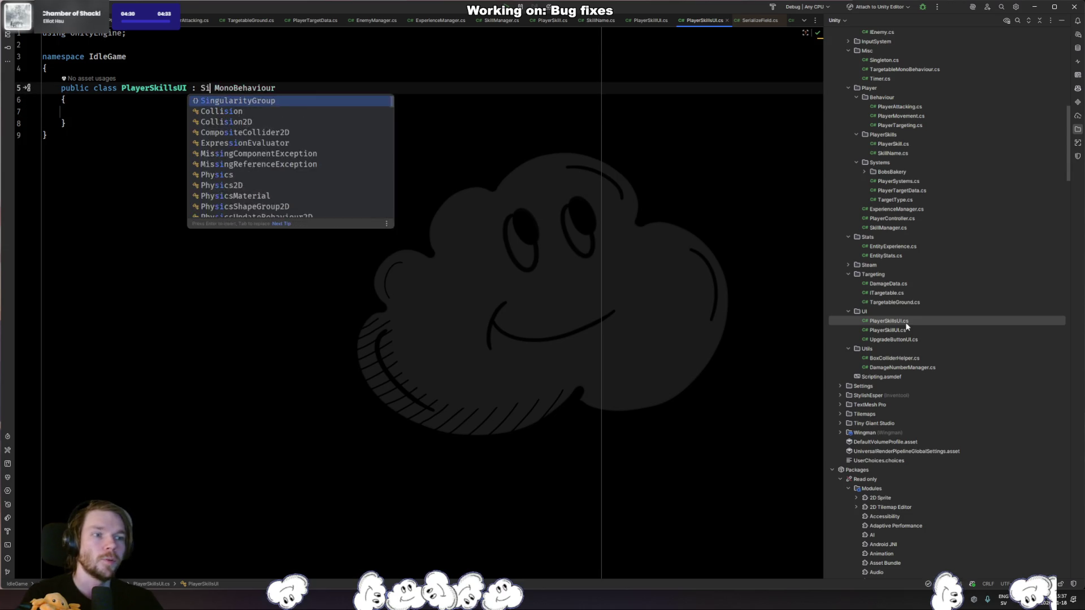
key("Return")
type("Players")
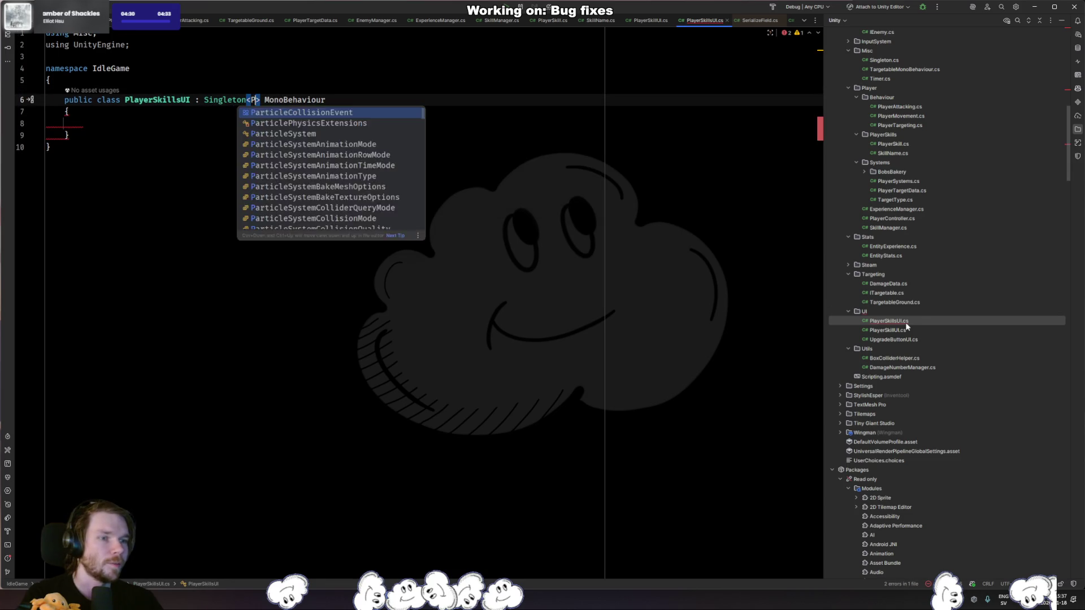
key("Return")
key("shift+End")
key("Delete")
key("Down")
key("Down")
key("Up")
key("Up")
key("Up")
key("Down")
key("Down")
key("Down")
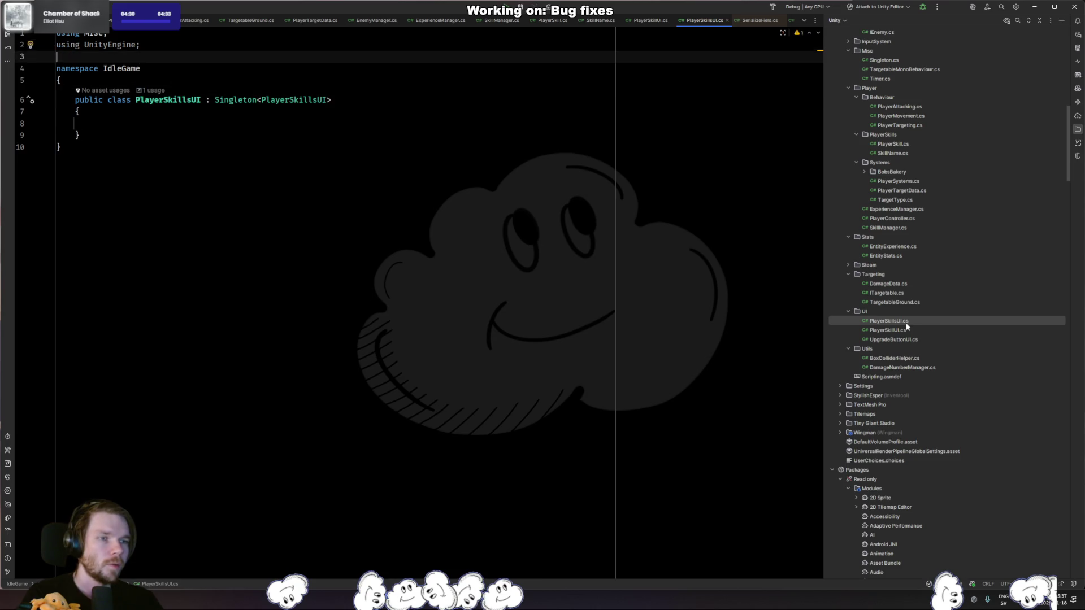
key("Down")
key("Down")
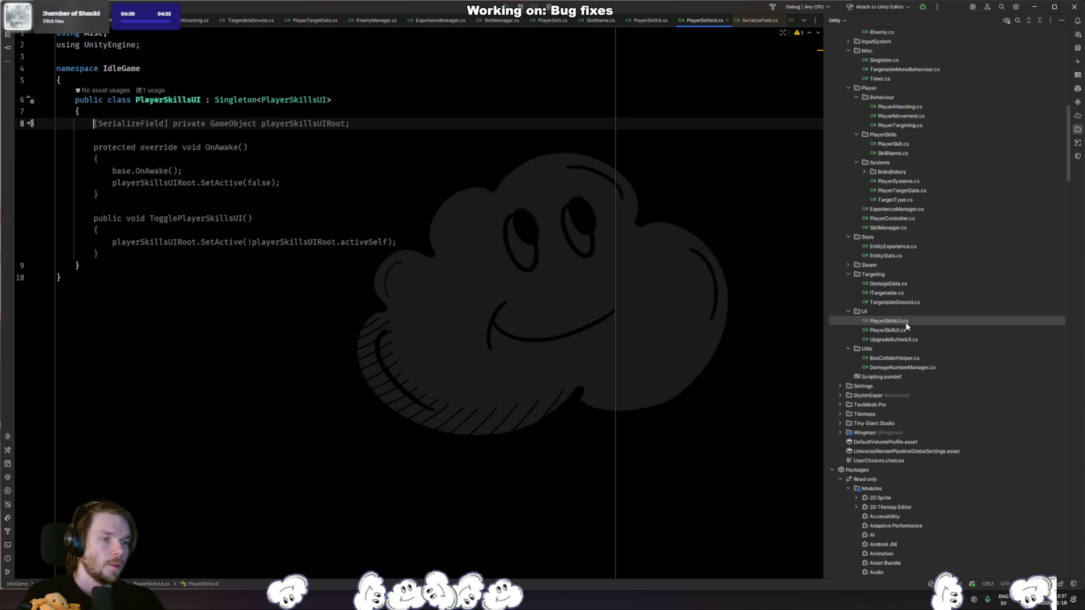
Add serialized fields PlayerSkillUI _skillUIPrefab and Transform _skillsUIParent.
type("[SerializeField] pri")
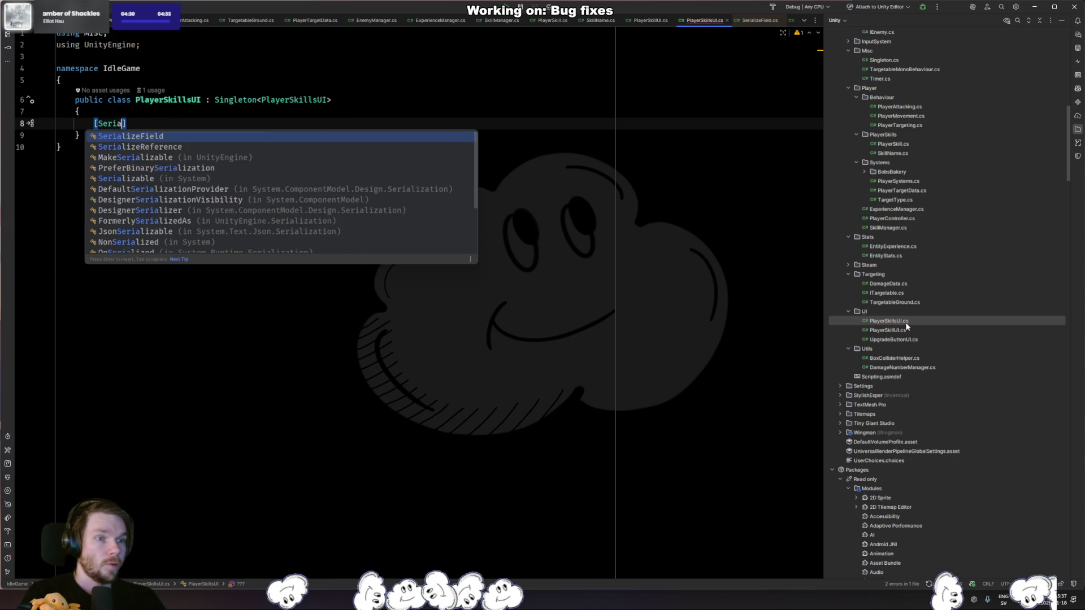
key("Return")
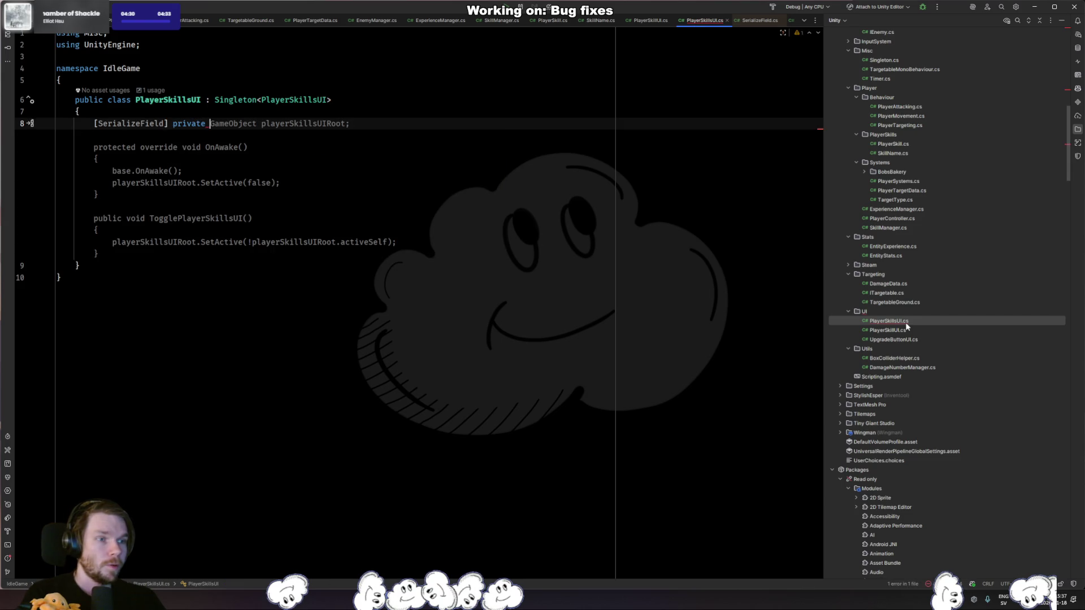
key("shift")
key("shift")
type("game")
key("Escape")
type("GameObject")
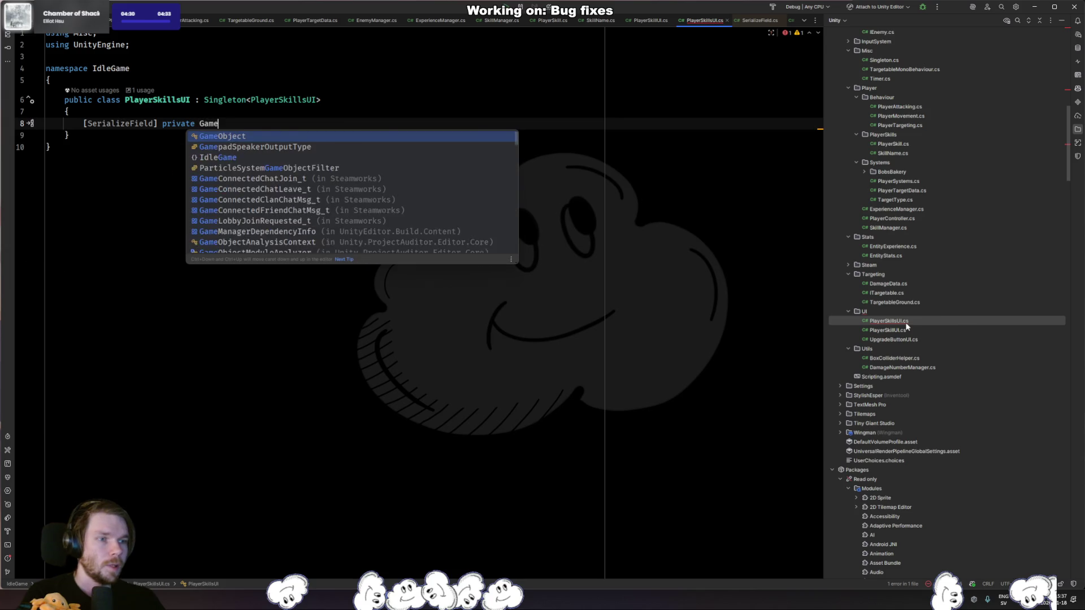
key("ctrl+BackSpace")
type("PlayerSil")
type("ld")
key("ctrl+BackSpace")
type("P")
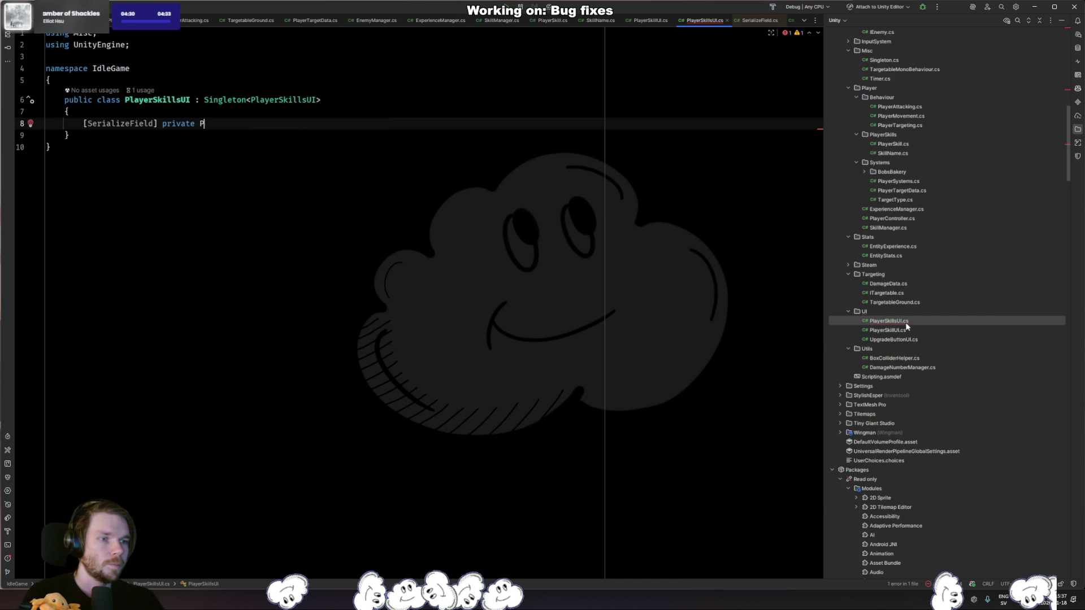
type("layeRSkillUI")
key("Return")
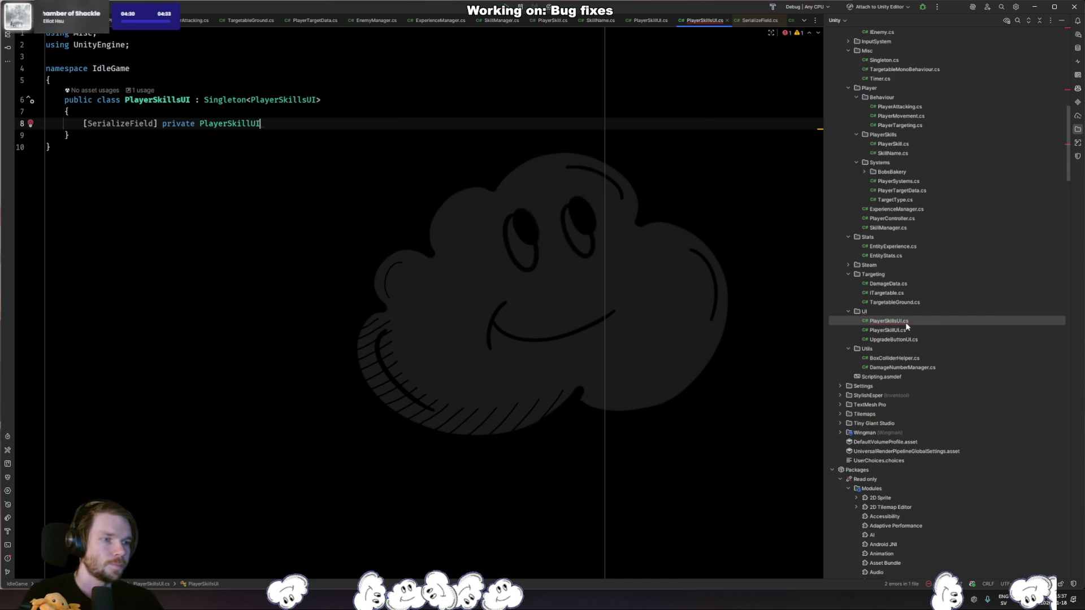
key("Tab")
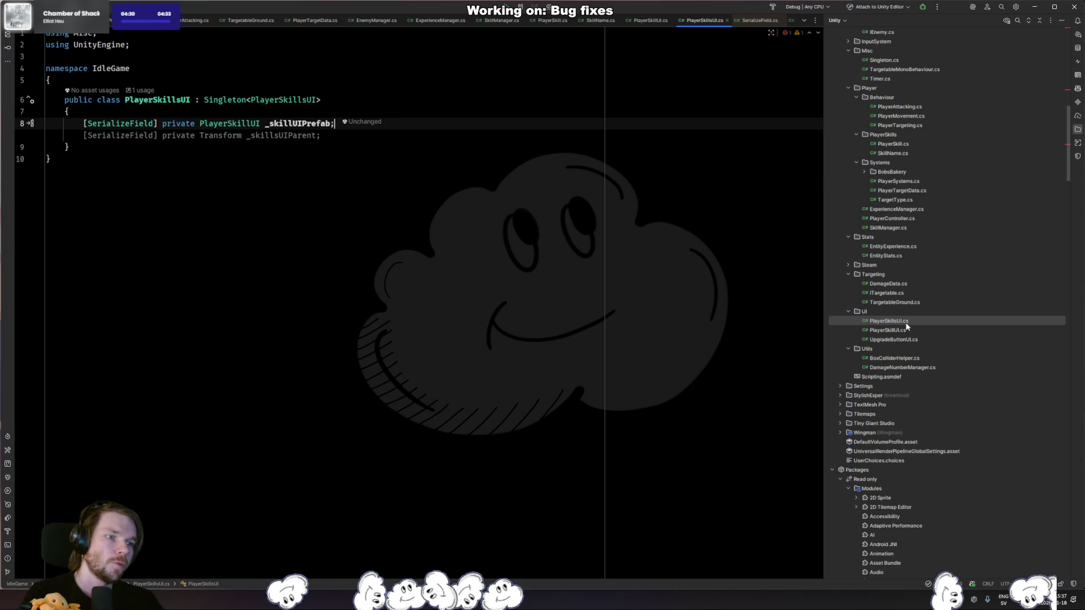
key("Tab")
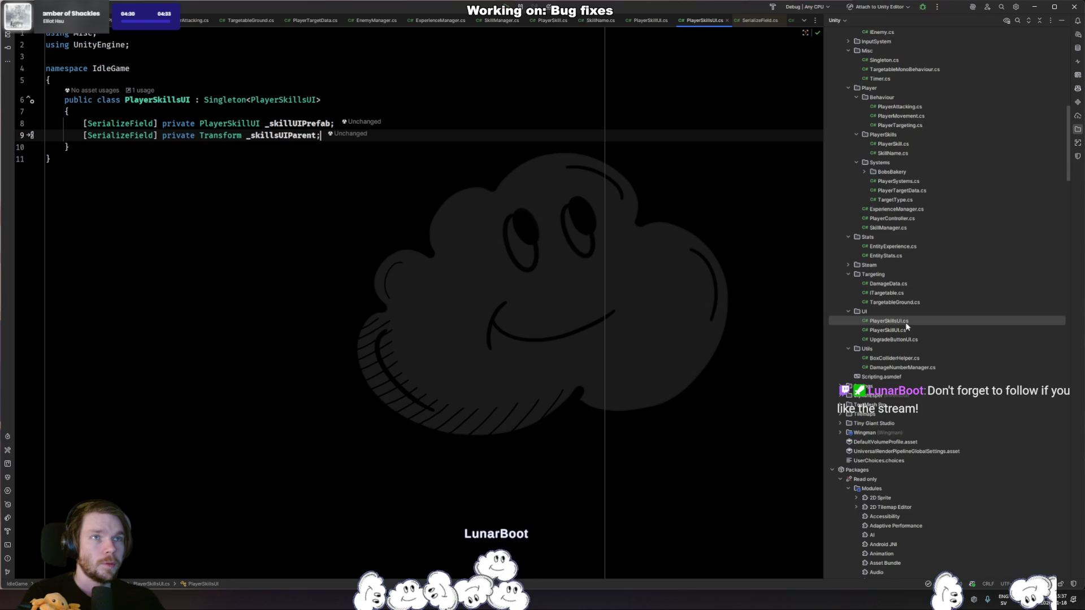
Add an OnAwake override calling a new InitializeSkillsUI method with a foreach Instantiate loop.
key("Return")
key("Return")
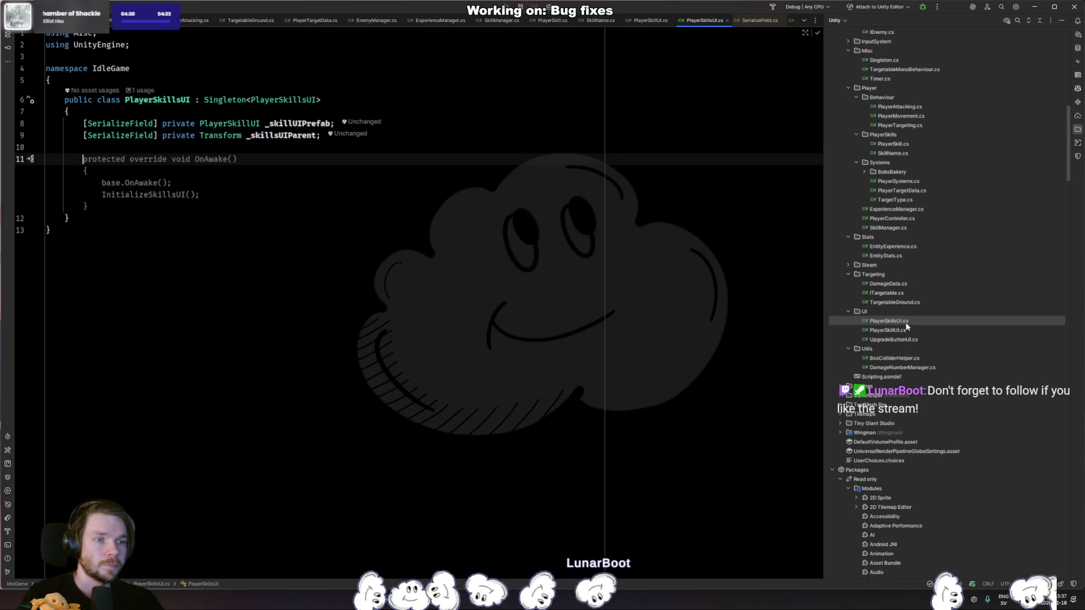
key("Tab")
key("alt+Return")
key("Return")
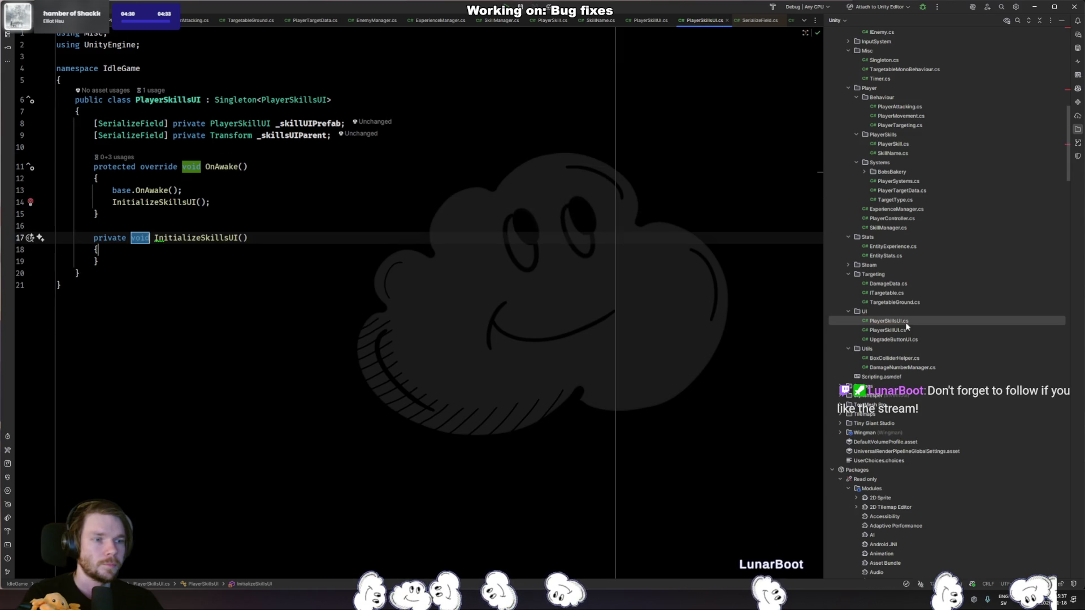
key("Return")
key("Return")
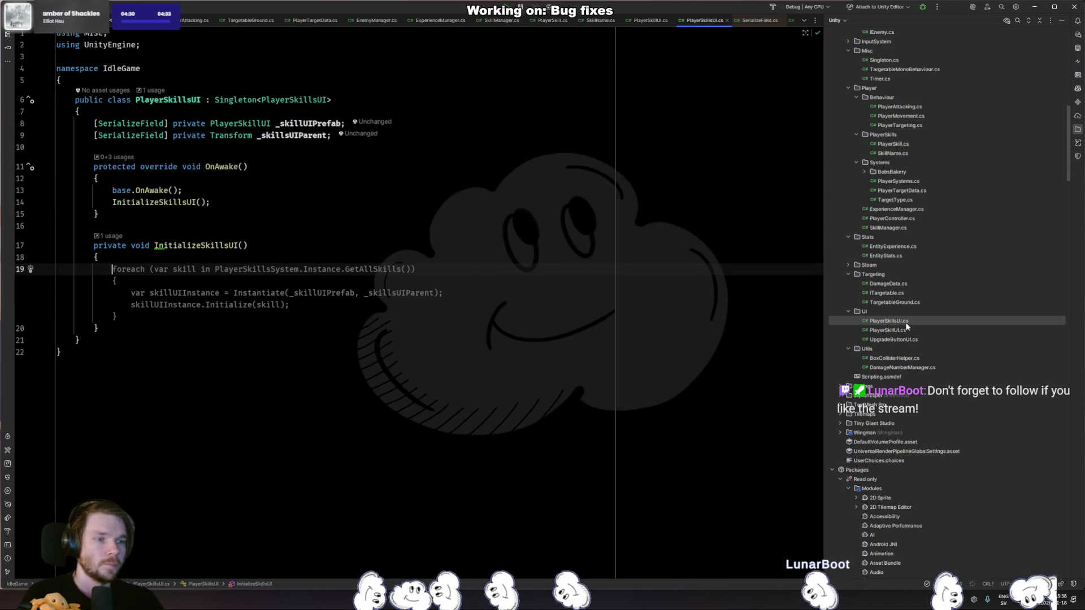
key("Tab")
Loop over SkillManager.Instance skills instead of PlayerSkillsSystem, then view Instance's declaration in Singleton.
key("F2")
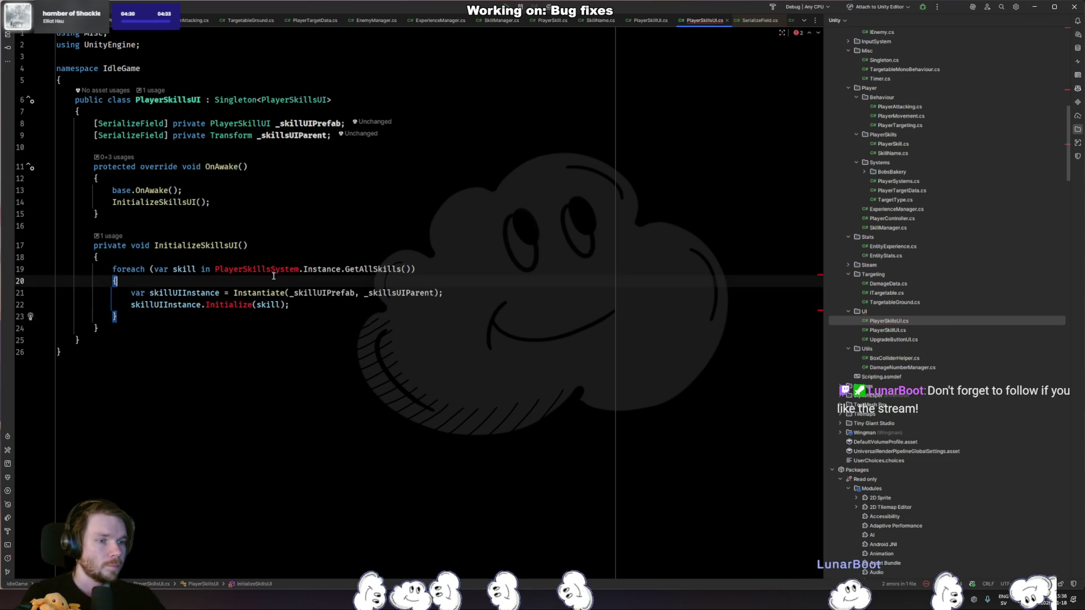
key("ctrl+w")
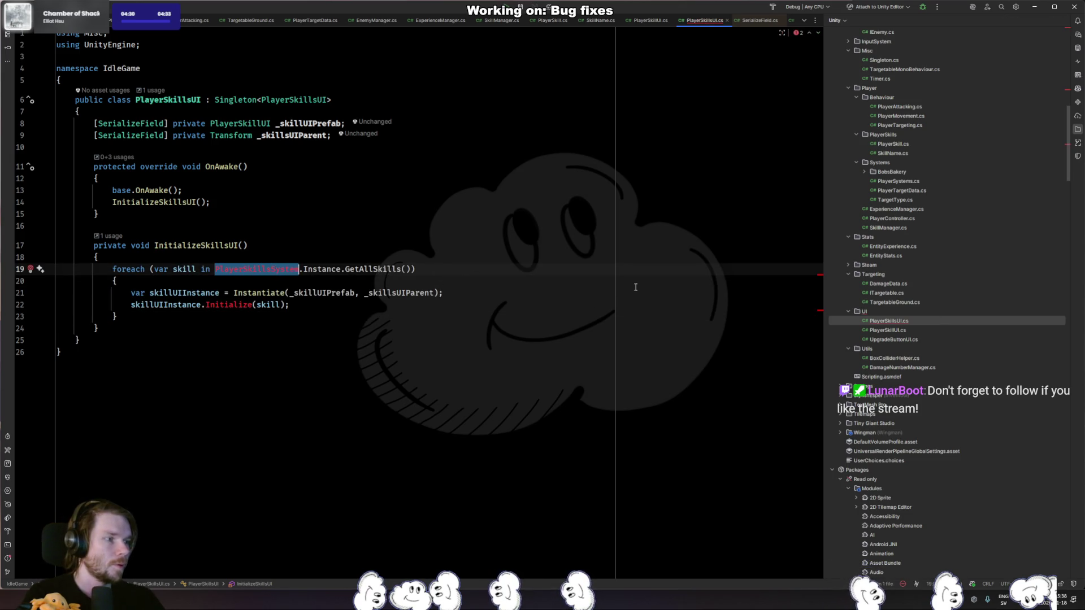
type("Playerski")
key("Down")
key("Down")
key("Down")
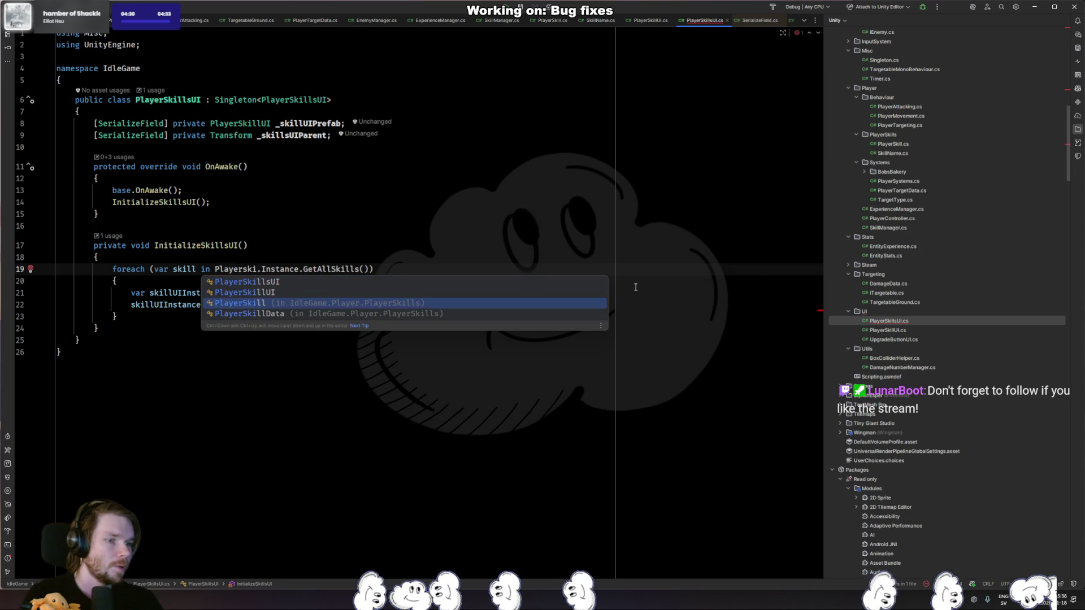
key("Escape")
key("ctrl+BackSpace")
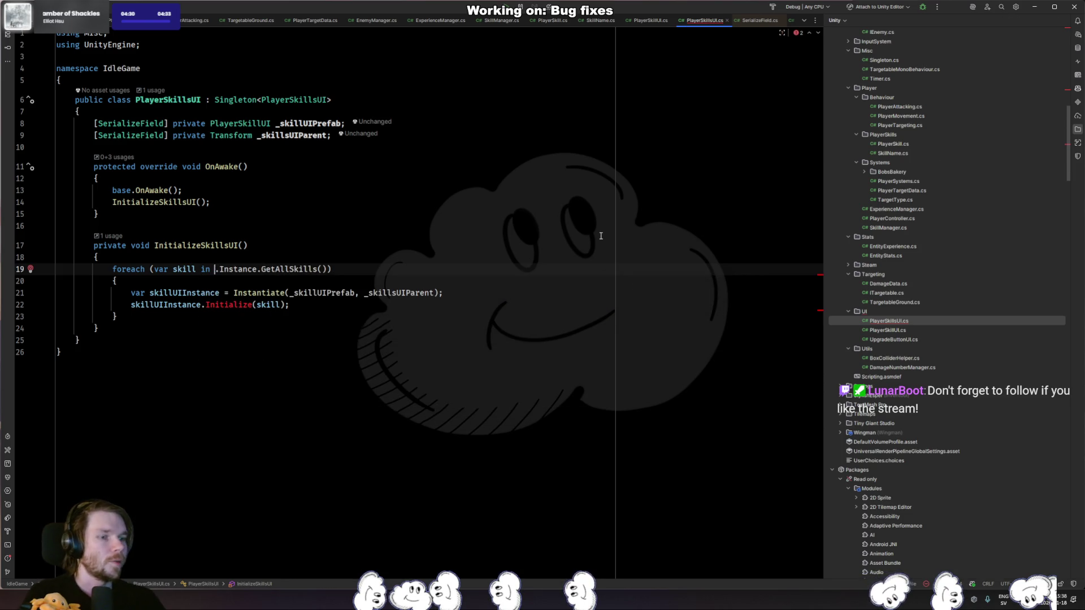
type("SkillMan")
key("Return")
type(".In")
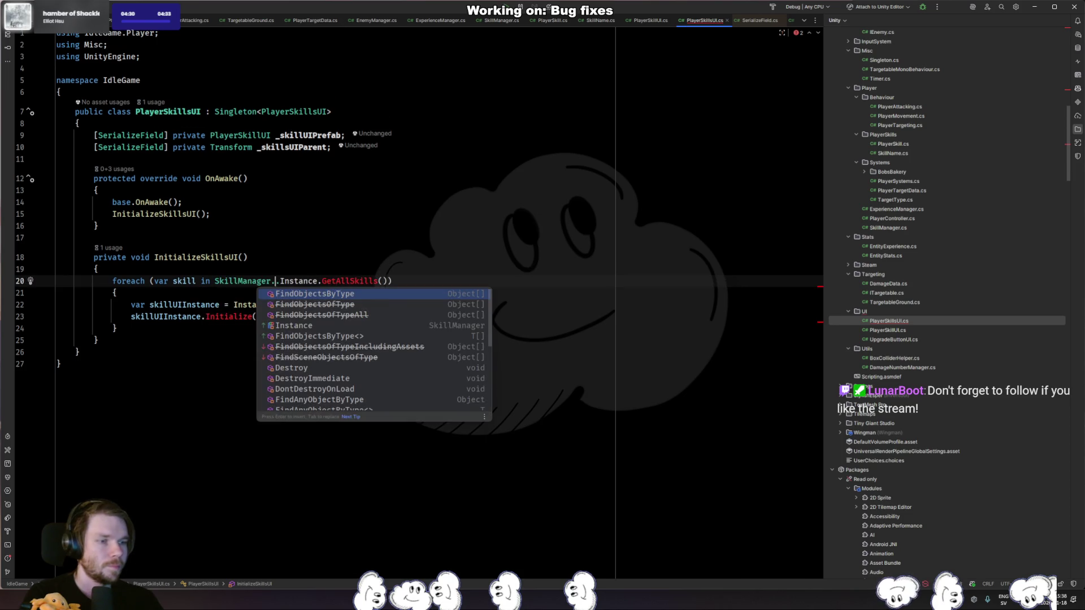
key("Return")
key("ctrl+Delete")
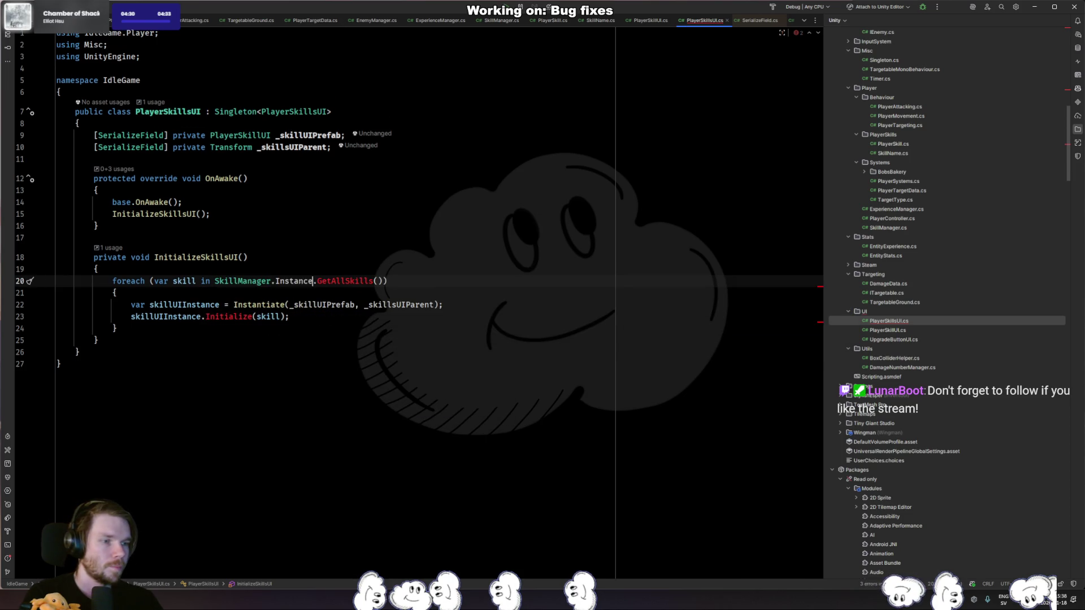
key("ctrl+b")
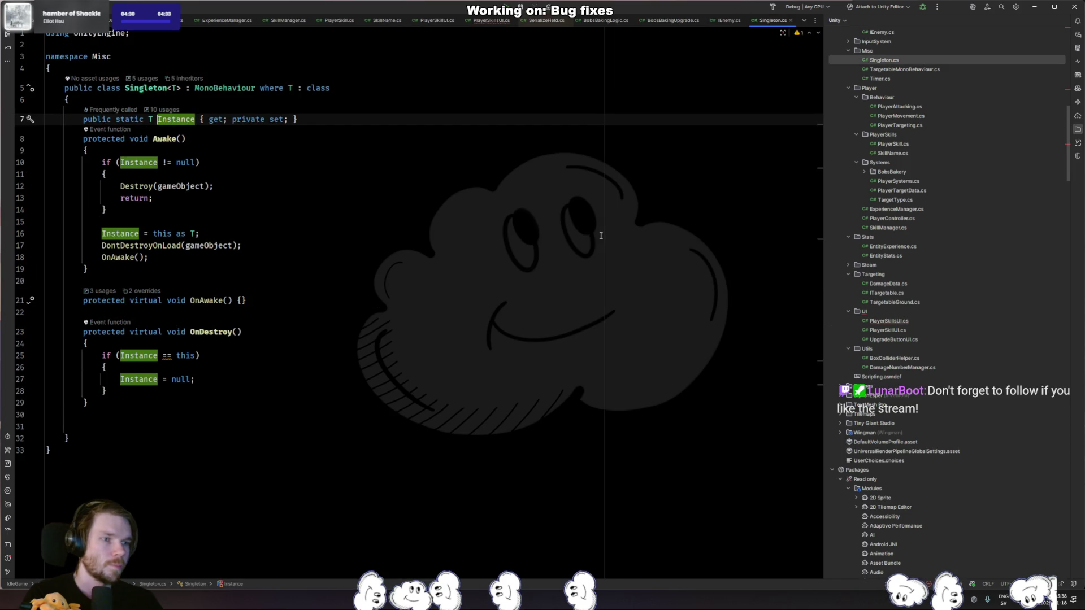
Open the SkillManager class declaration from its reference in PlayerSkillsUI.
key("ctrl+alt+Left")
key("ctrl+Left")
key("ctrl+Left")
key("ctrl+b")
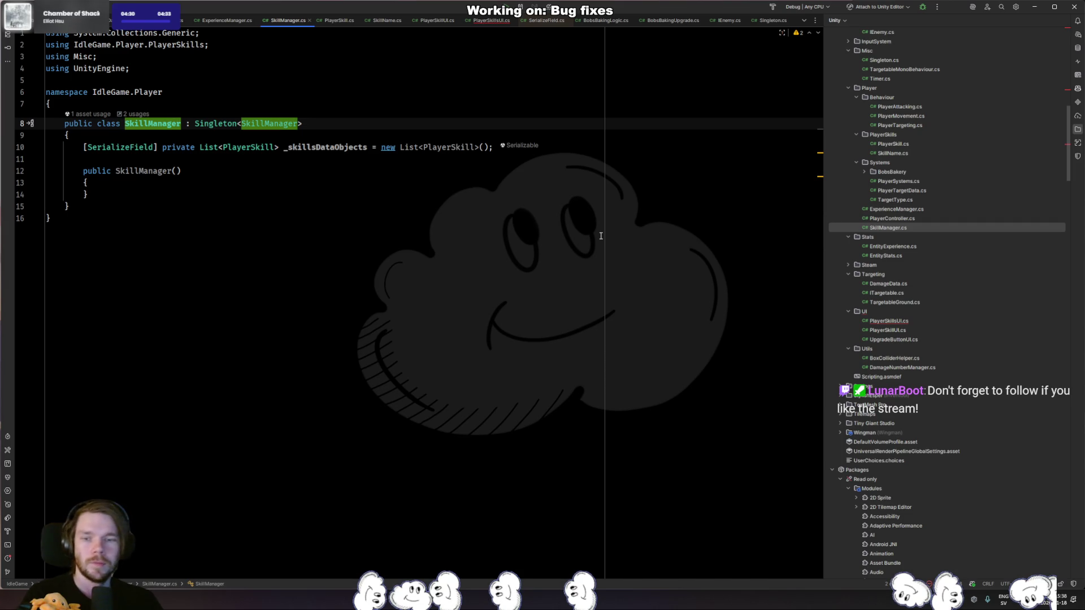
key("ctrl+alt+Left")
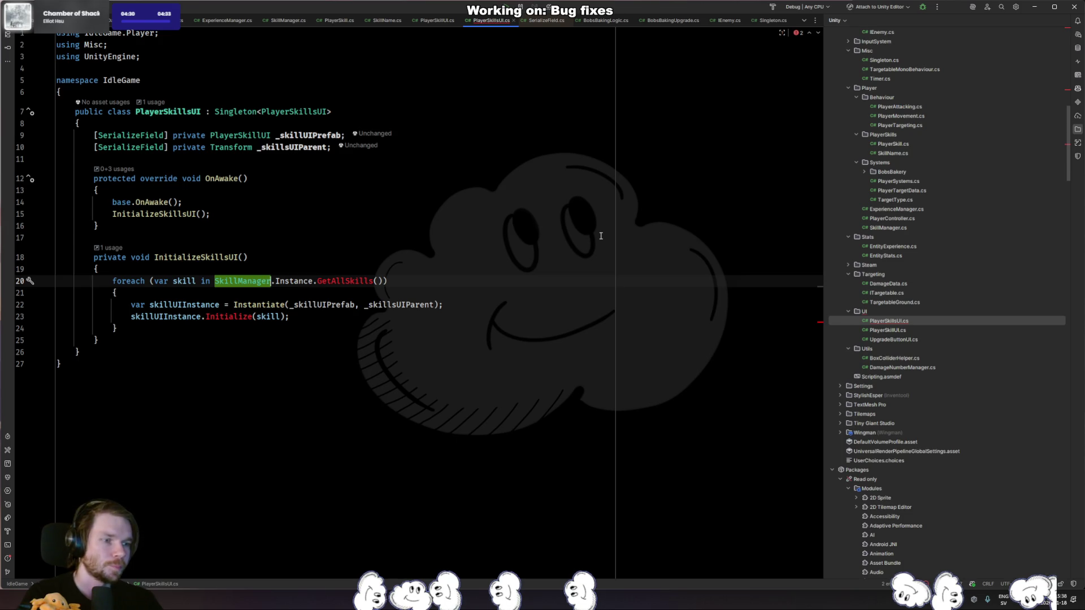
key("ctrl+alt+Right")
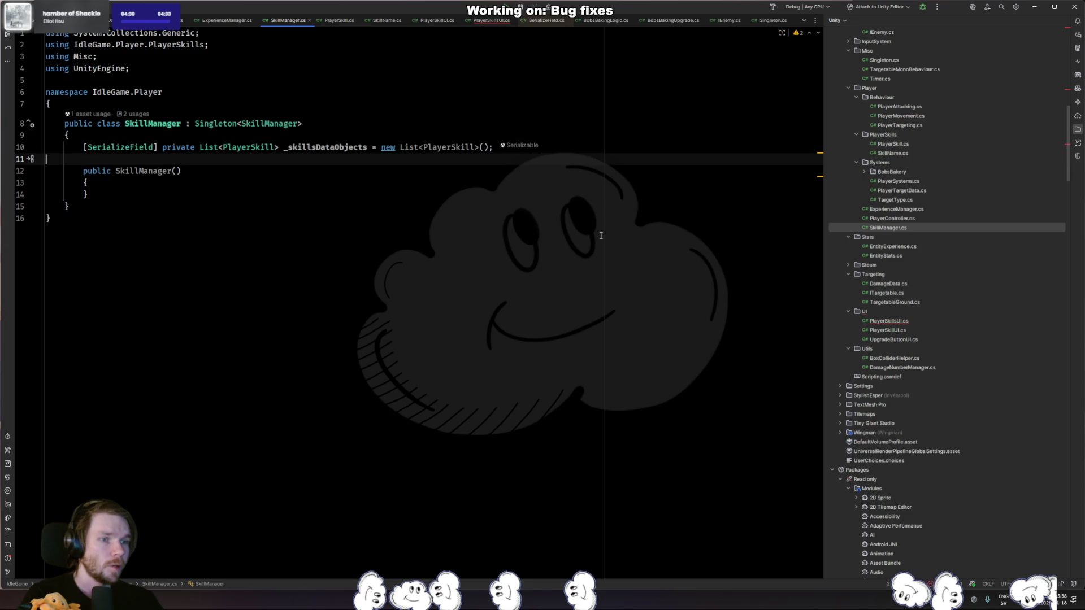
Add public List<PlayerSkill> GetAllSkills() returning _skillsDataObjects, then return to PlayerSkillsUI.
key("Down")
key("End")
key("Return")
key("Return")
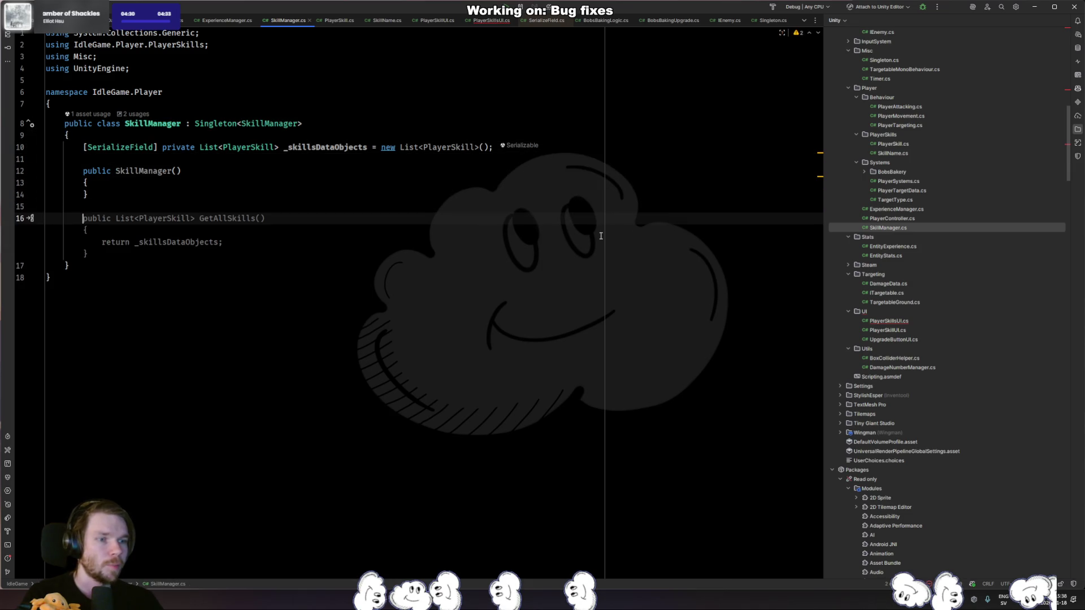
key("Tab")
key("ctrl+alt+Left")
key("Down")
key("Down")
key("Down")
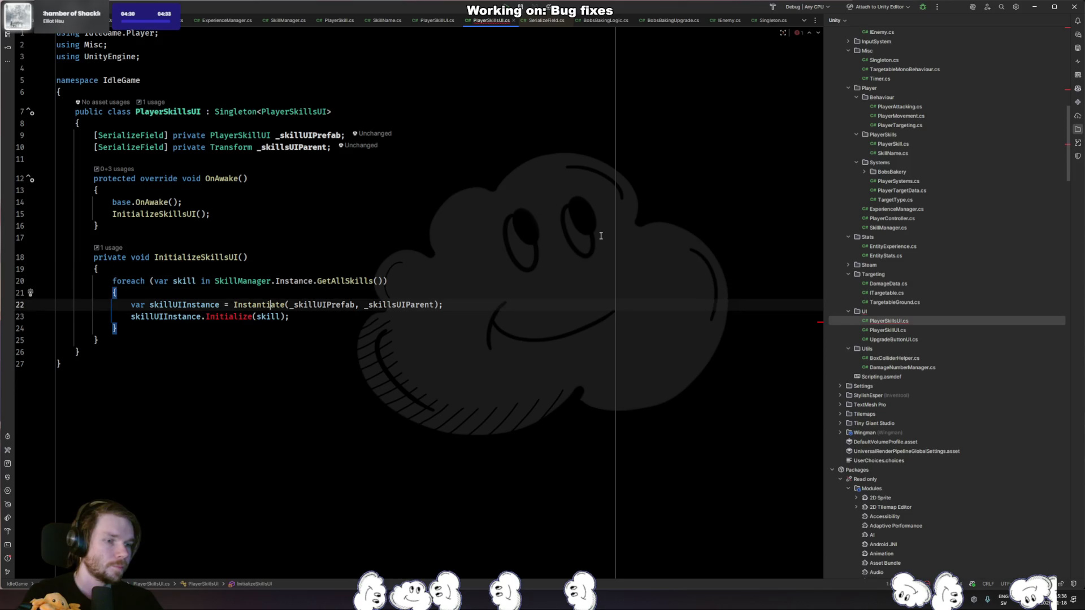
Change line 23's Initialize(skill) call to UpdateUI(skill.SkillData), then return to the Unity Editor.
key("ctrl+Left")
key("Left")
key("Left")
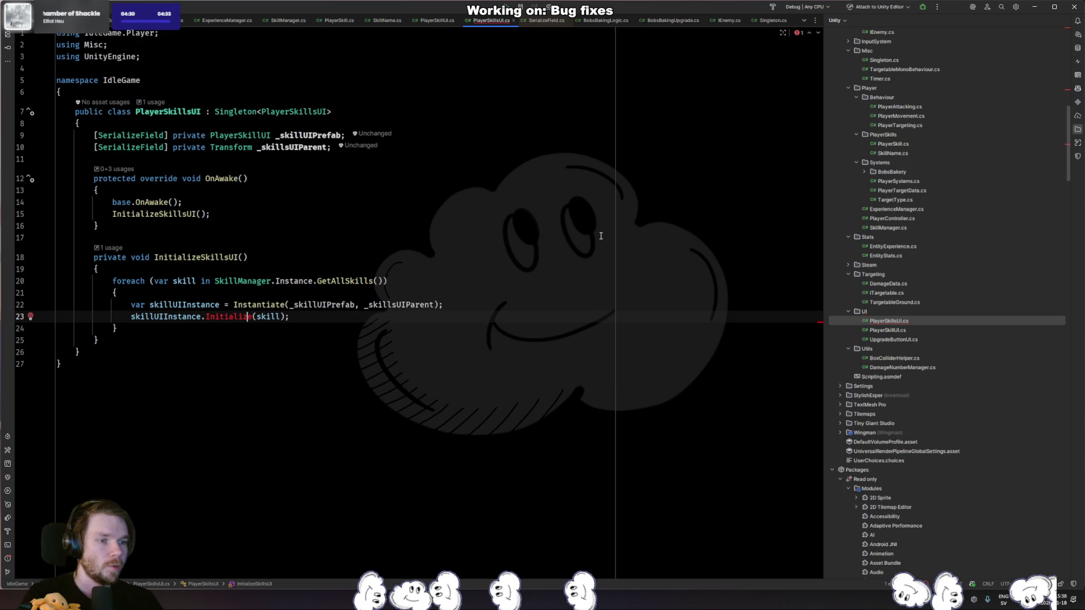
key("ctrl+space")
key("Return")
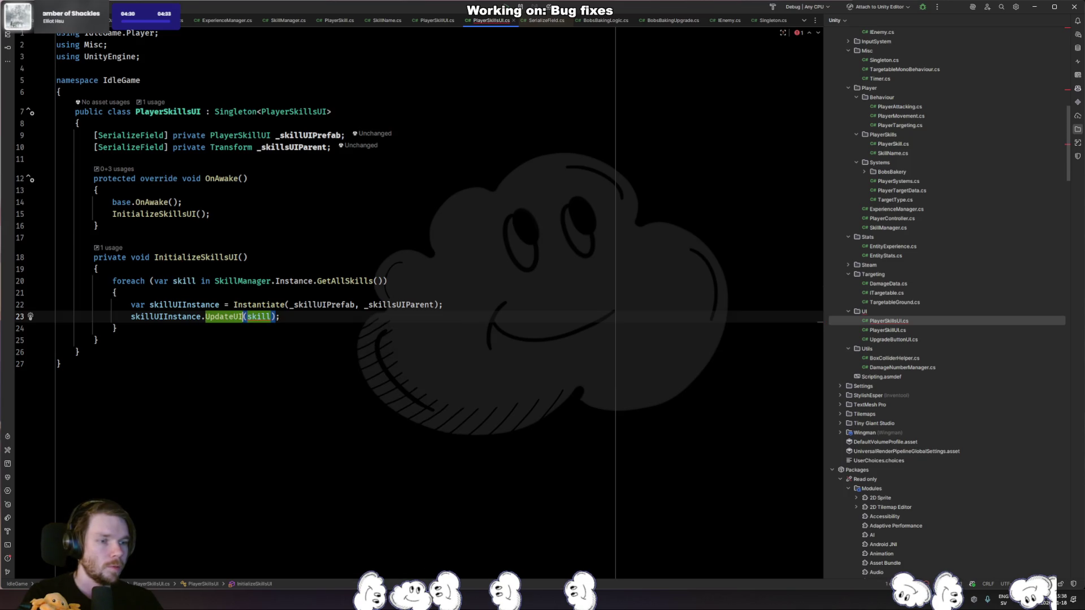
key("ctrl+b")
key("ctrl+alt+Left")
type(".")
key("Return")
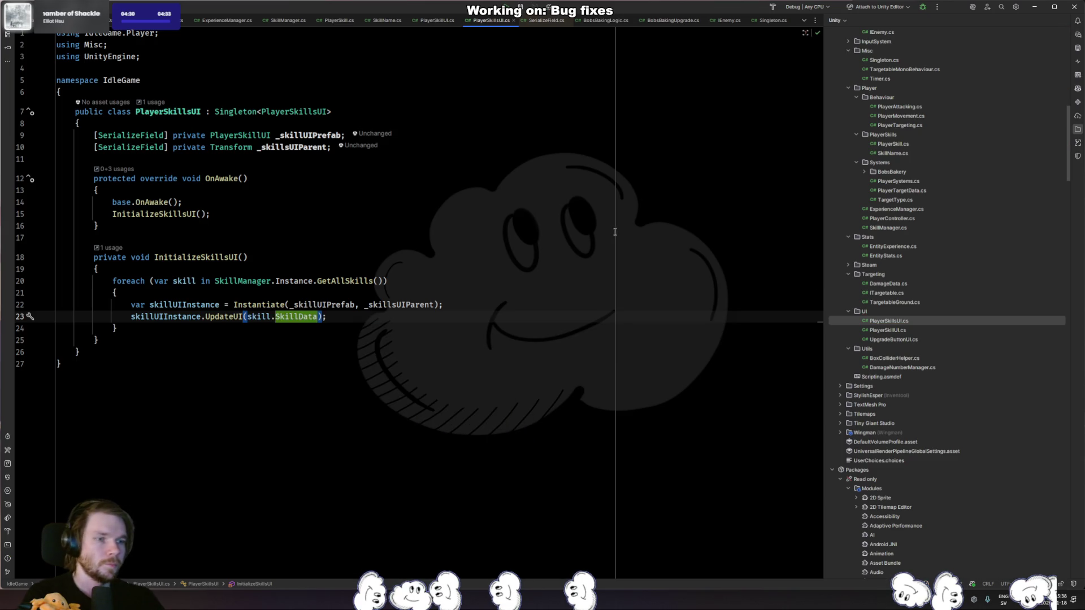
key("alt+Tab")
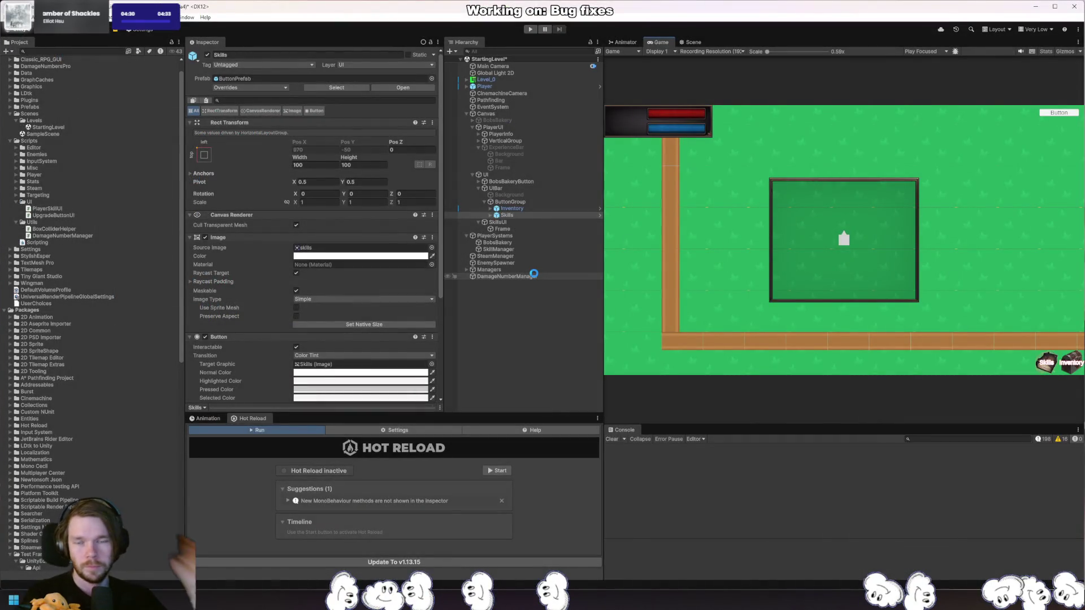
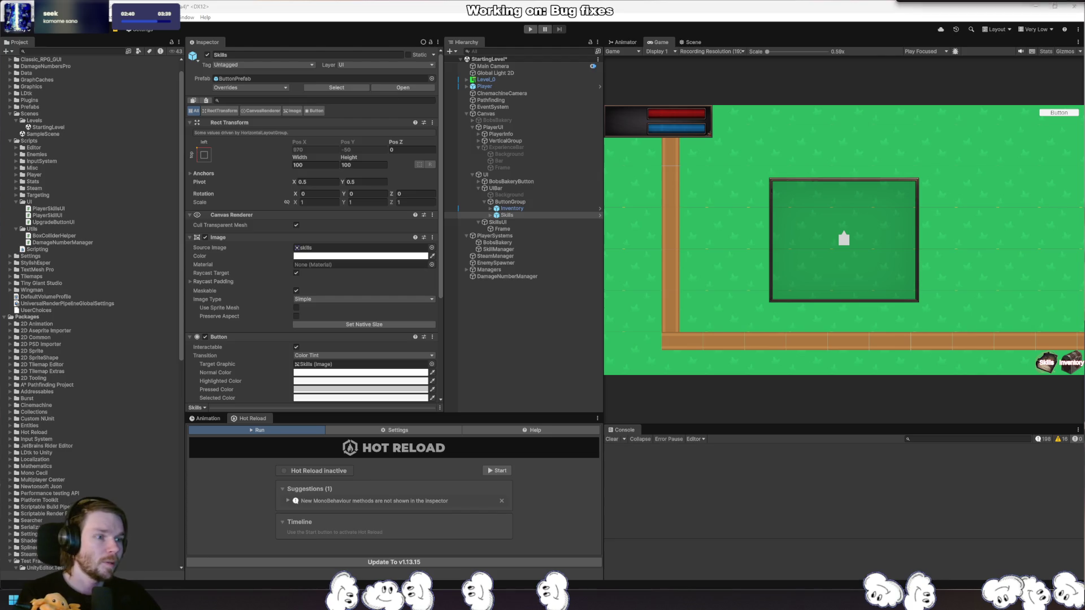
Switch from the Unity Editor to the browser showing Very Hard Akari puzzle No. 378.
key("alt+Tab")
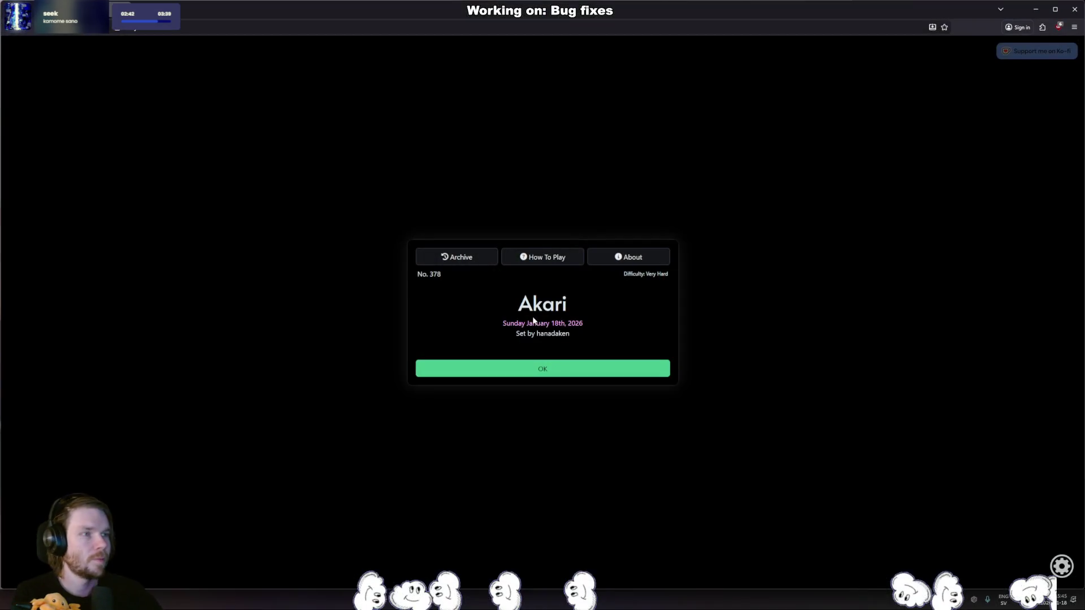
Start the puzzle and cross out the no-light cells around the top-left clue.
left_click(530, 373)
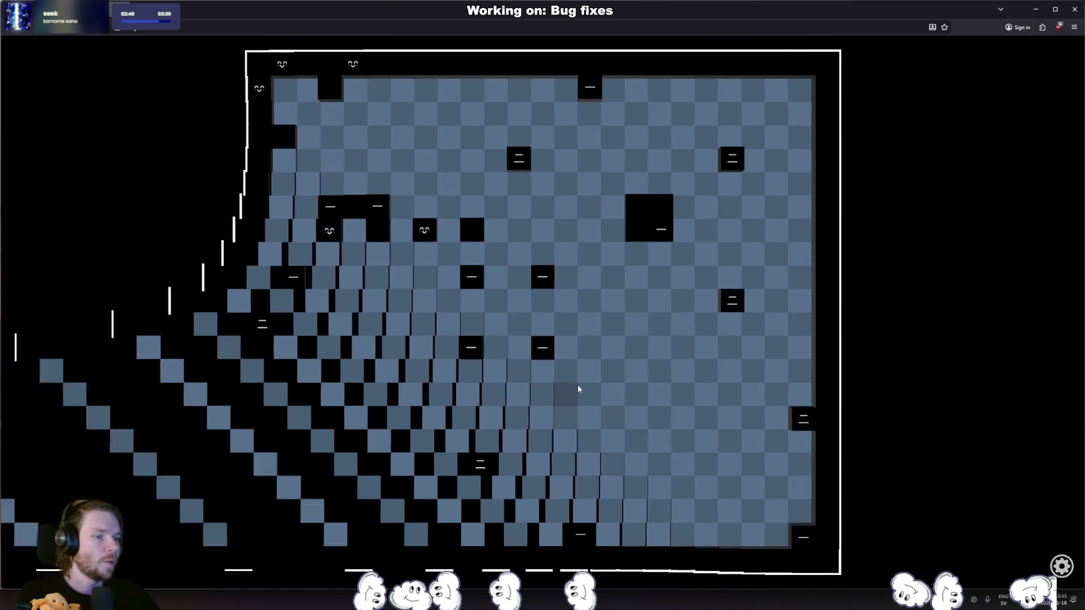
right_click(285, 88)
right_click(355, 91)
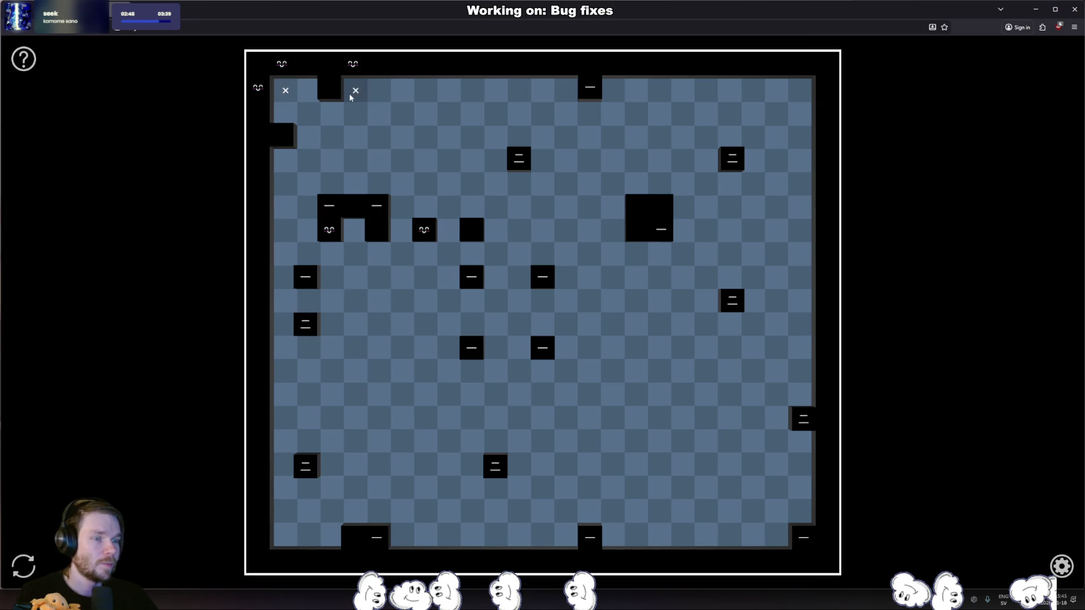
right_click(308, 231)
right_click(332, 255)
right_click(351, 227)
Cross out cells above the clue block and around the second smiling clue.
right_click(399, 181)
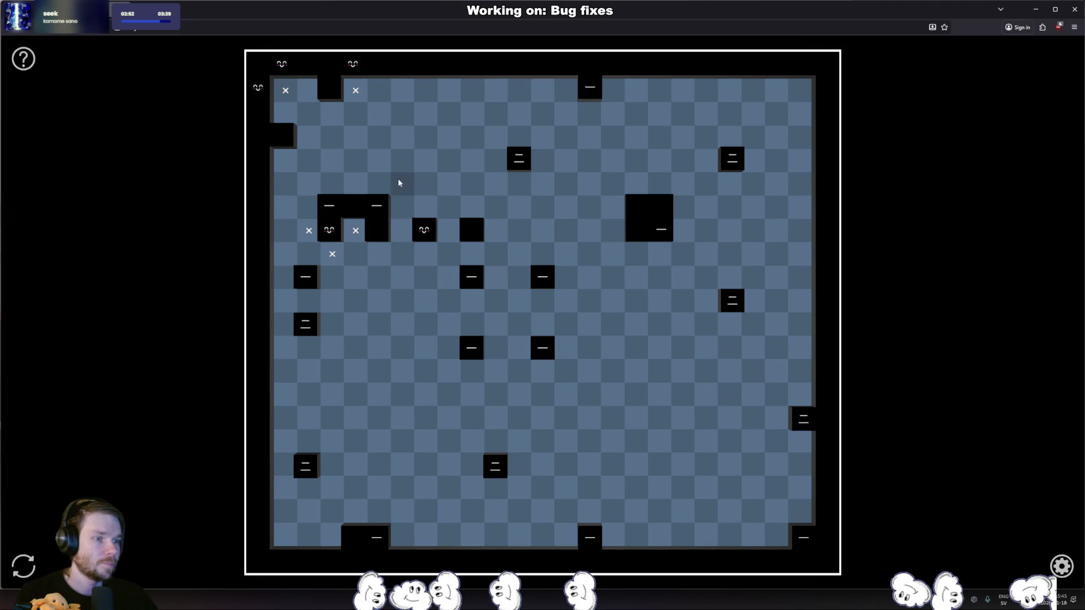
right_click(309, 184)
right_click(443, 231)
right_click(426, 208)
right_click(403, 231)
Mark seven consecutive bottom-row cells as no-light.
right_click(401, 511)
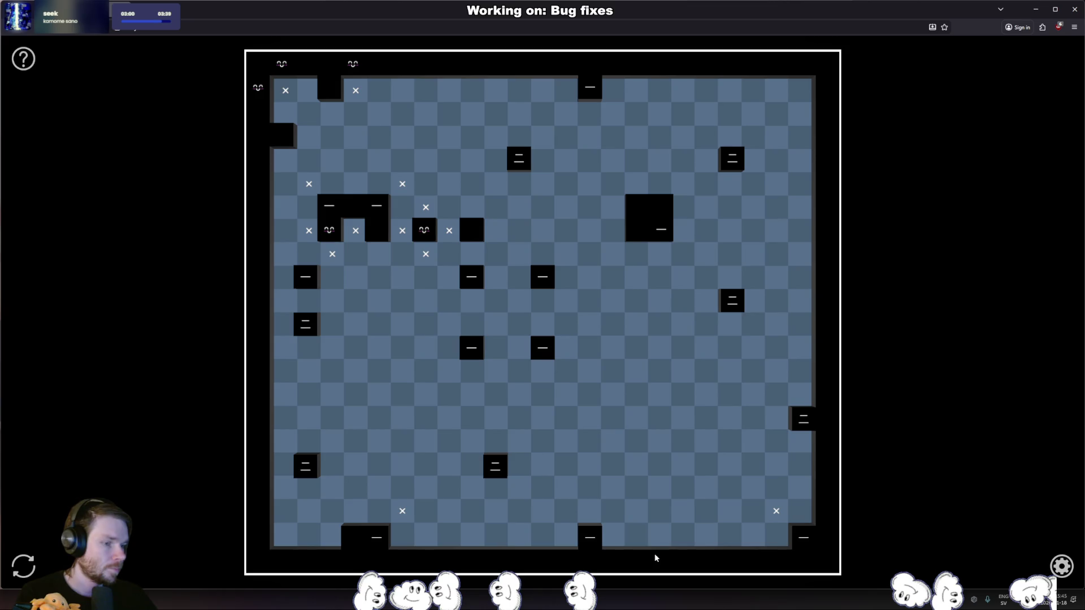
right_click(426, 511)
right_click(450, 511)
right_click(472, 511)
right_click(496, 511)
right_click(519, 511)
right_click(542, 511)
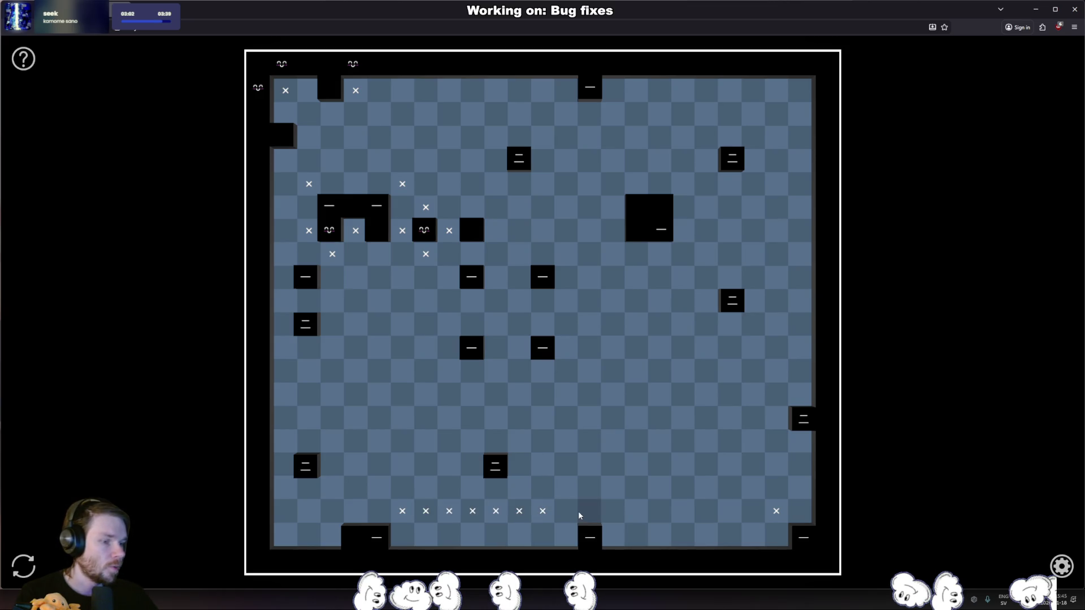
Extend X marks across the bottom rows, then clear the right end of the lowest row.
left_click_drag(612, 512, 753, 513)
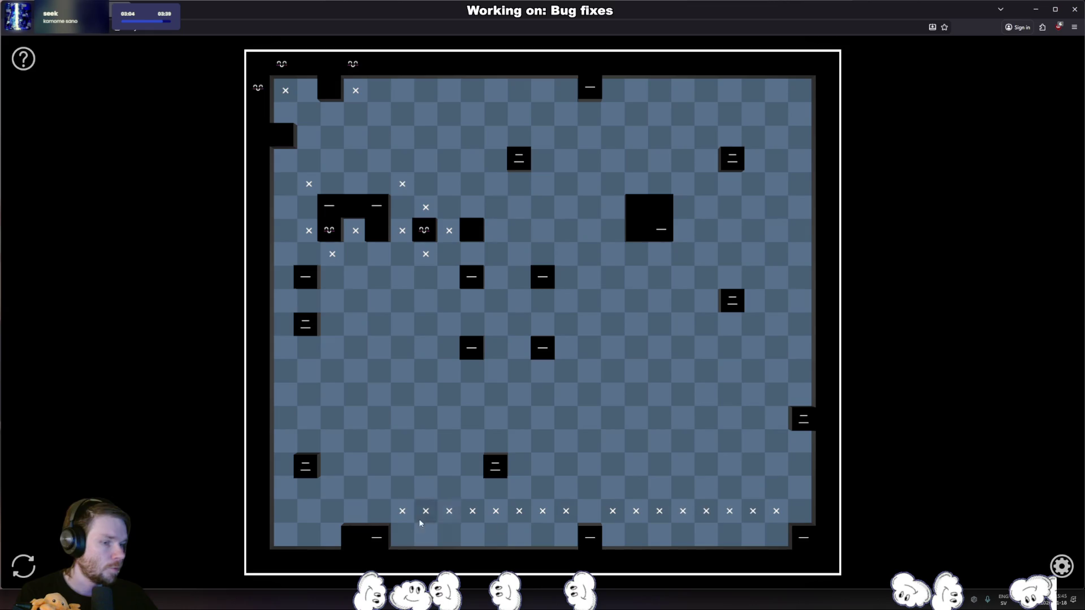
left_click_drag(353, 514, 272, 516)
left_click_drag(419, 534, 543, 535)
left_click_drag(646, 542, 749, 535)
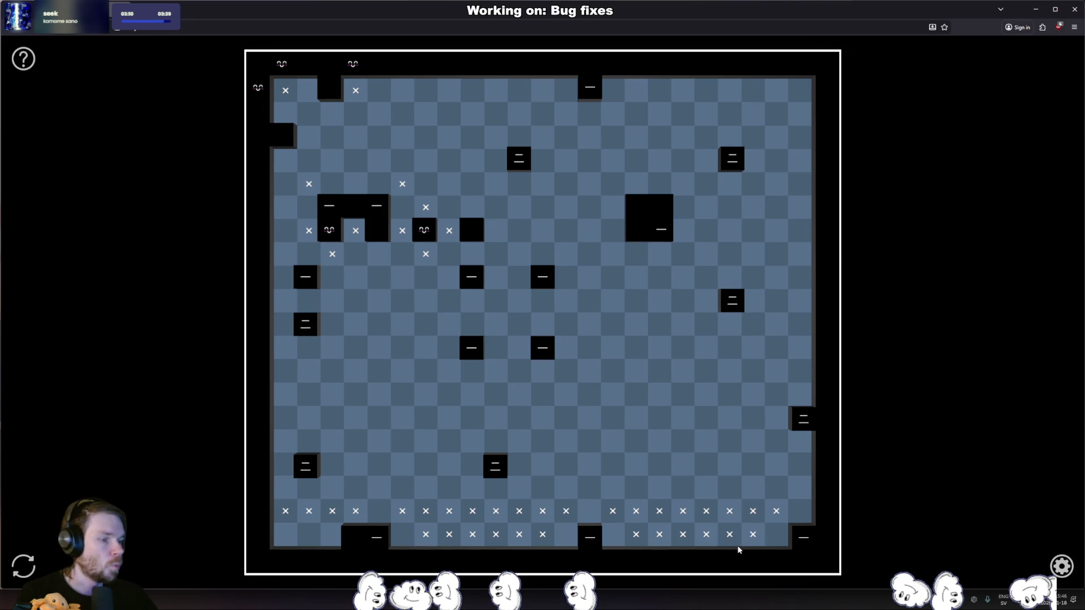
left_click_drag(753, 532, 645, 535)
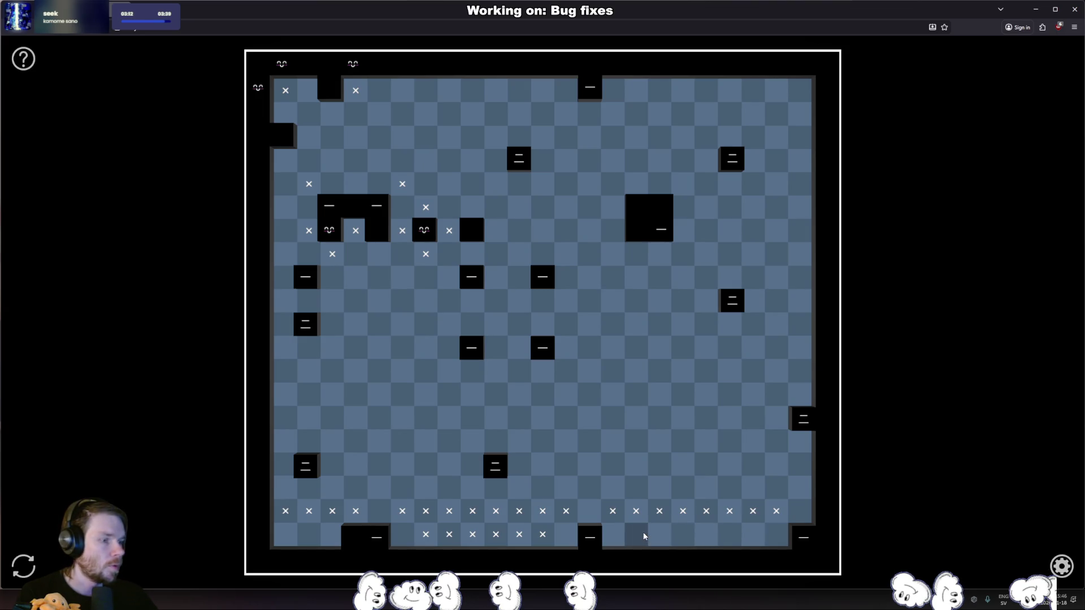
Cross out three right-column cells and place a light in the right column.
left_click(775, 442)
left_click(777, 393)
left_click(771, 519)
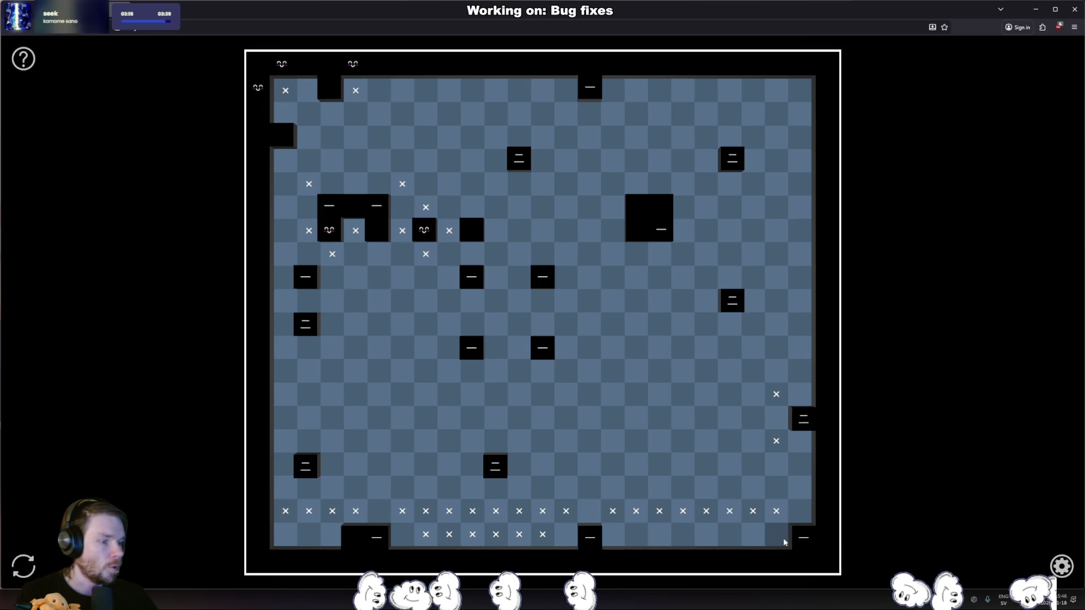
left_click(800, 394)
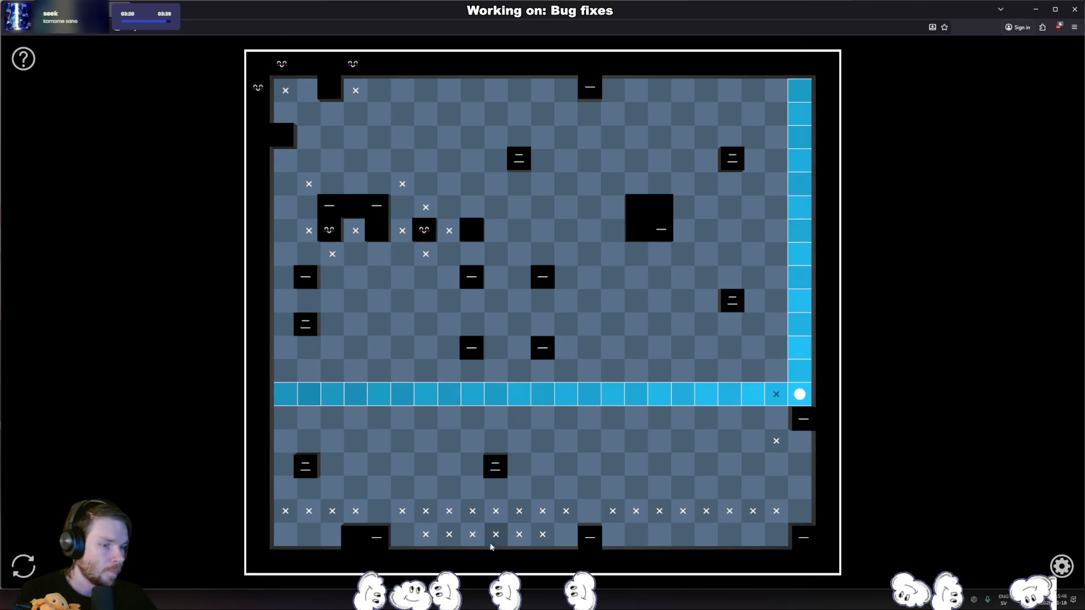
Rework the lowest row's X marks and cross out a cell below the large clue block.
left_click_drag(542, 534, 432, 541)
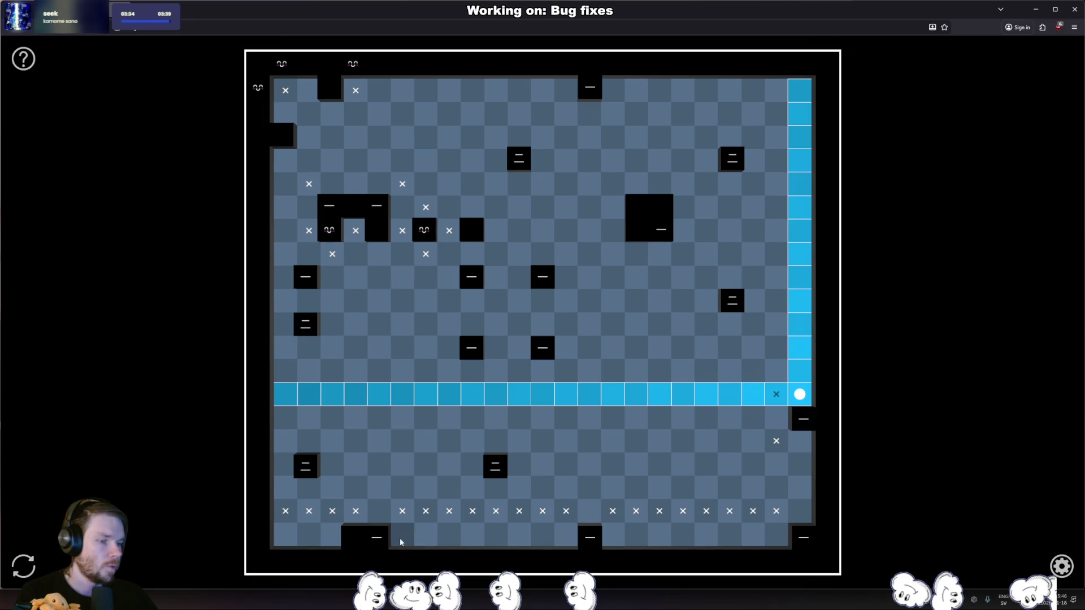
left_click_drag(635, 534, 752, 534)
left_click_drag(543, 534, 426, 534)
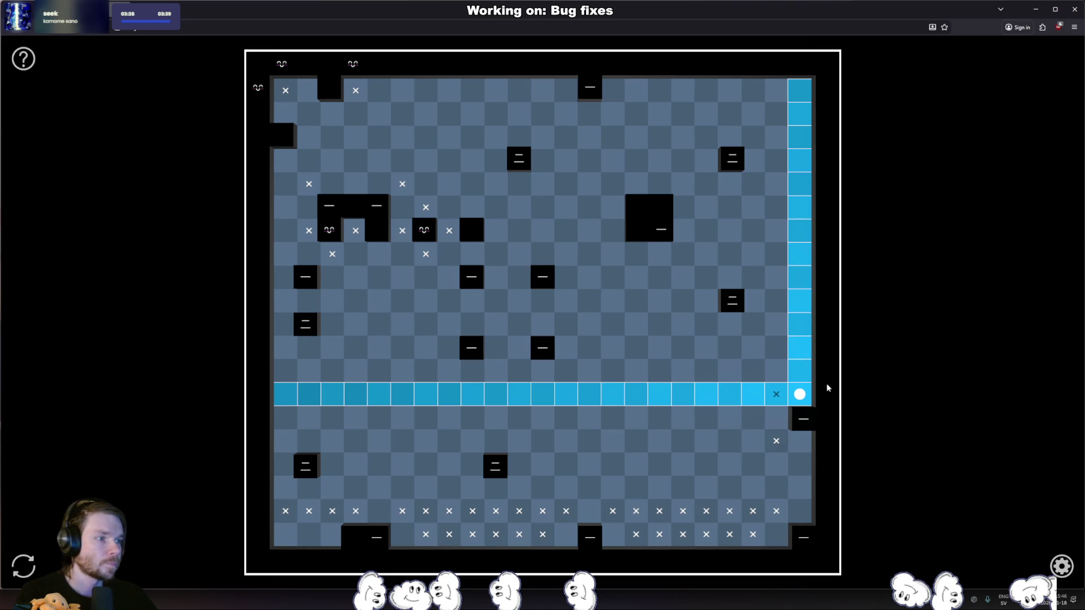
left_click(683, 255)
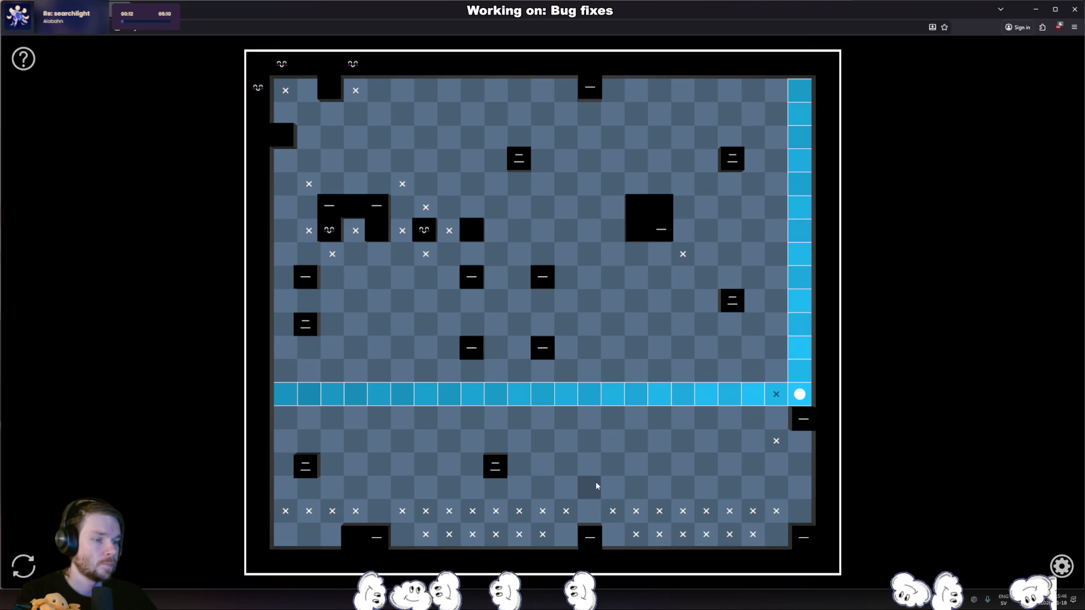
Cross out the two left-column cells beside the lower-left clue.
left_click(287, 442)
left_click(288, 488)
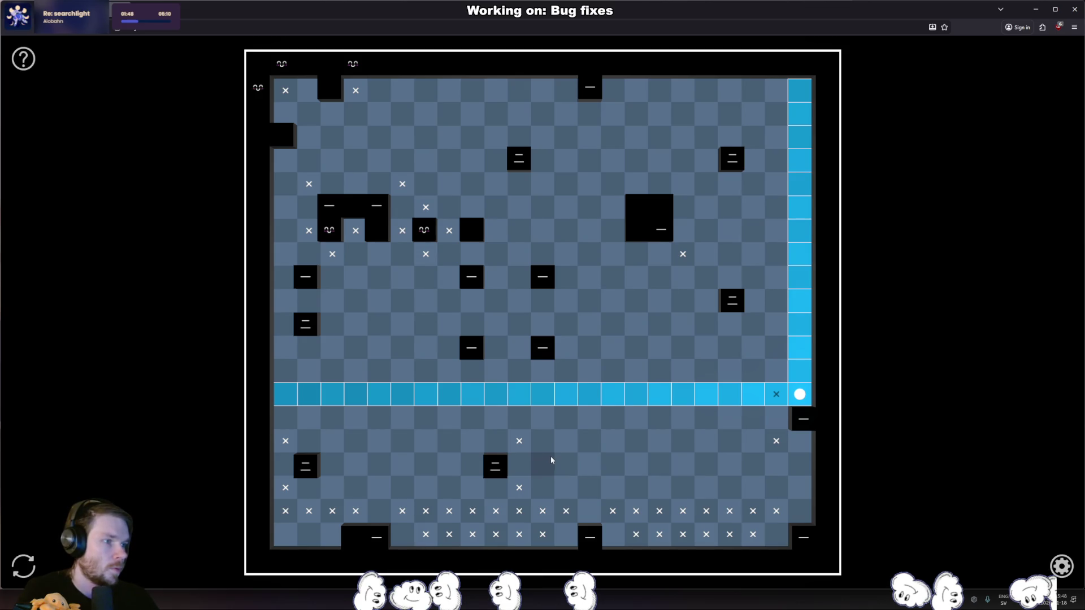
Cross out cells around the upper clue tiles, moving one misplaced X below the clue.
left_click(753, 183)
left_click(752, 136)
left_click(472, 137)
left_click(496, 137)
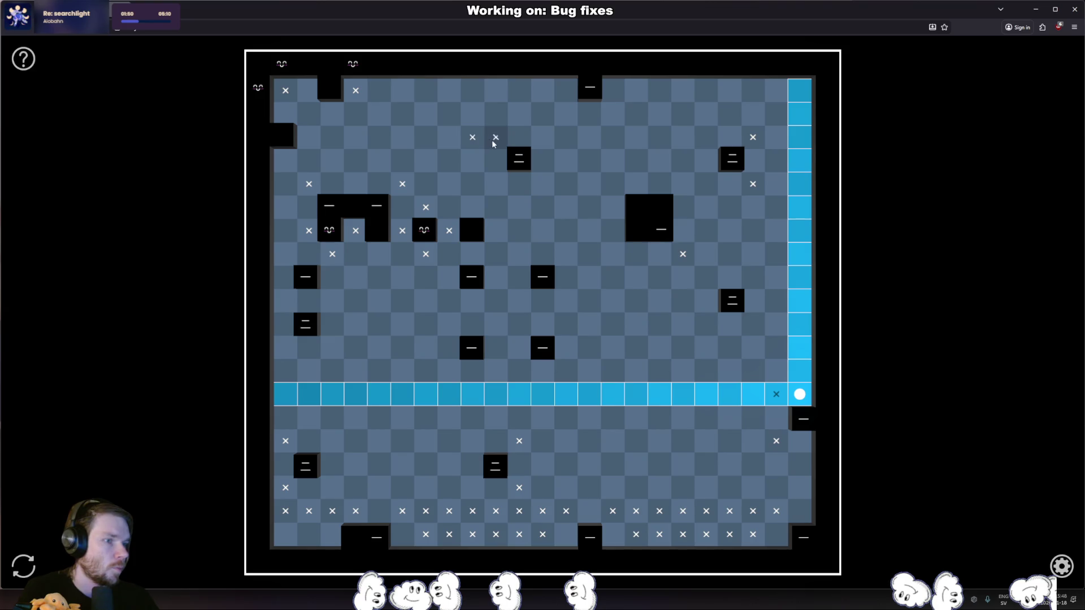
left_click(475, 141)
left_click(496, 183)
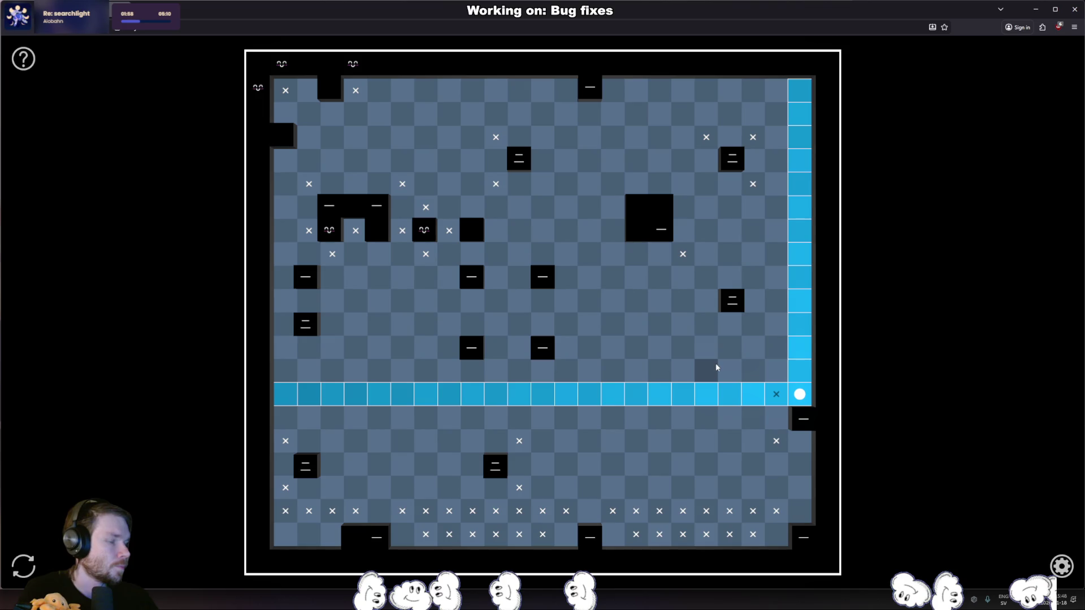
Cross out the cells on either side below the right clue and one left-side cell.
left_click(752, 331)
left_click(711, 326)
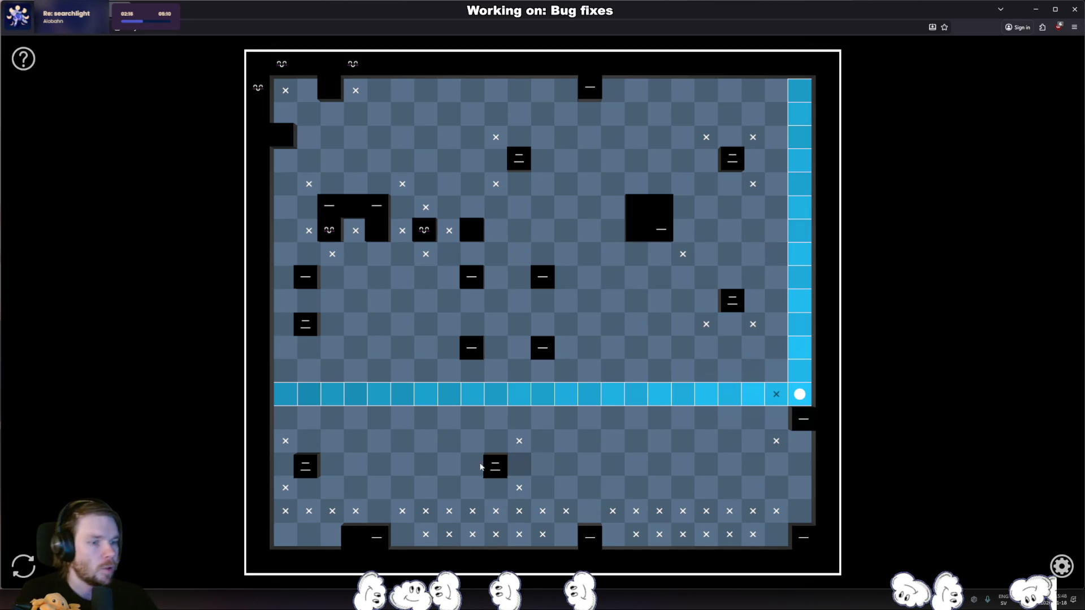
left_click(332, 305)
Cross out another left-side cell and fill X marks across several full rows and columns.
left_click(294, 301)
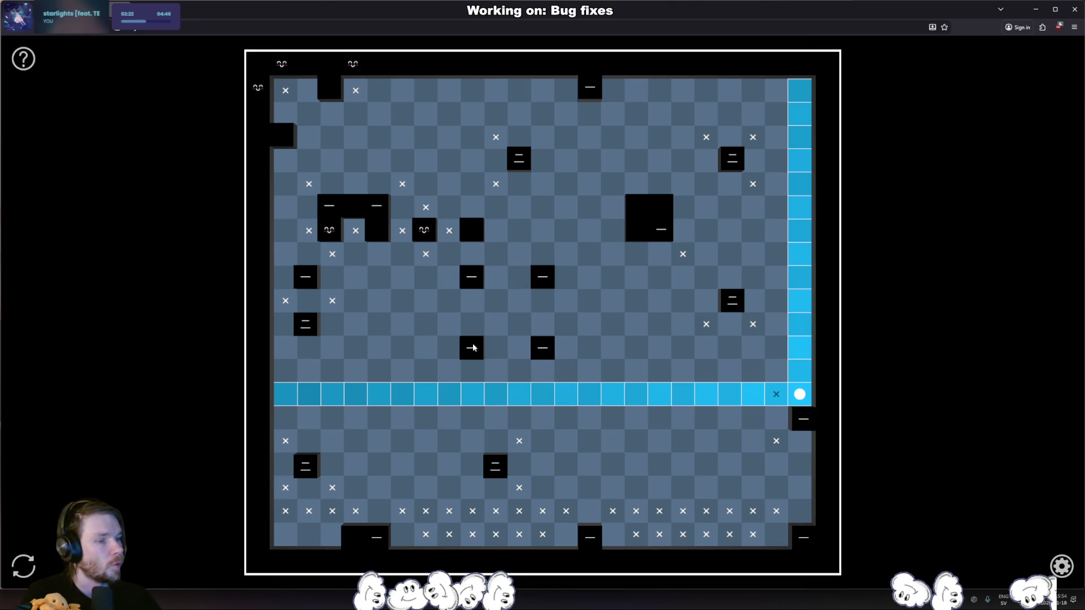
left_click(497, 255)
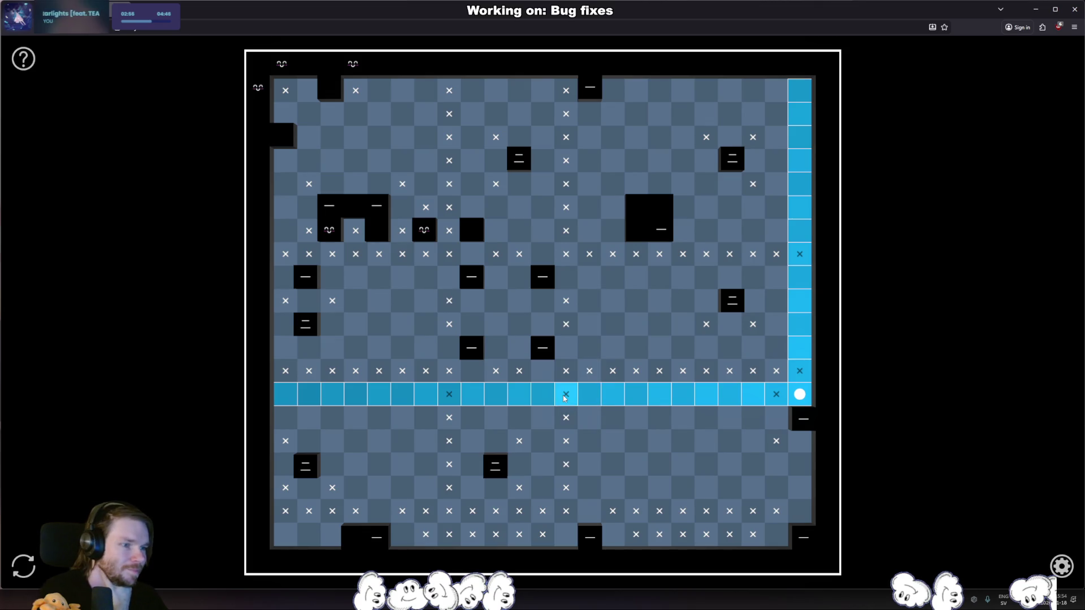
Cross out one more cell and place a second lamp beside the large black block.
left_click(619, 121)
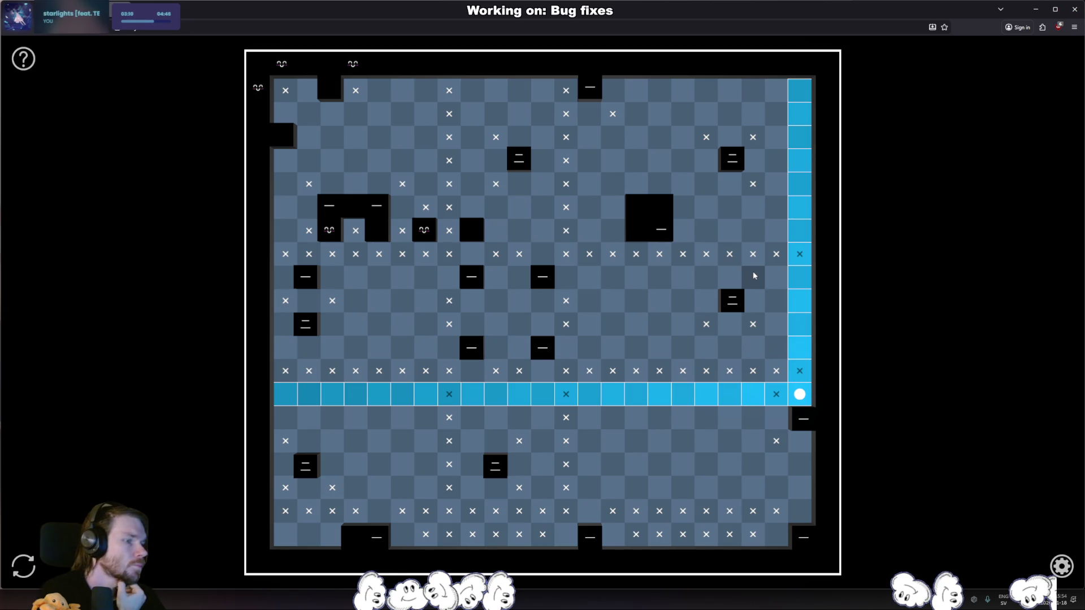
left_click(687, 233)
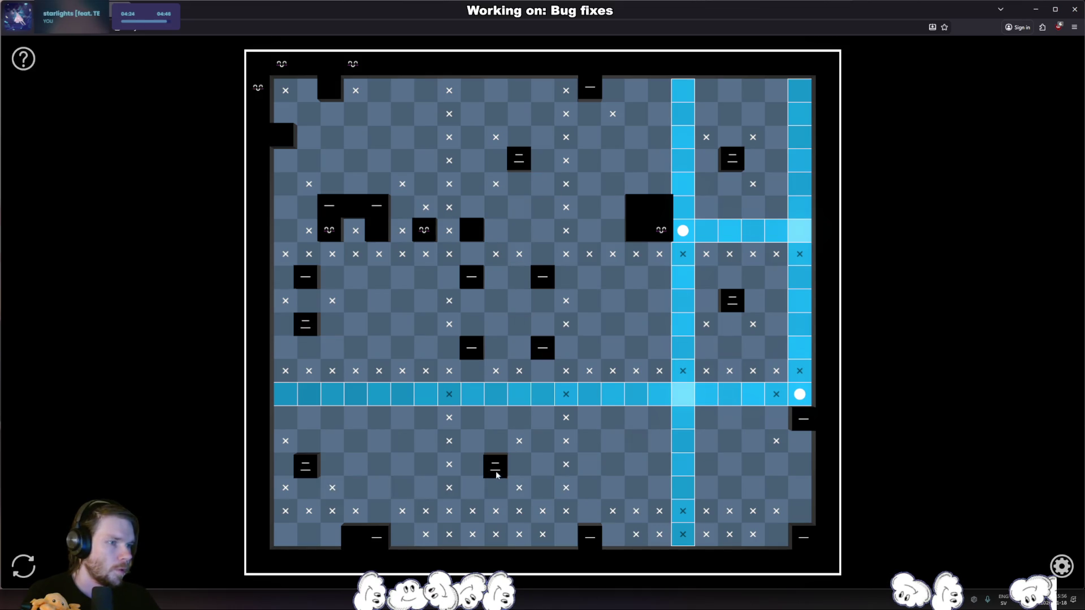
Cross out two cells and place a third lamp beside the left black tile.
left_click(519, 440)
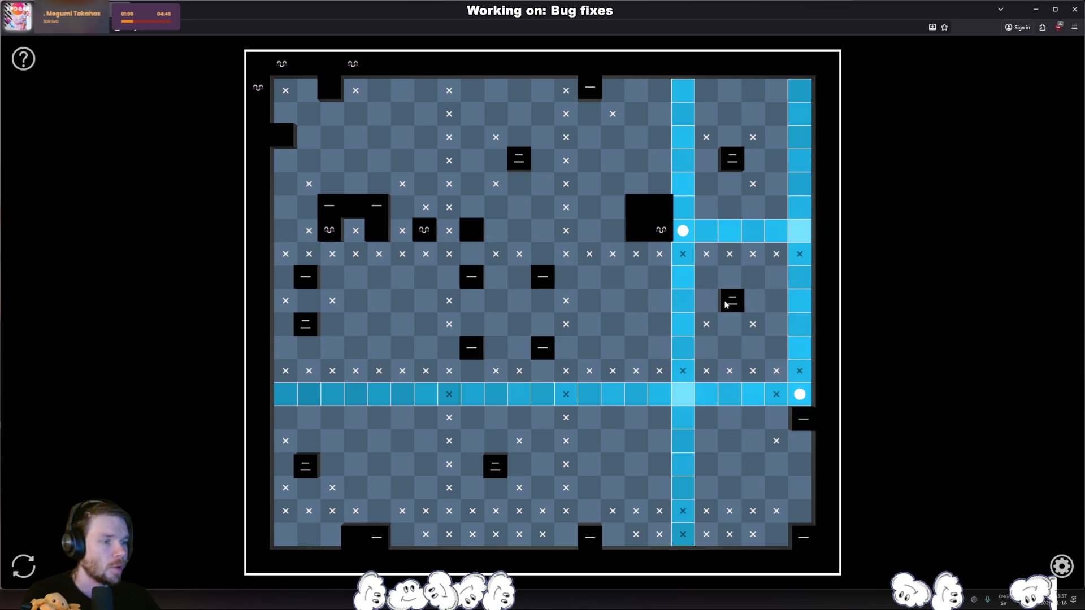
left_click(333, 281)
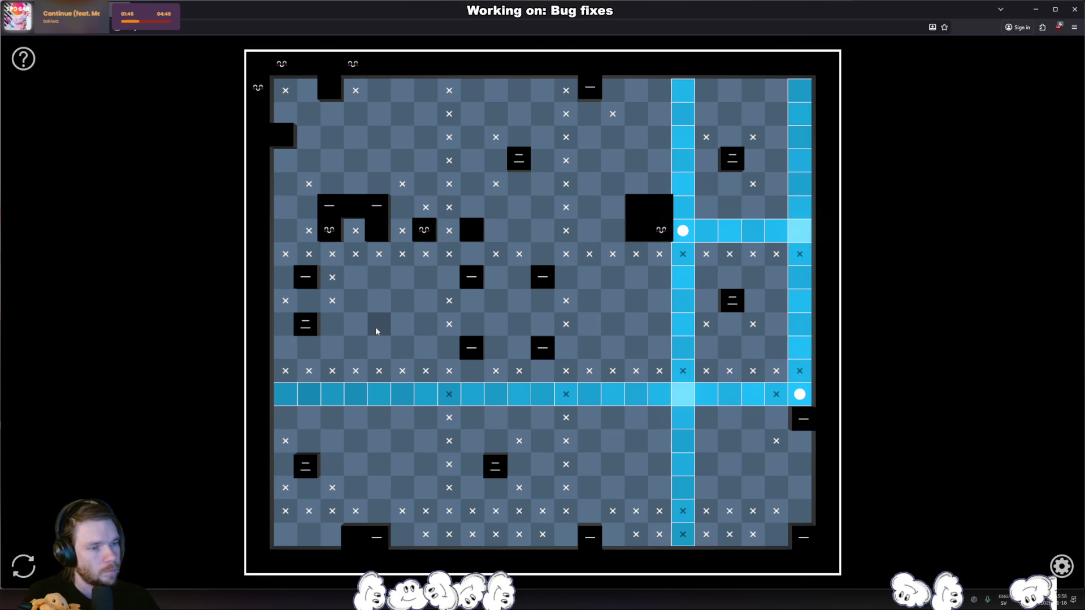
left_click(309, 301)
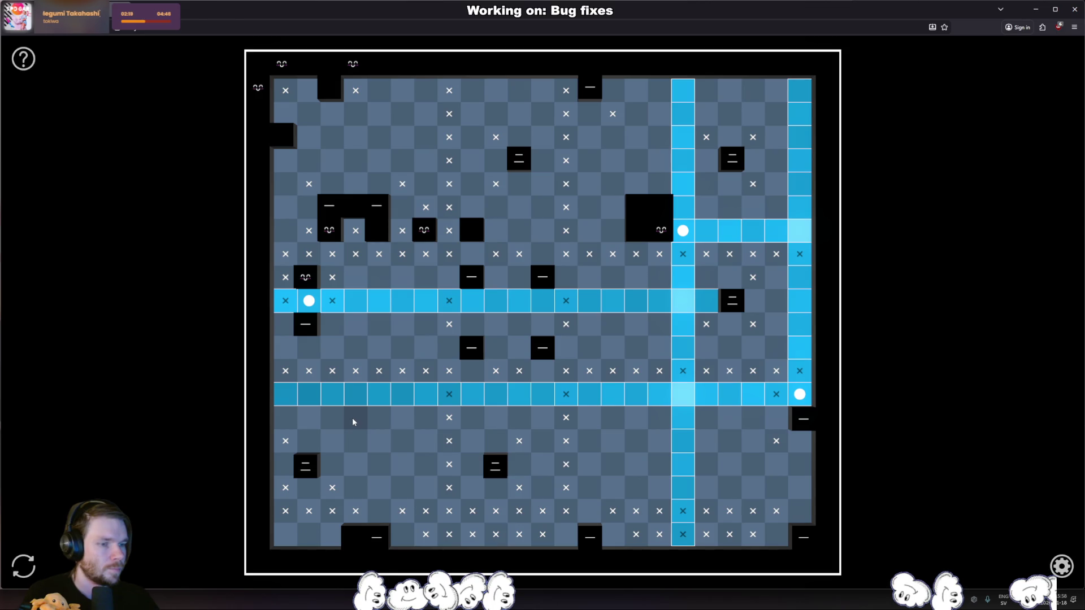
left_click(333, 443)
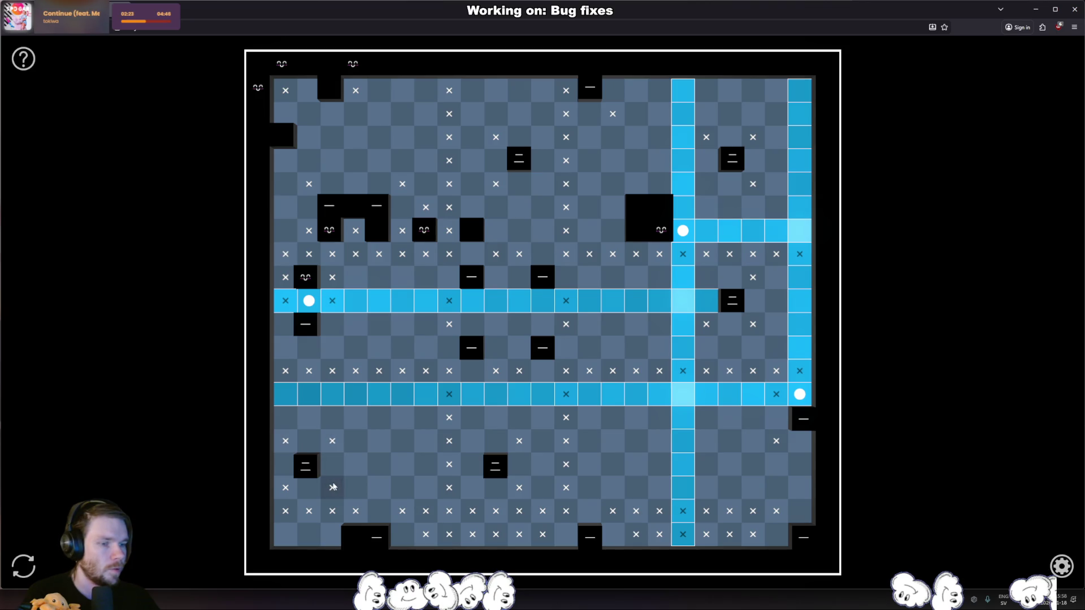
left_click(338, 447)
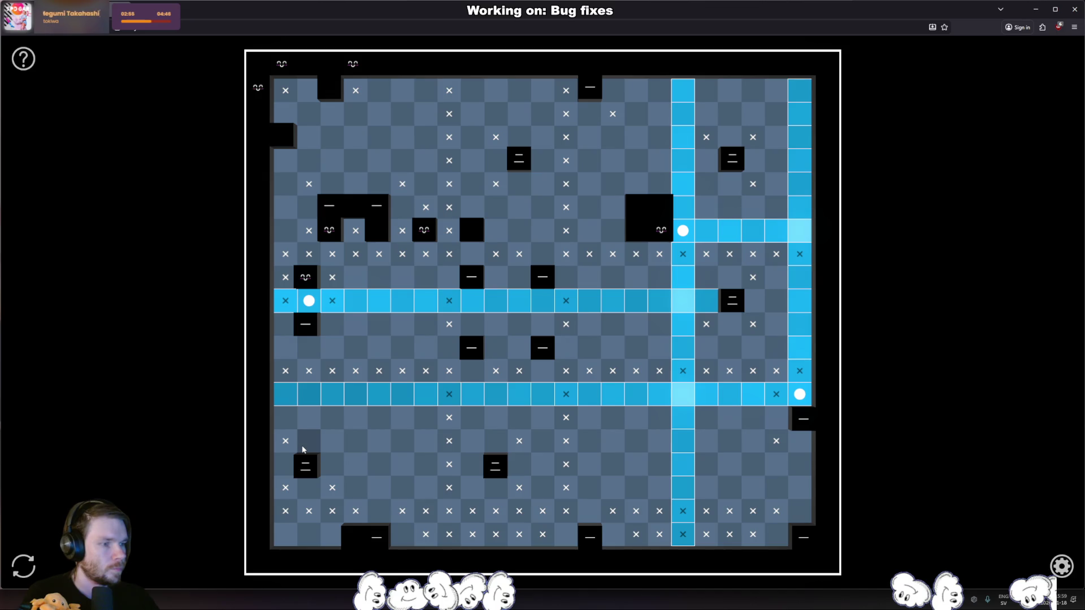
Place lamps beside the left tile, in the lower-left area, and beside the right-edge blocks.
left_click(332, 326)
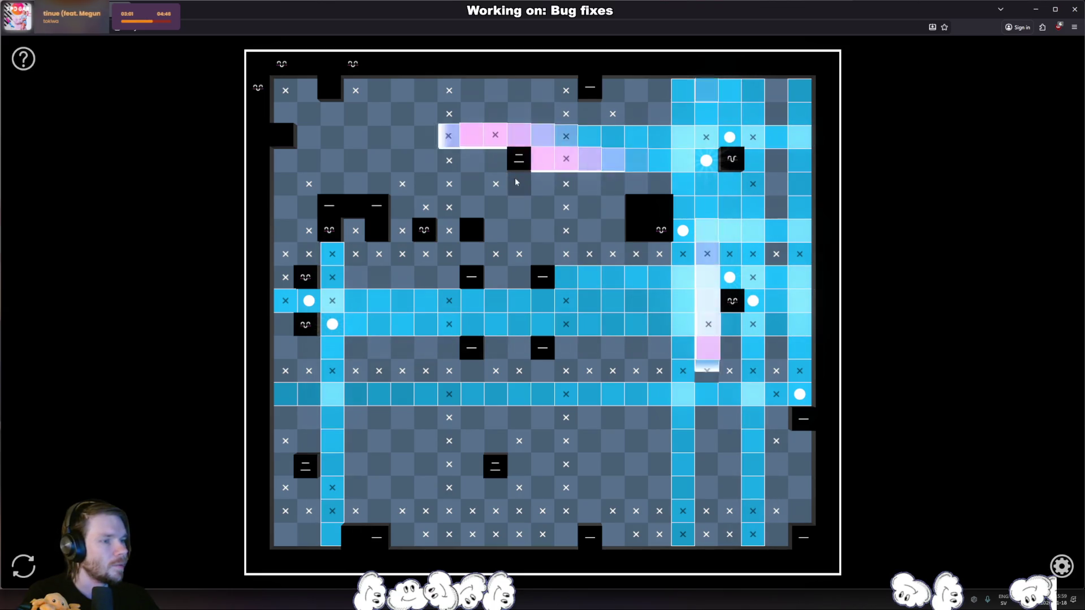
left_click(498, 489)
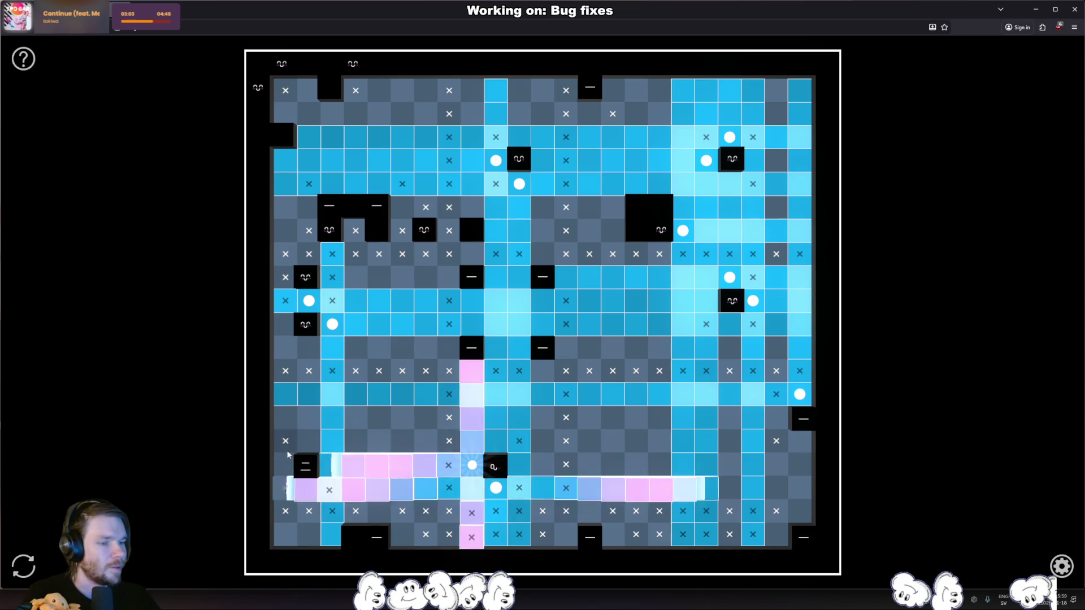
left_click(309, 443)
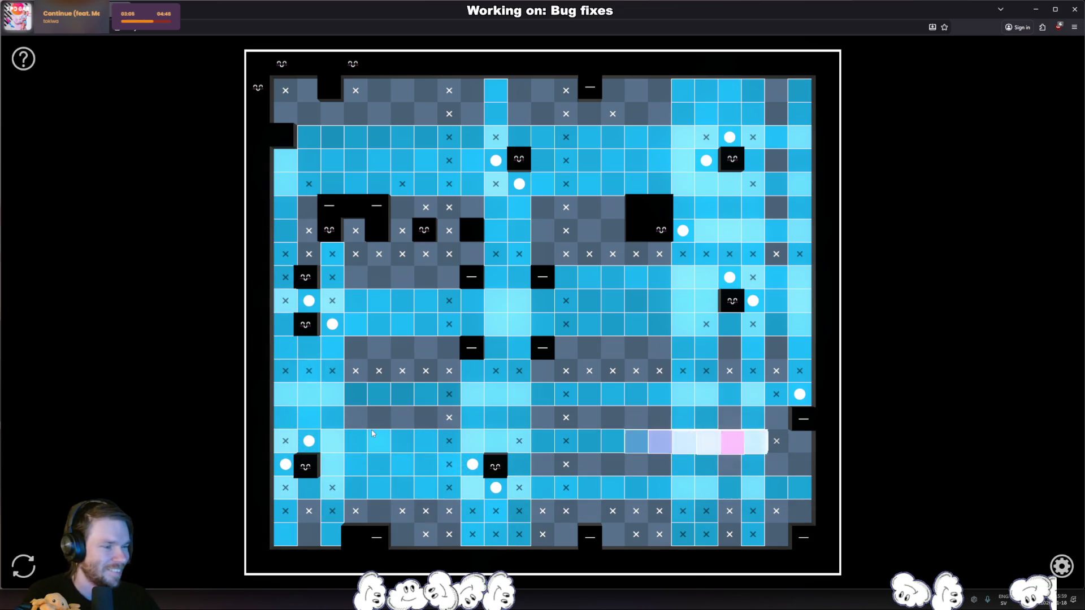
left_click(782, 428)
left_click(799, 511)
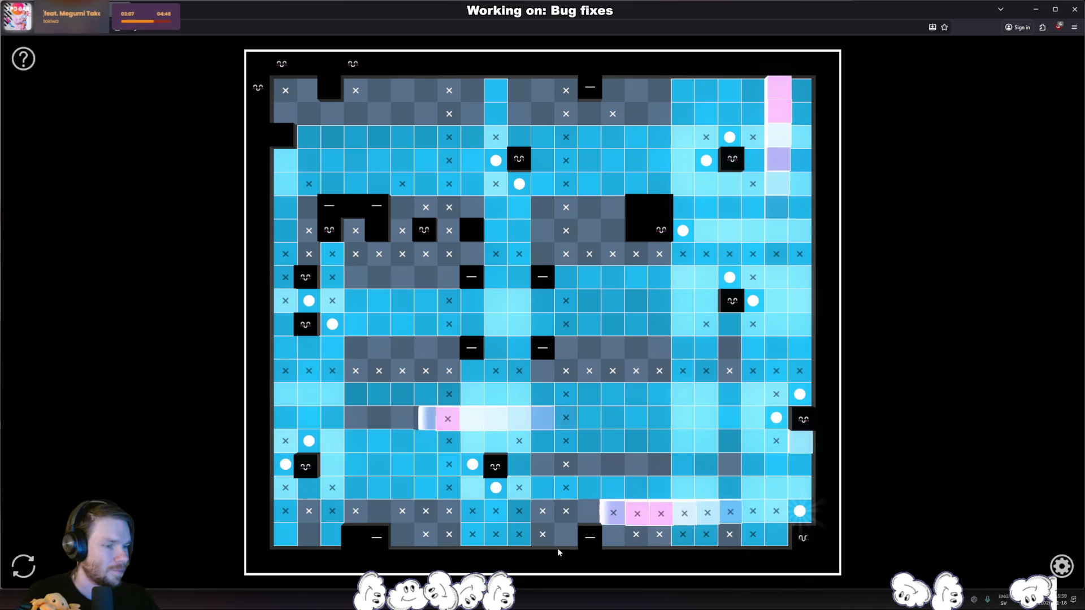
Place two lamps along the bottom row, one near the top, and one top-left.
left_click(402, 534)
left_click(613, 535)
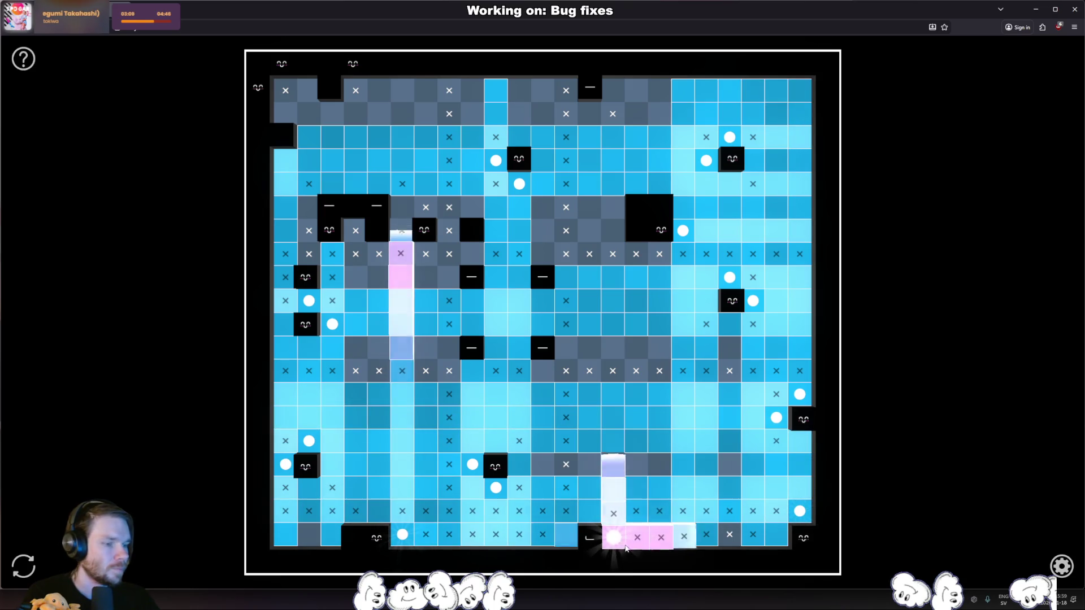
left_click(590, 111)
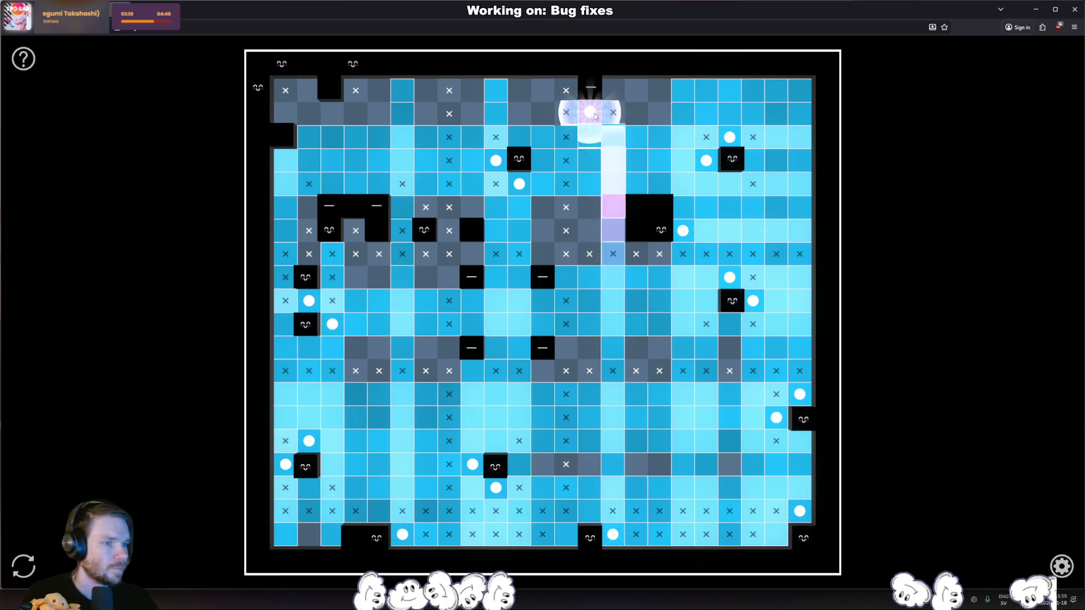
left_click(308, 91)
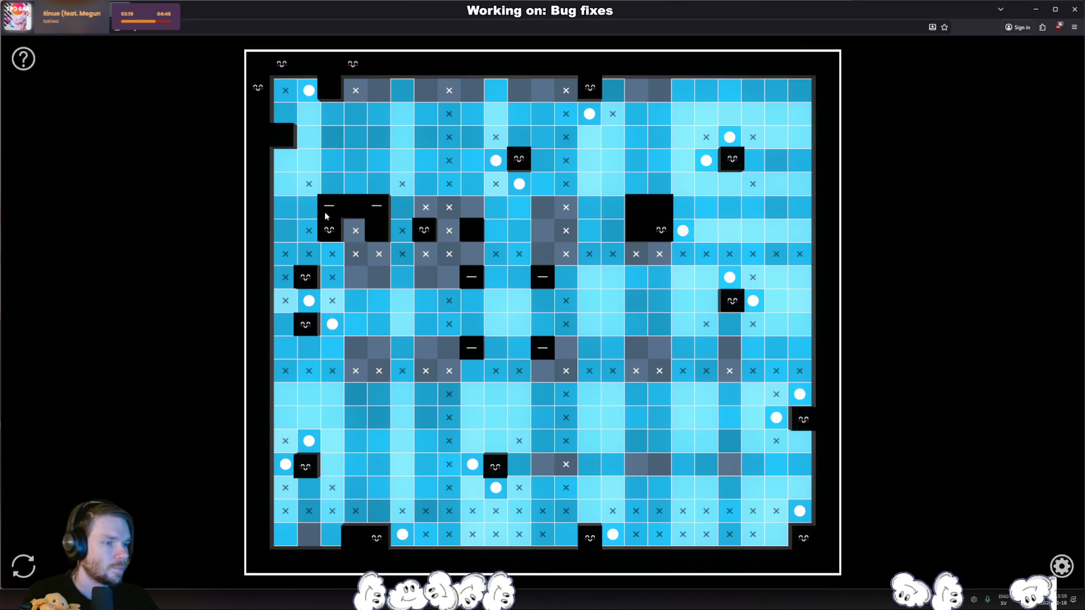
Try a lamp in the upper middle, then remove it and the right-side lamps.
left_click(543, 254)
left_click(445, 280)
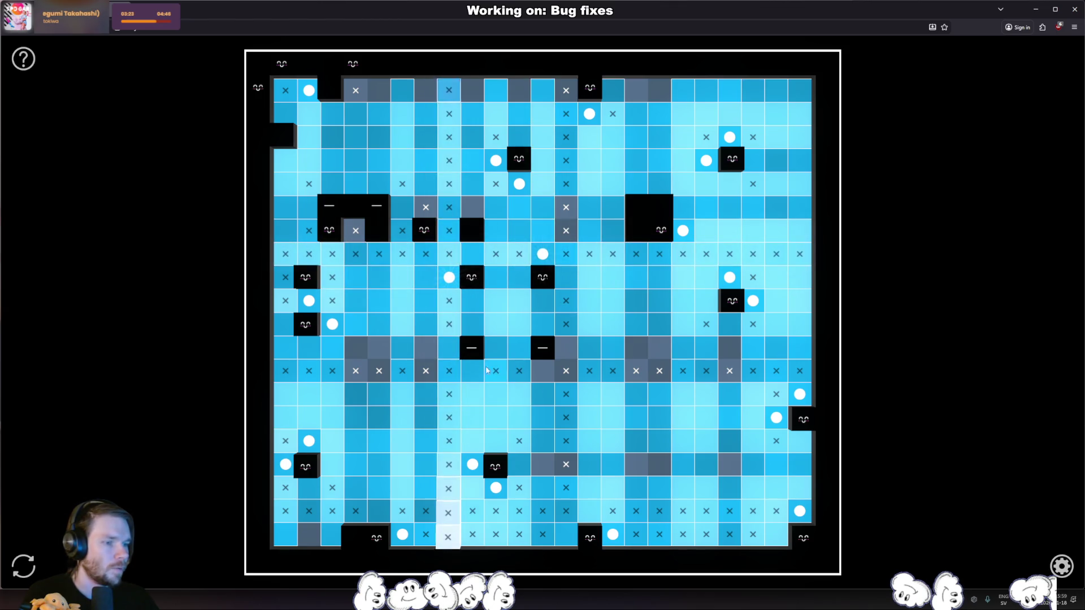
left_click(541, 259)
left_click(754, 300)
left_click(749, 152)
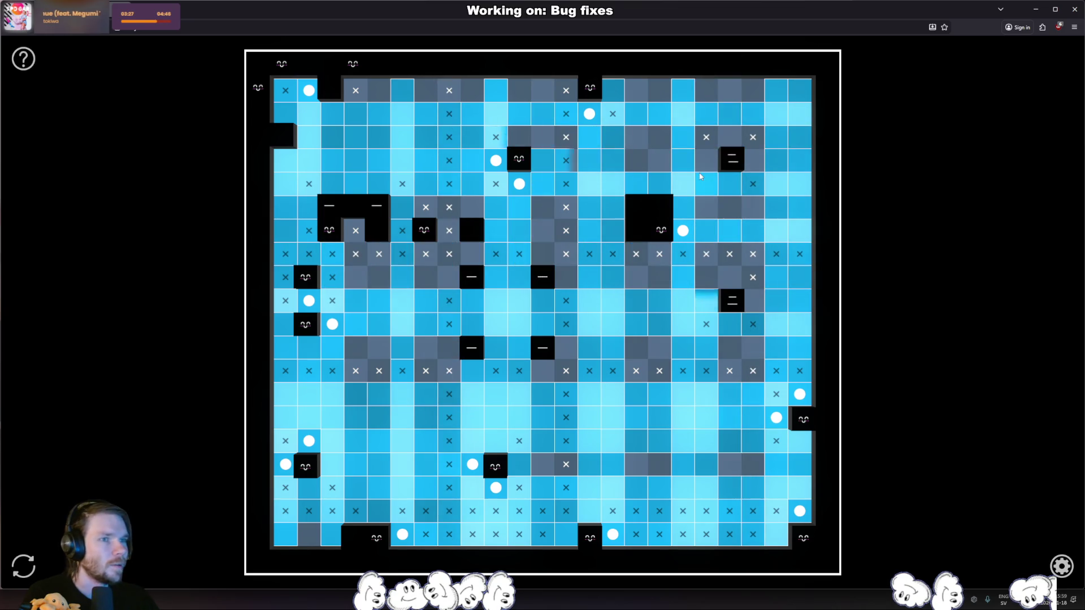
Remove the lamps near the middle and left blocks, then place one in the upper left.
left_click(508, 177)
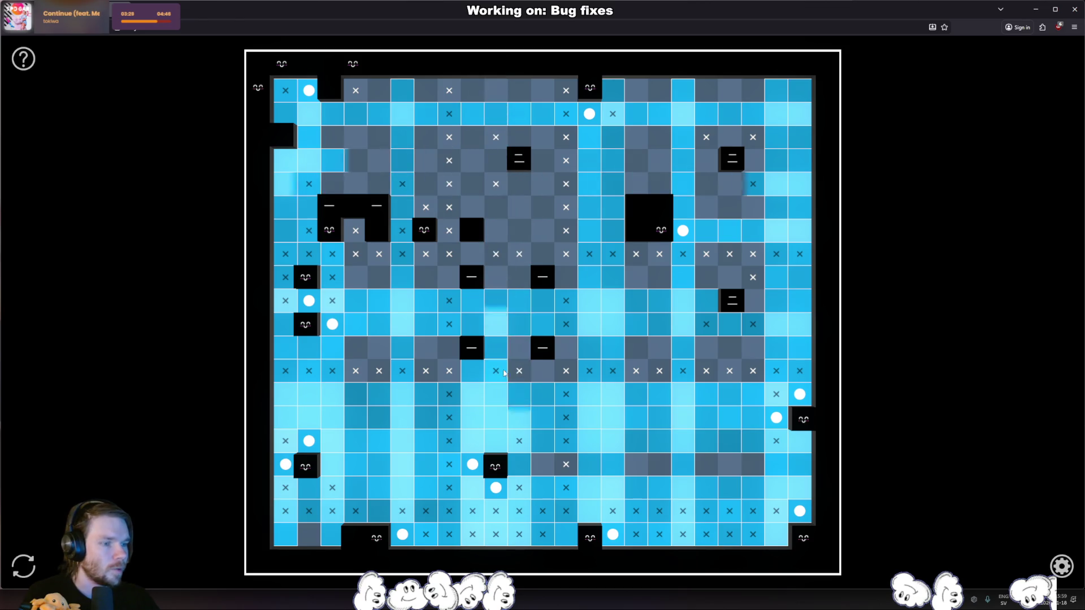
left_click(491, 473)
left_click(314, 471)
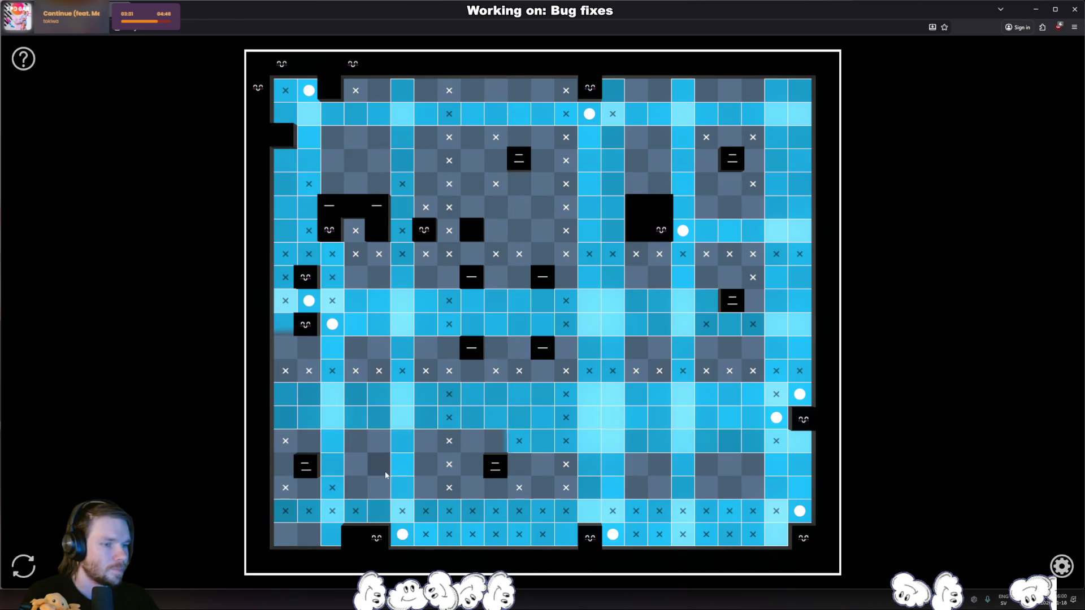
left_click(343, 330)
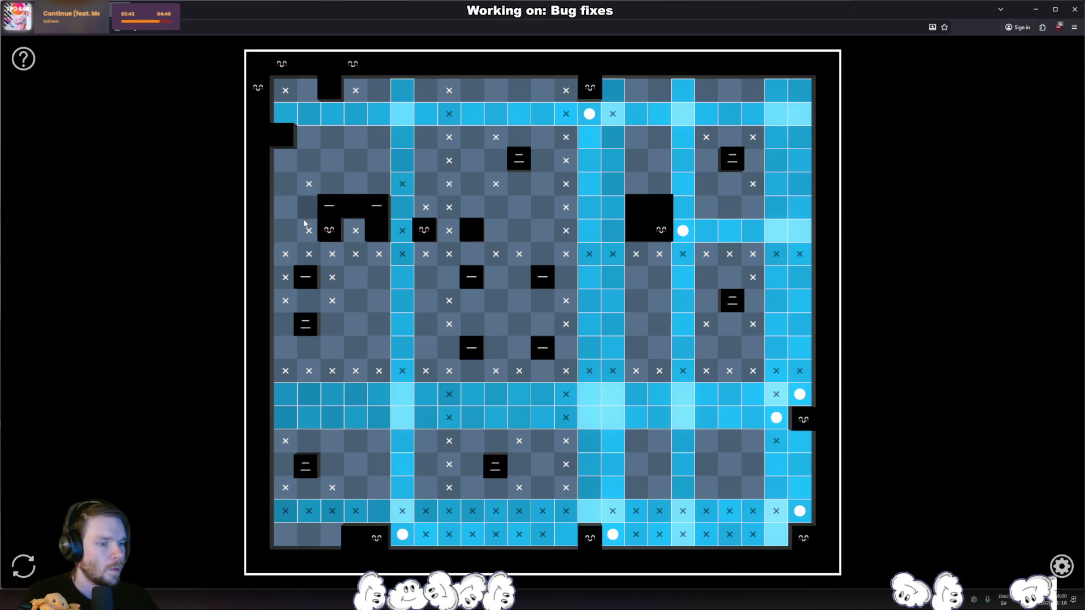
left_click(378, 184)
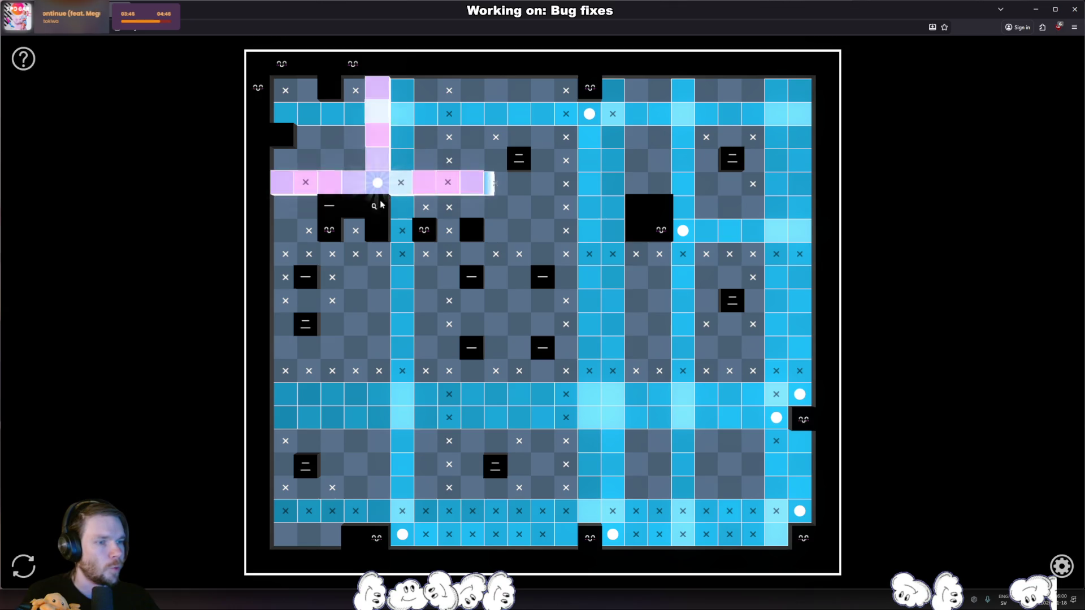
Place eleven lamps beside the upper, side, central and lower black blocks to light the board.
left_click(309, 207)
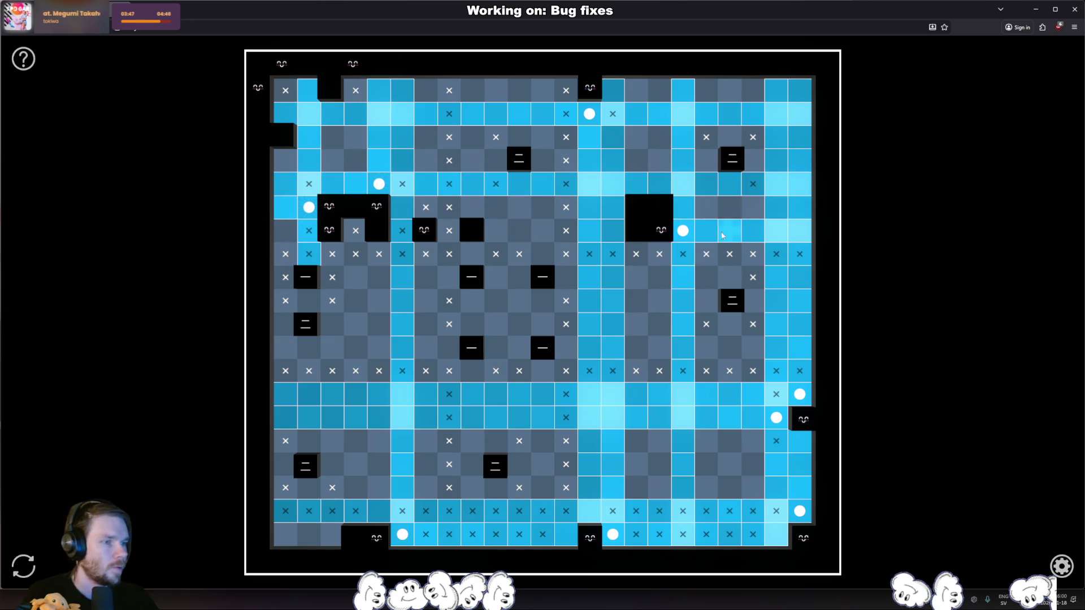
left_click(757, 165)
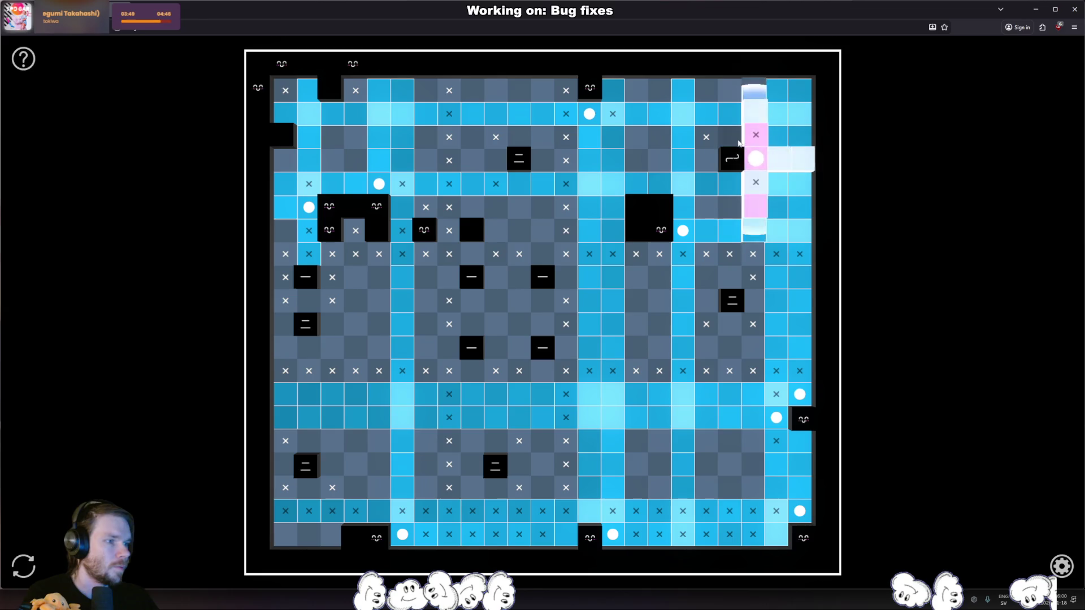
left_click(730, 137)
left_click(542, 161)
left_click(496, 161)
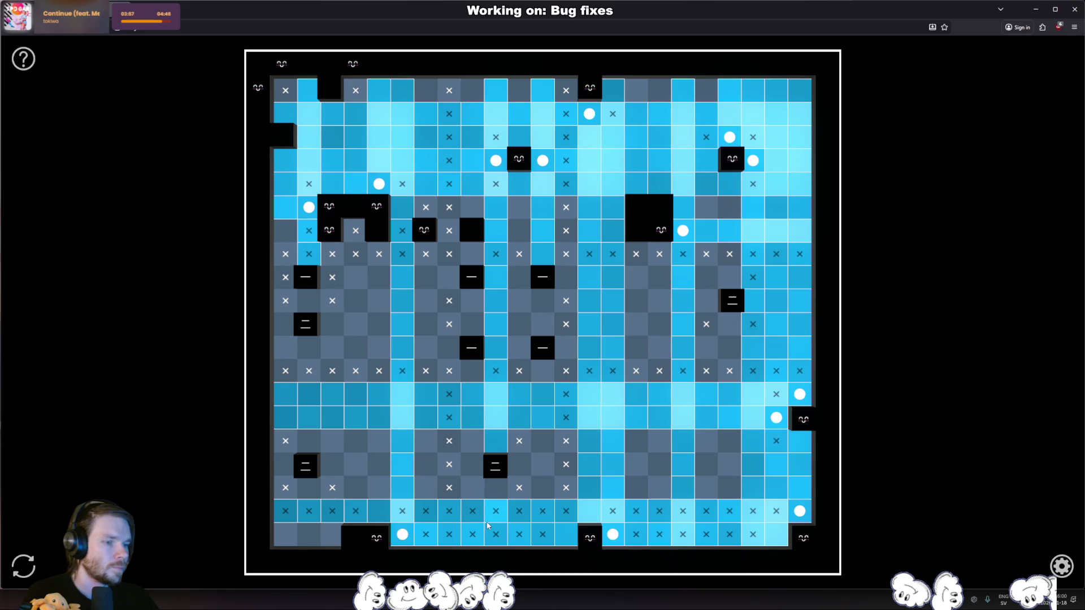
left_click(309, 300)
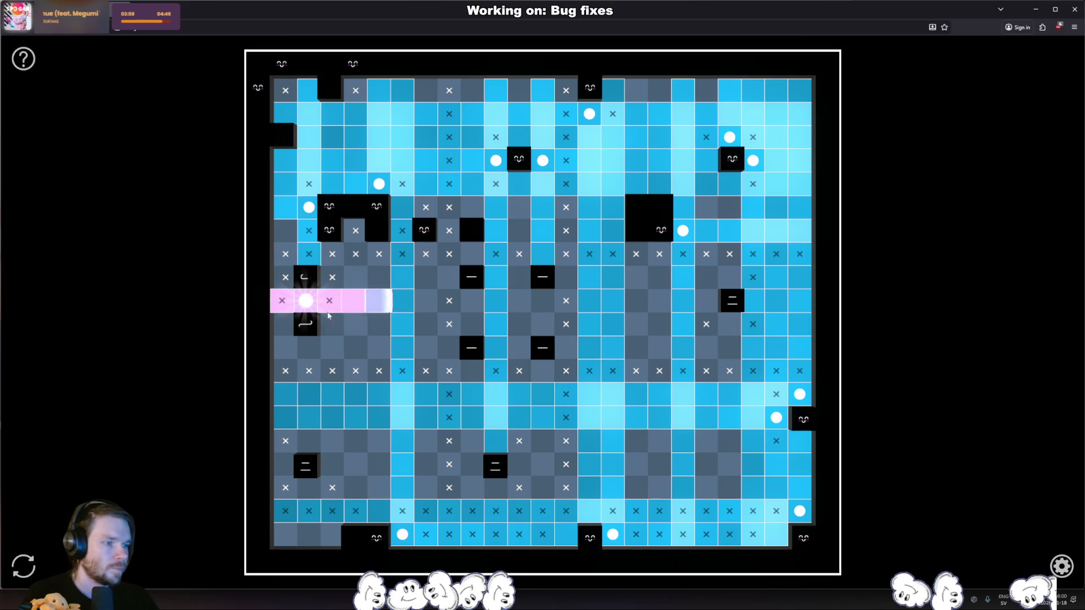
left_click(732, 277)
left_click(730, 324)
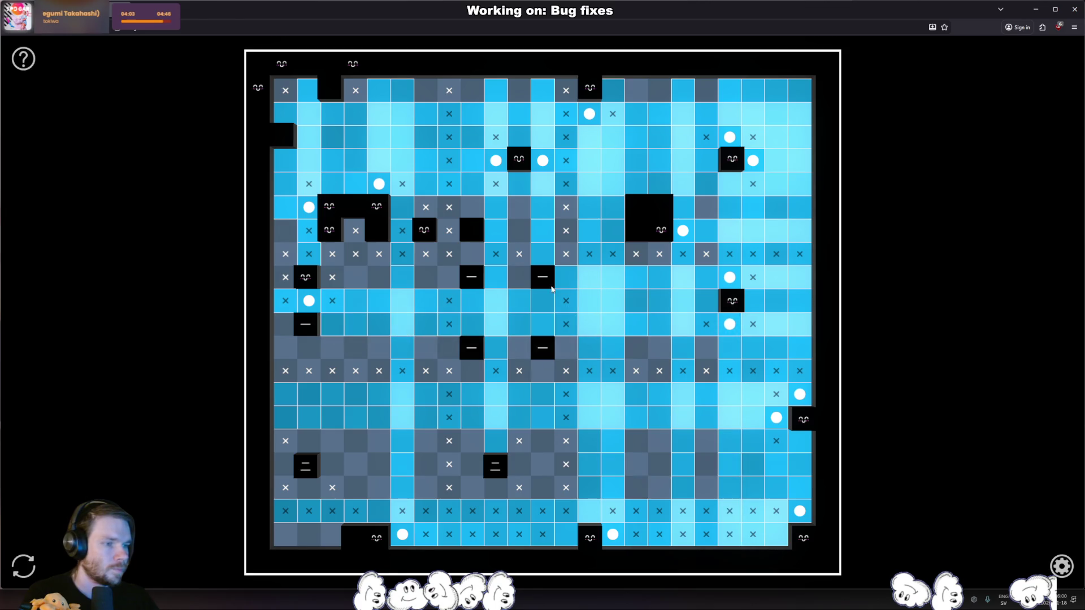
left_click(520, 286)
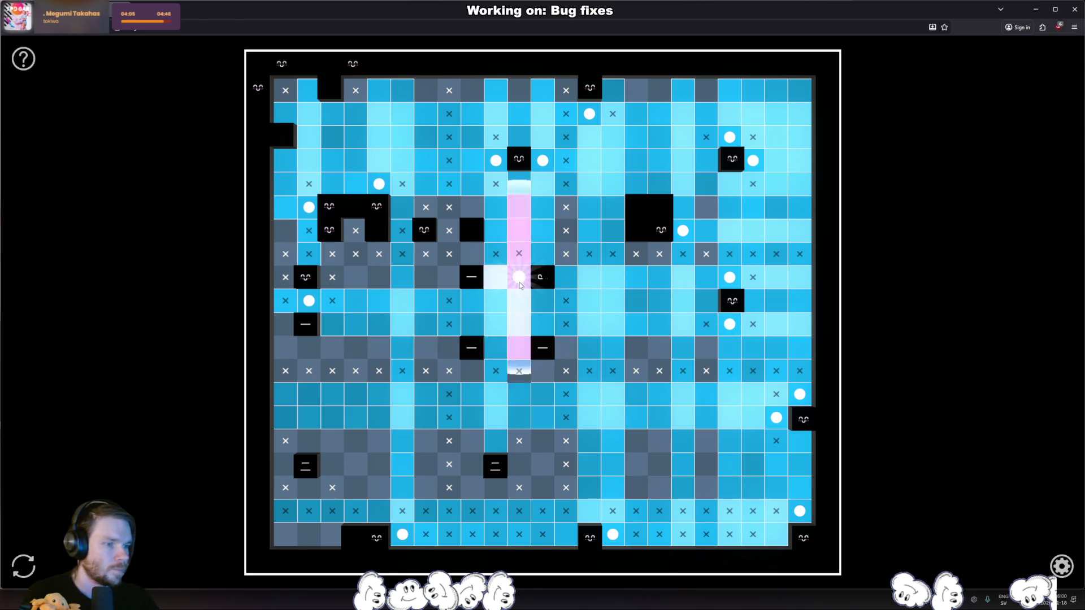
left_click(505, 489)
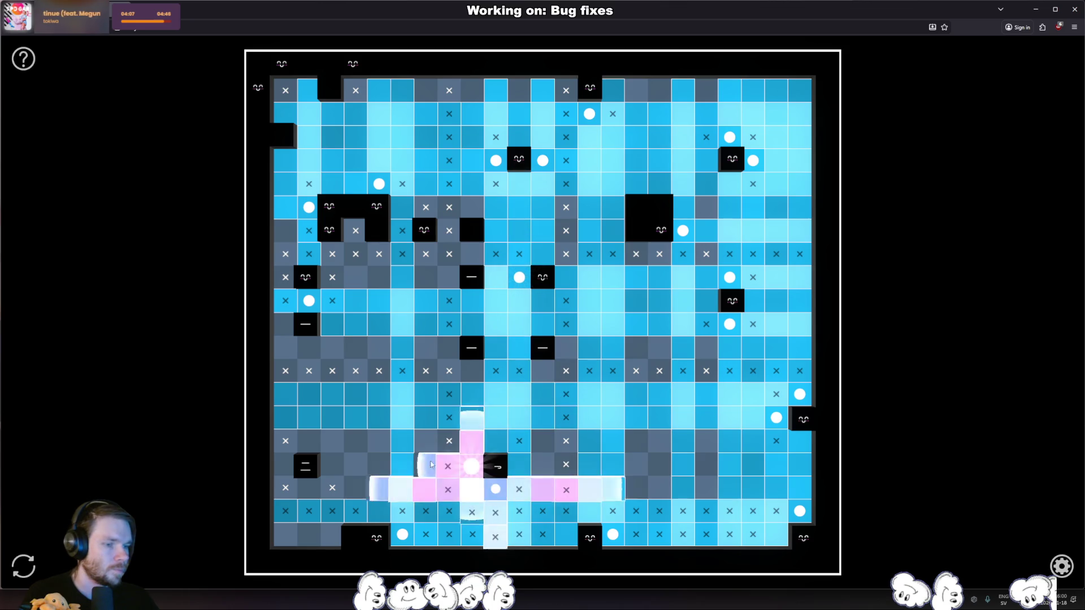
left_click(285, 464)
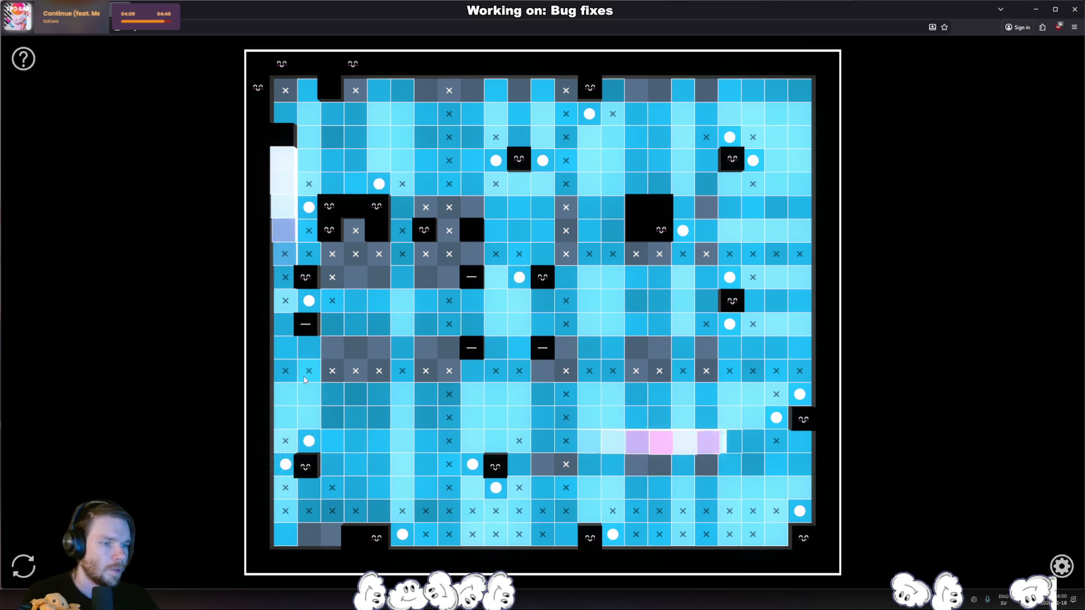
key("alt+Tab")
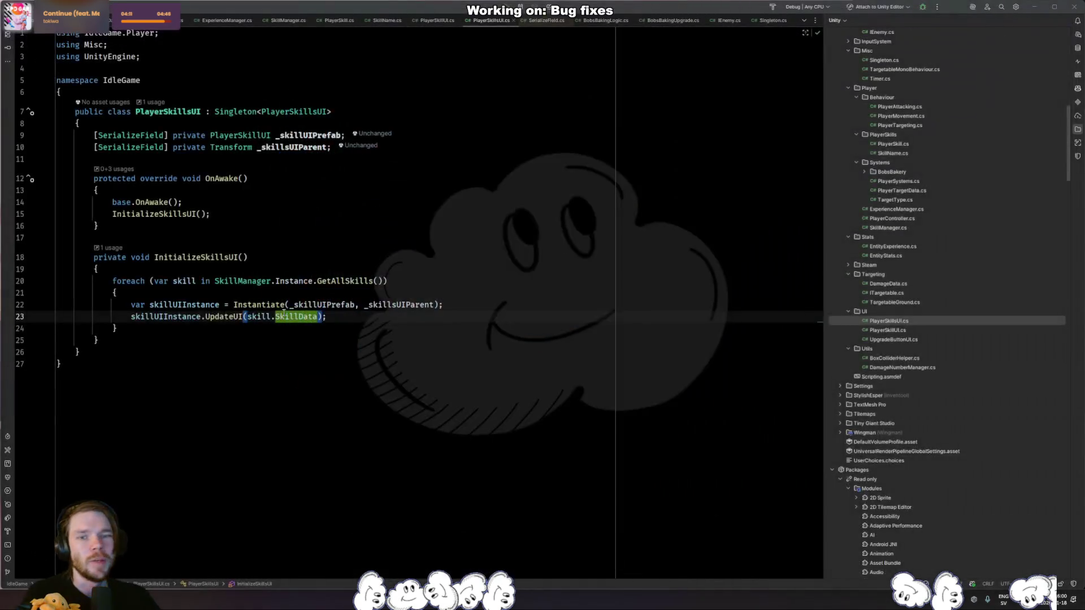
Review the UpdateUI line in PlayerSkillsUI's InitializeSkillsUI, then go back to Unity.
left_click(384, 321)
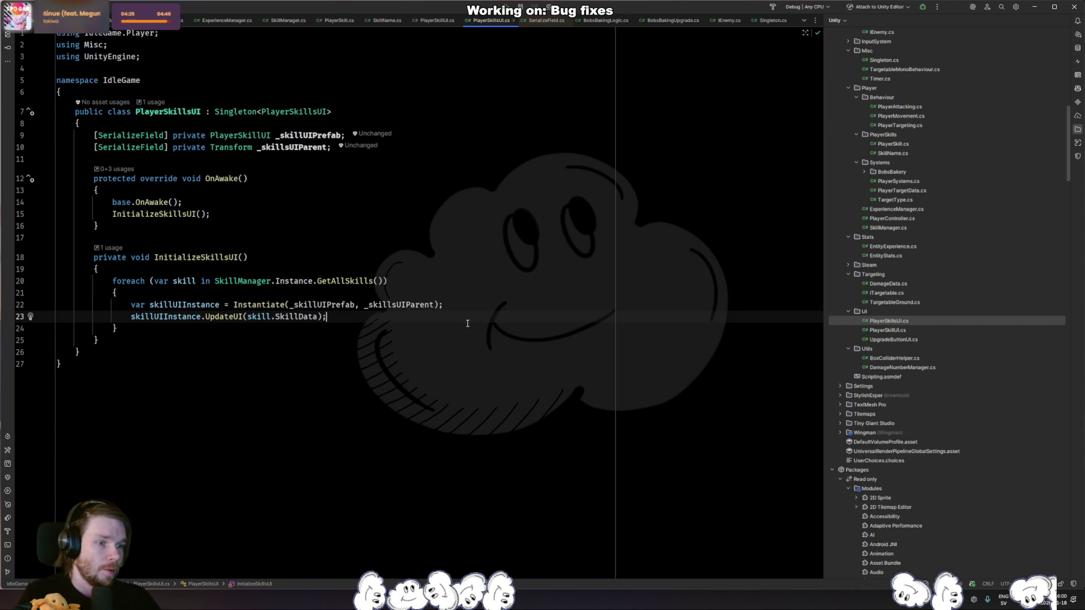
key("alt+Tab")
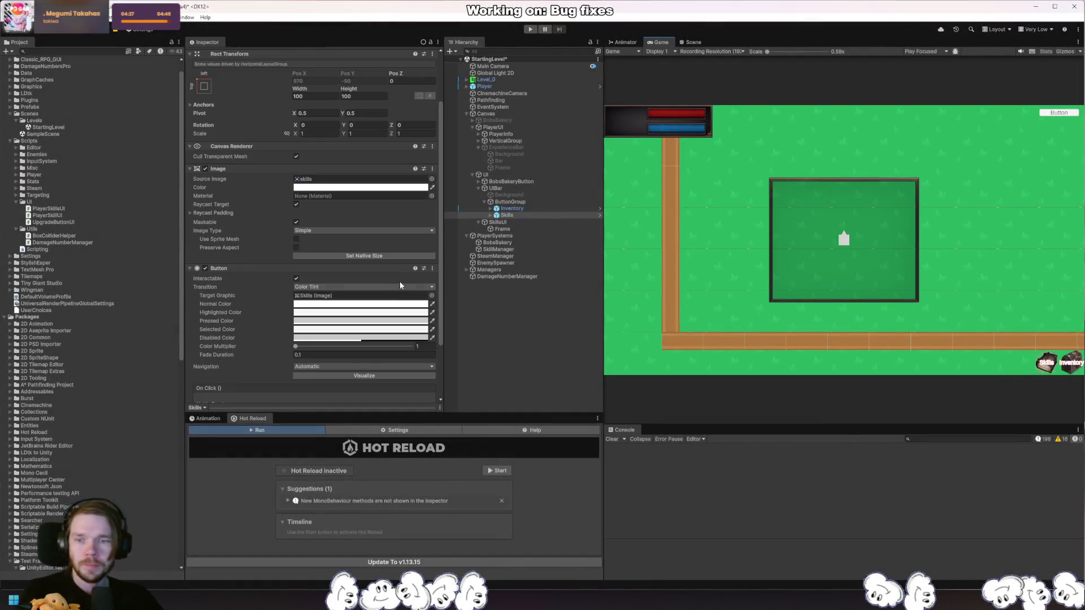
Add the PlayerSkillsUI script to the Skills object, then undo it after expanding Skills.
left_click(311, 397)
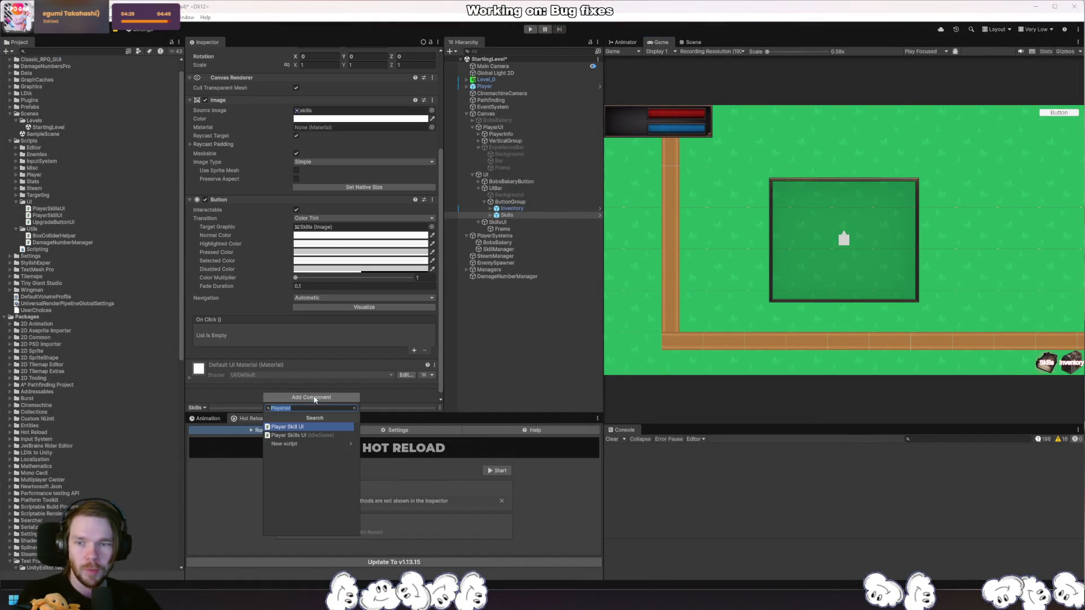
type("PlayerSkillsUI")
key("Return")
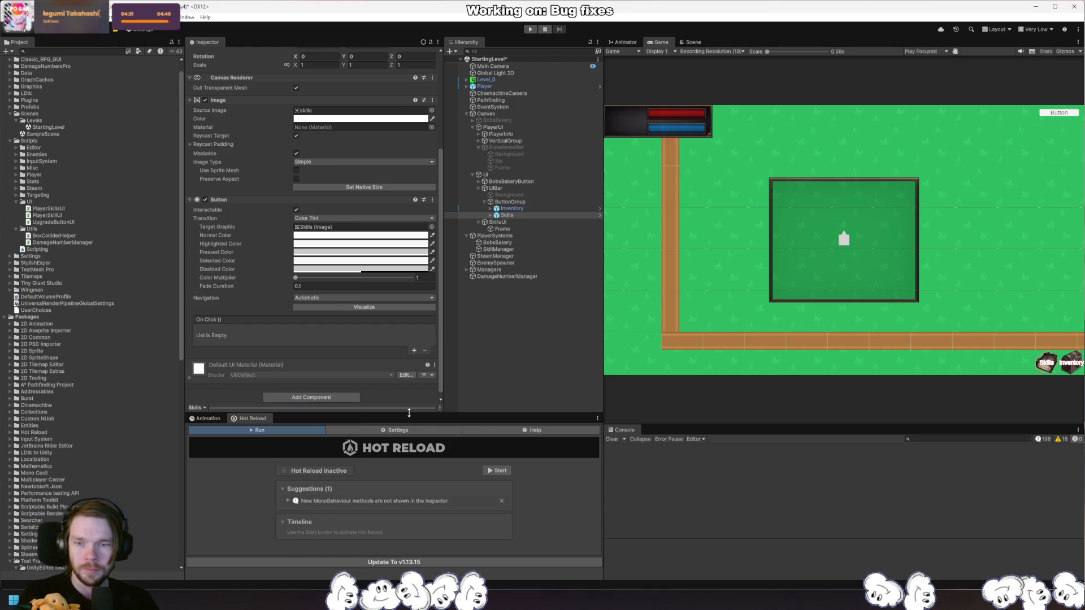
scroll(390, 292, "down", 2)
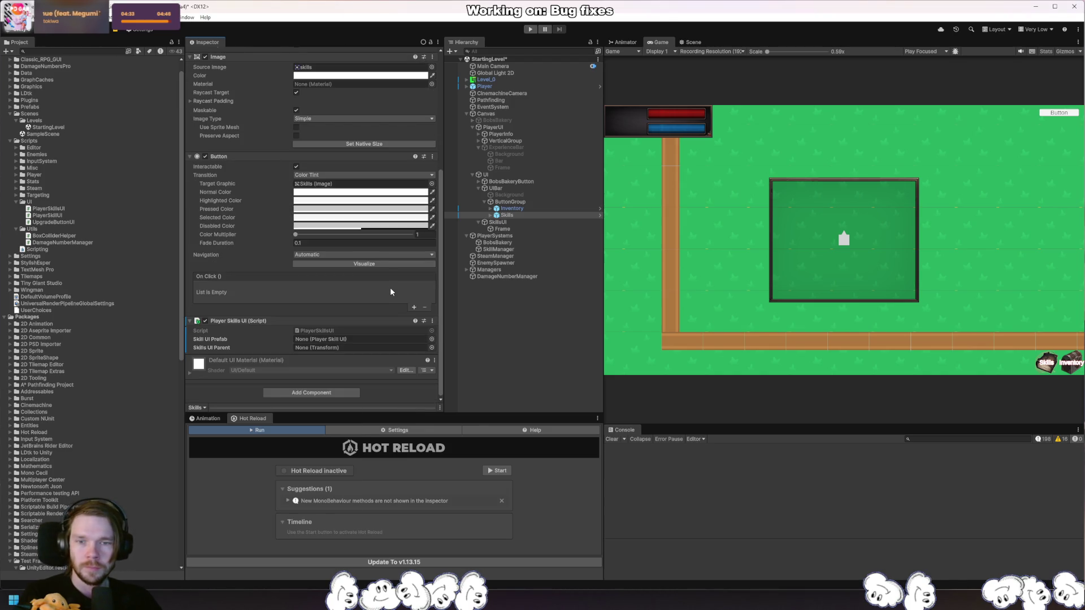
left_click(490, 215)
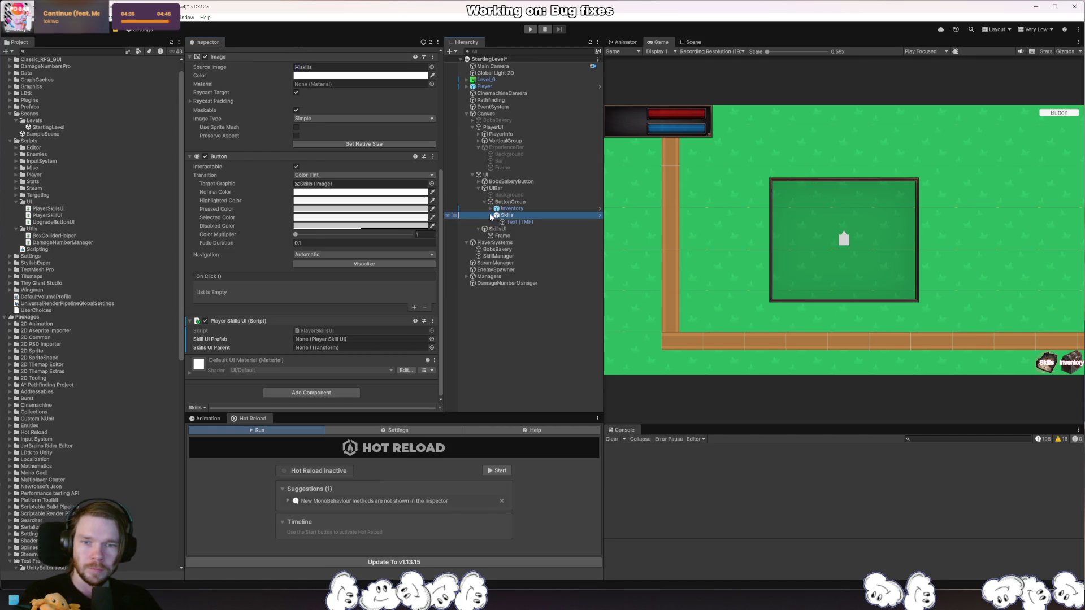
key("ctrl+z")
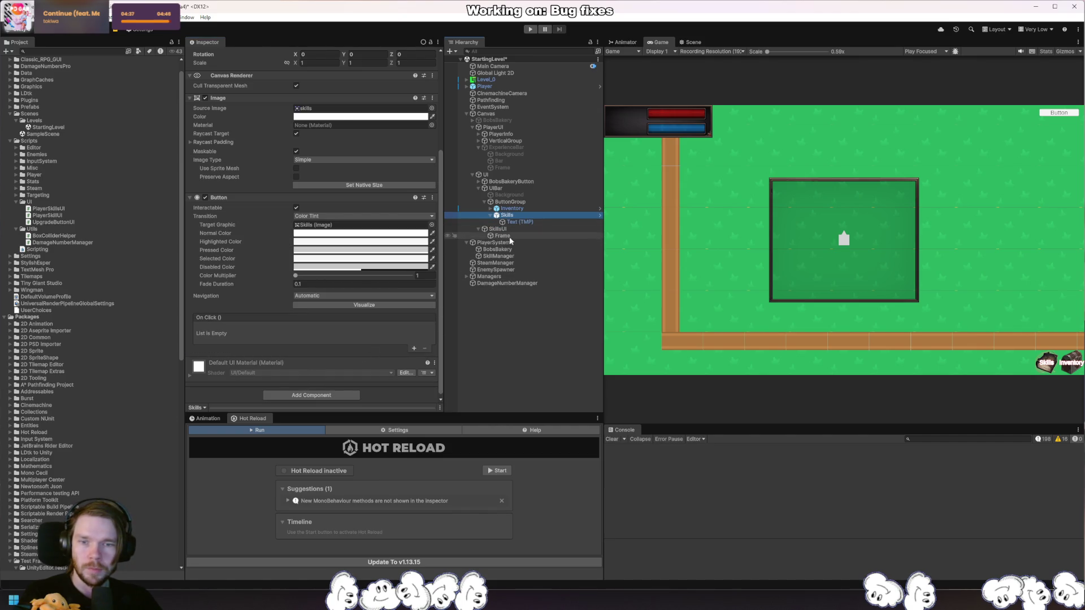
Add Player Skills UI to SkillsUI and assign Frame as its Skills UI Parent.
left_click(512, 229)
left_click(314, 189)
key("Return")
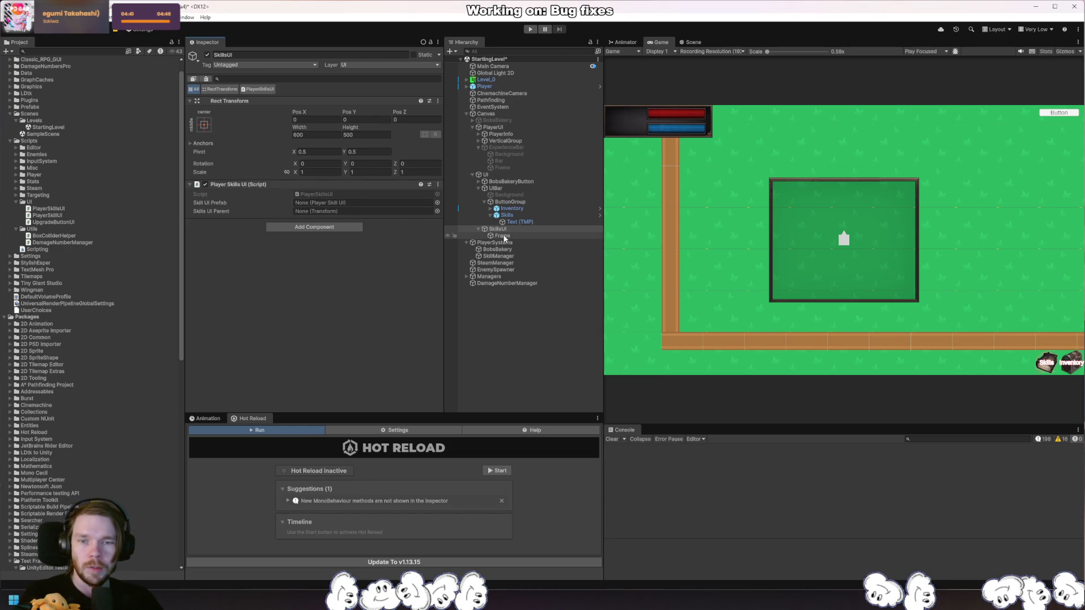
left_click_drag(506, 240, 349, 212)
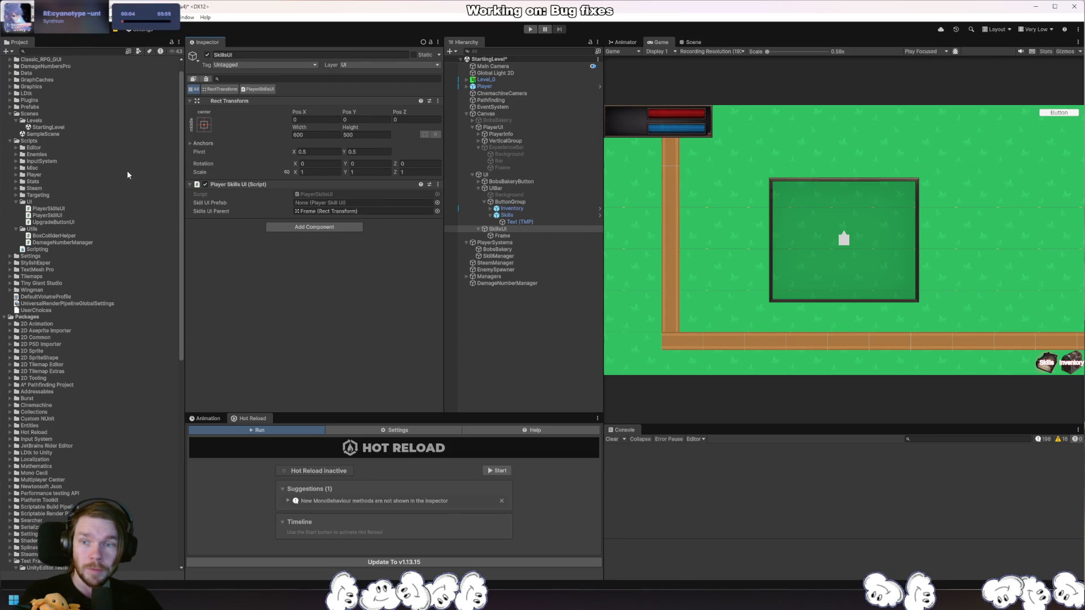
Drag SkillUIPrefab from the Prefabs folder into the Skill UI Prefab field, then enter Play mode.
left_click(437, 202)
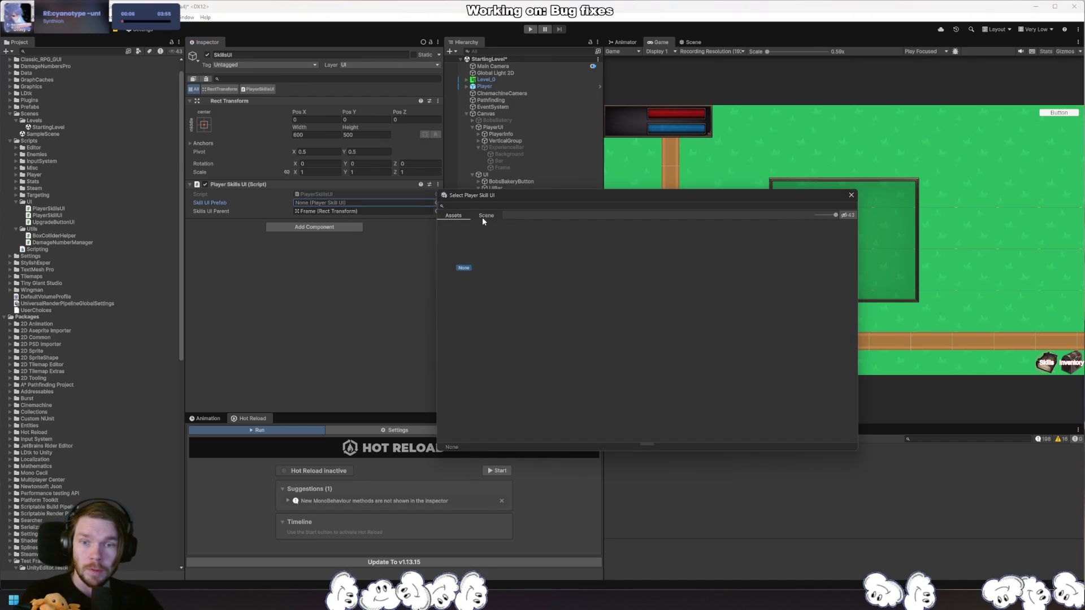
key("Escape")
scroll(70, 174, "down", 2)
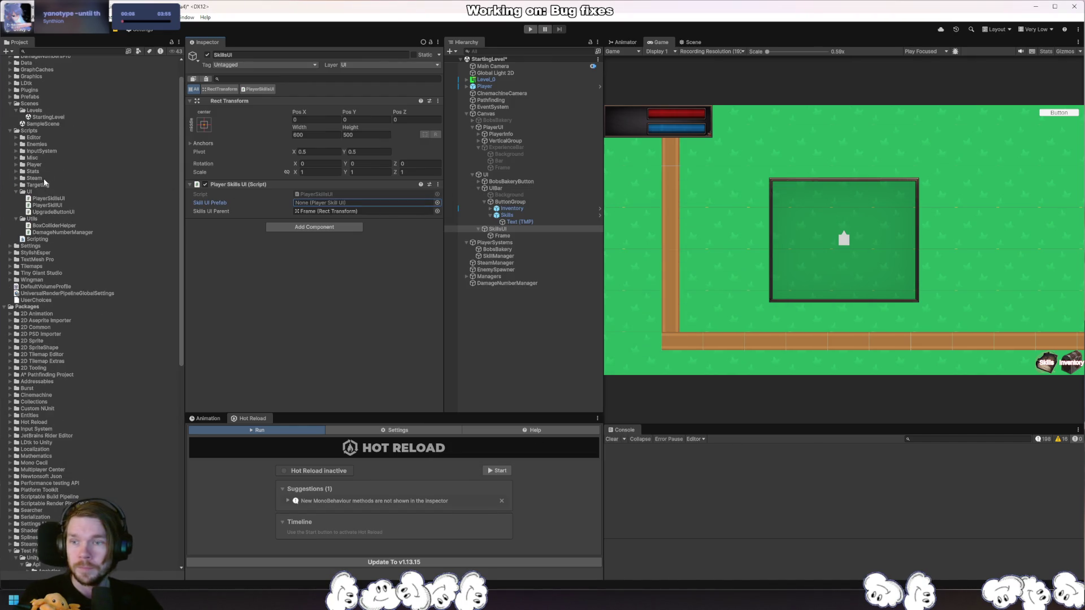
left_click(10, 97)
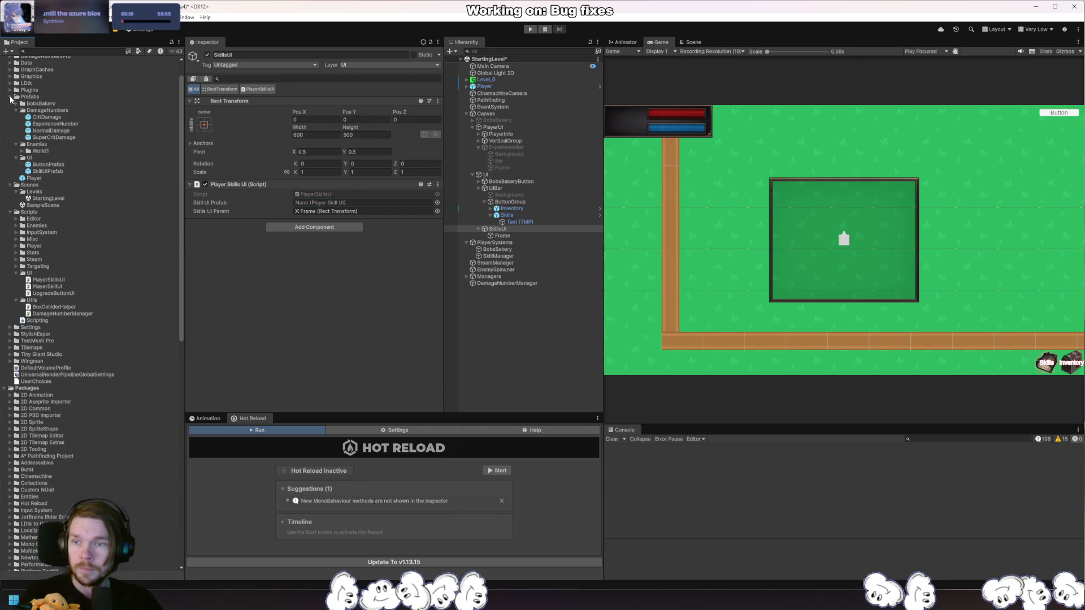
left_click_drag(44, 171, 365, 204)
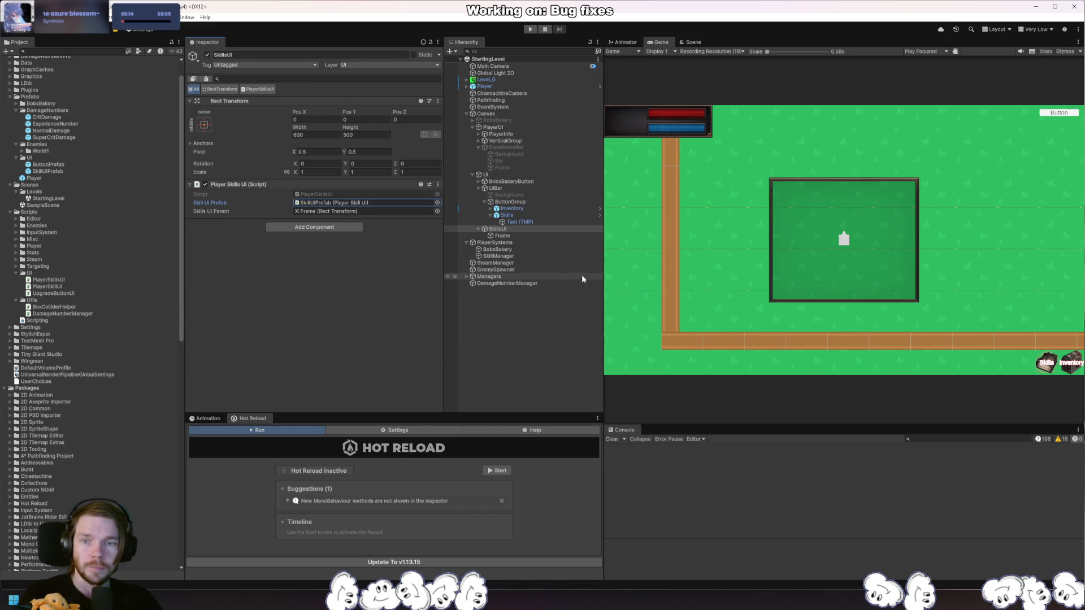
left_click(531, 29)
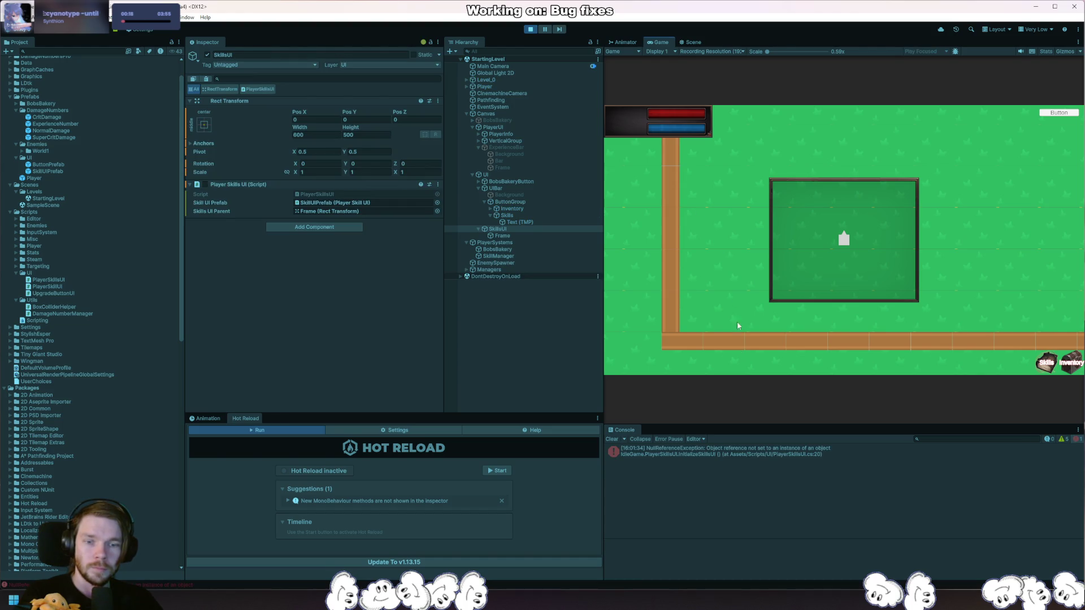
Follow the NullReferenceException stack trace to PlayerSkillsUI.cs's failing line.
left_click(791, 456)
left_click_drag(769, 547, 773, 555)
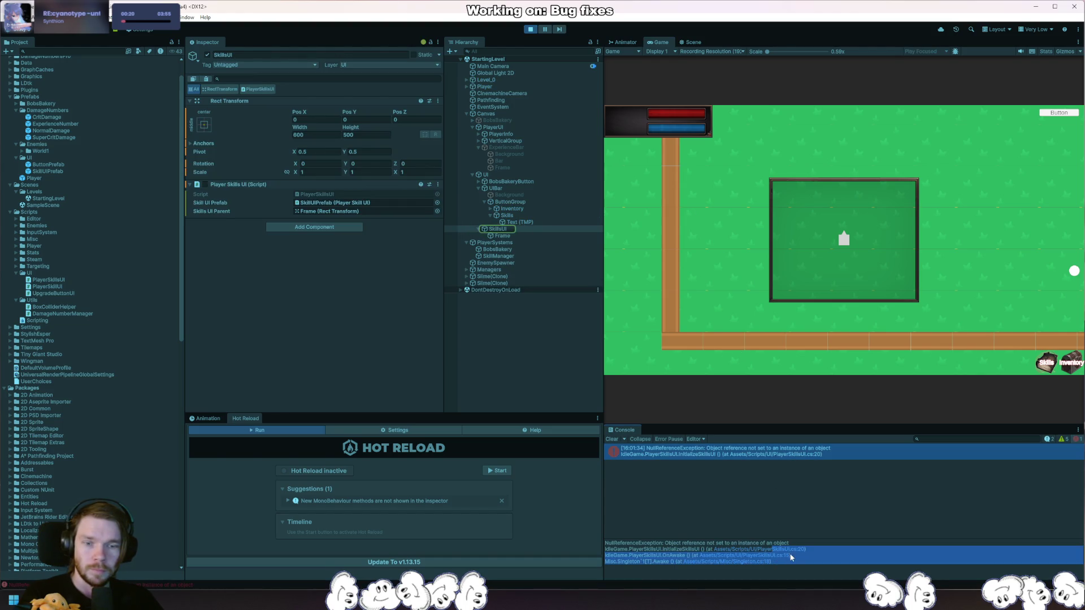
left_click(789, 557)
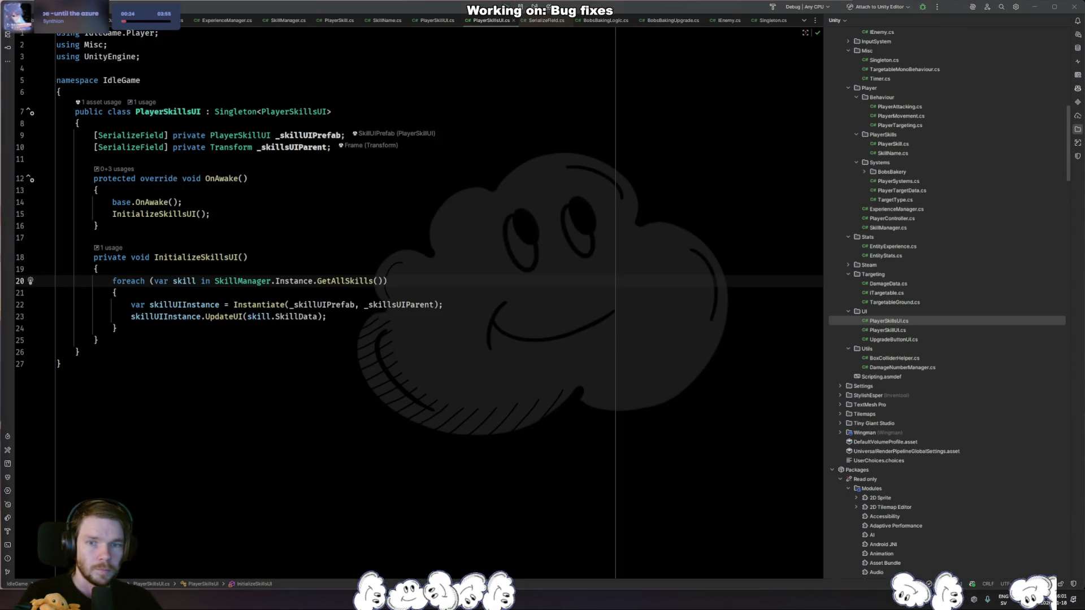
key("alt+Tab")
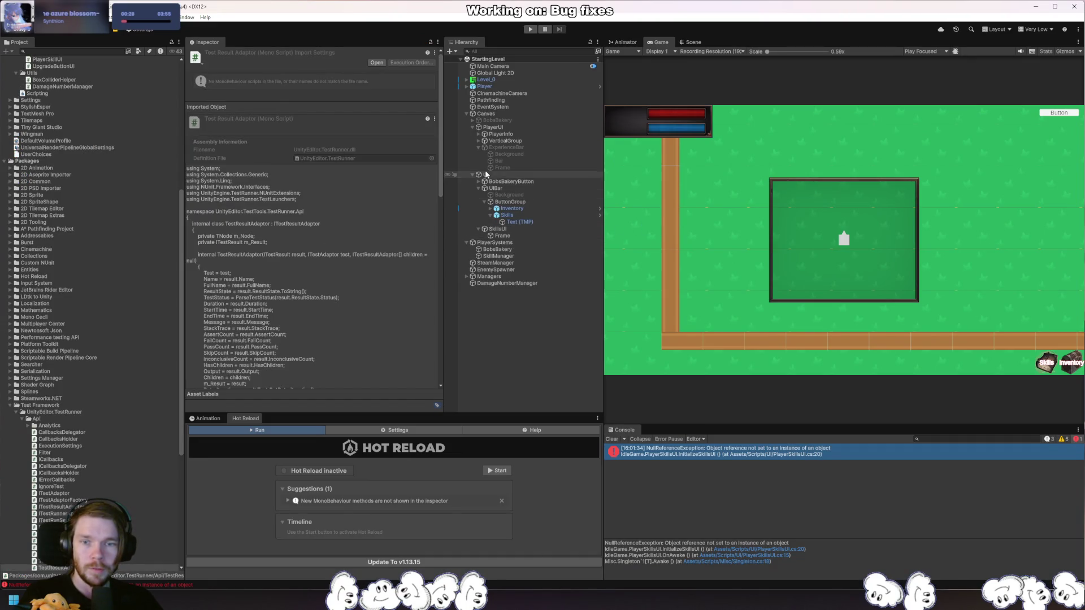
Open the SkillManager script from its object and delete the empty constructor.
left_click(509, 257)
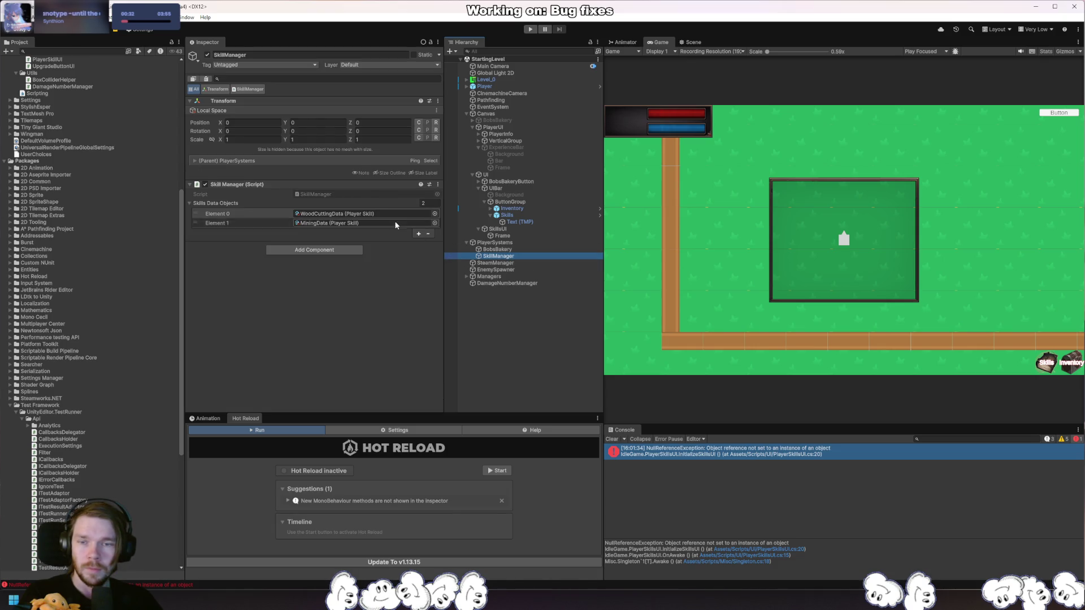
double_click(350, 194)
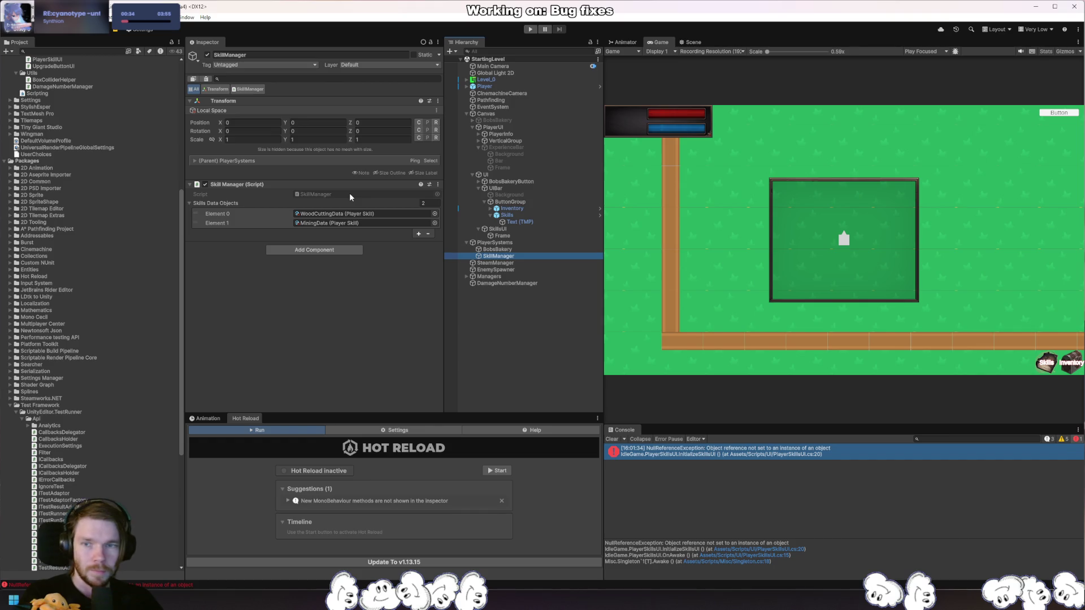
left_click(352, 265)
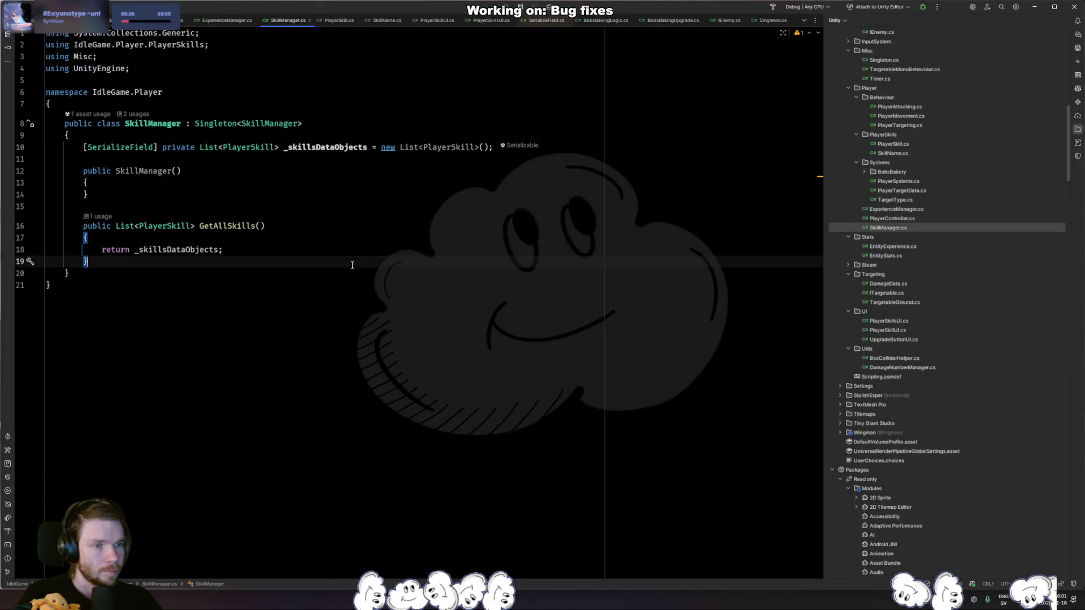
left_click_drag(118, 210, 494, 148)
key("BackSpace")
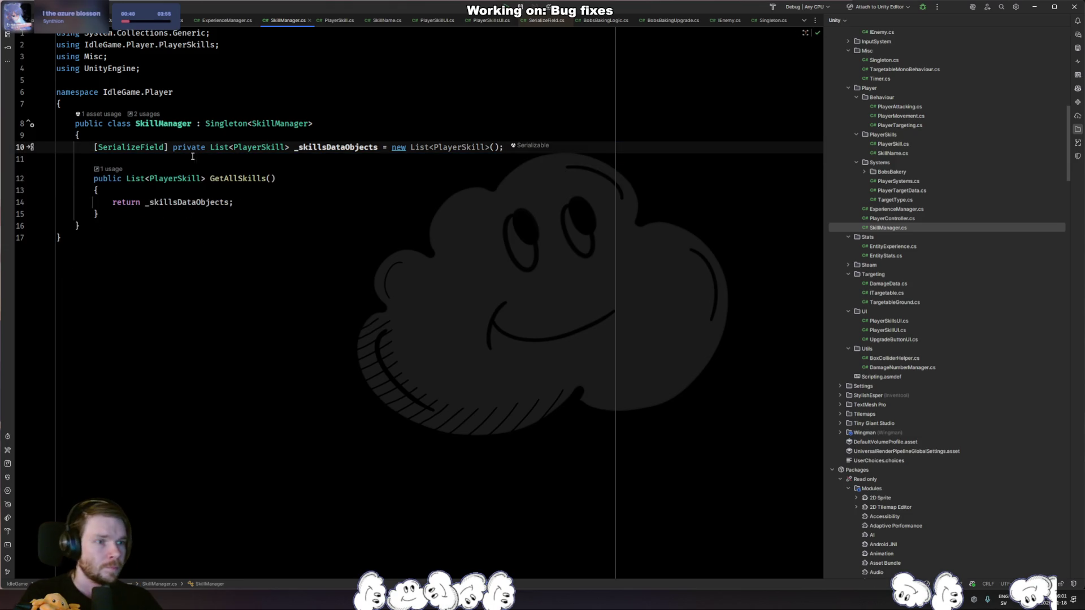
Add [DefaultExecutionOrder(-1000)] above the Singleton class in Singleton.cs.
left_click(224, 129, "ctrl")
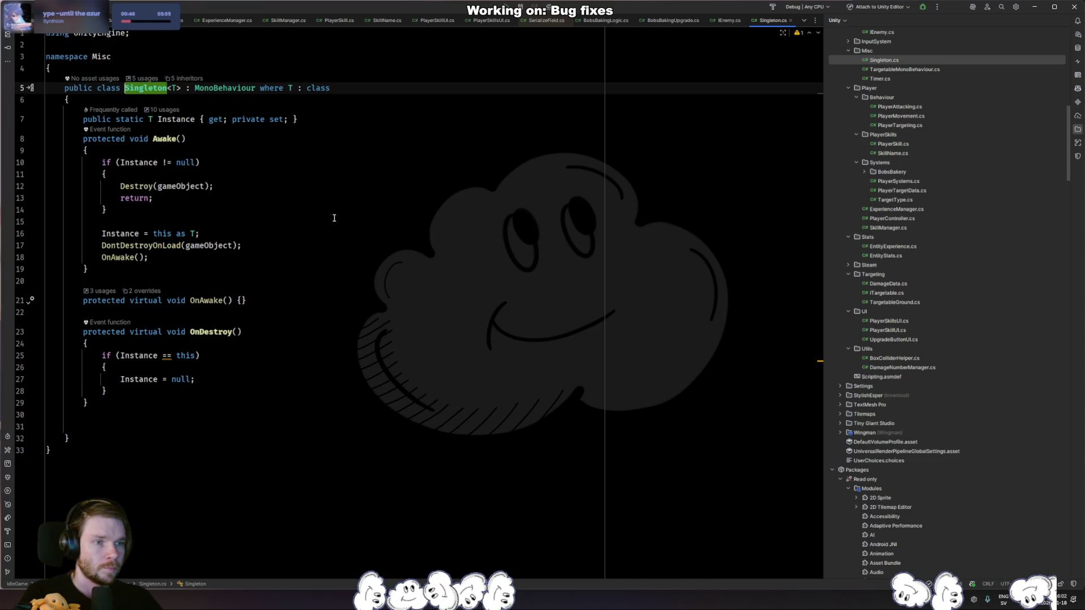
key("ctrl+alt+Left")
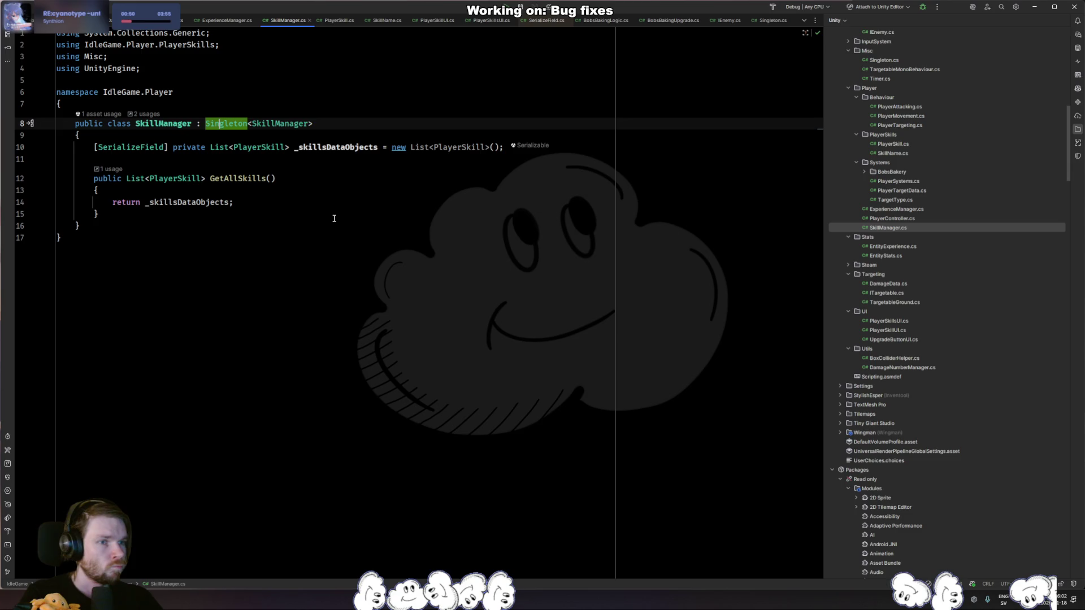
key("ctrl+b")
left_click(164, 73)
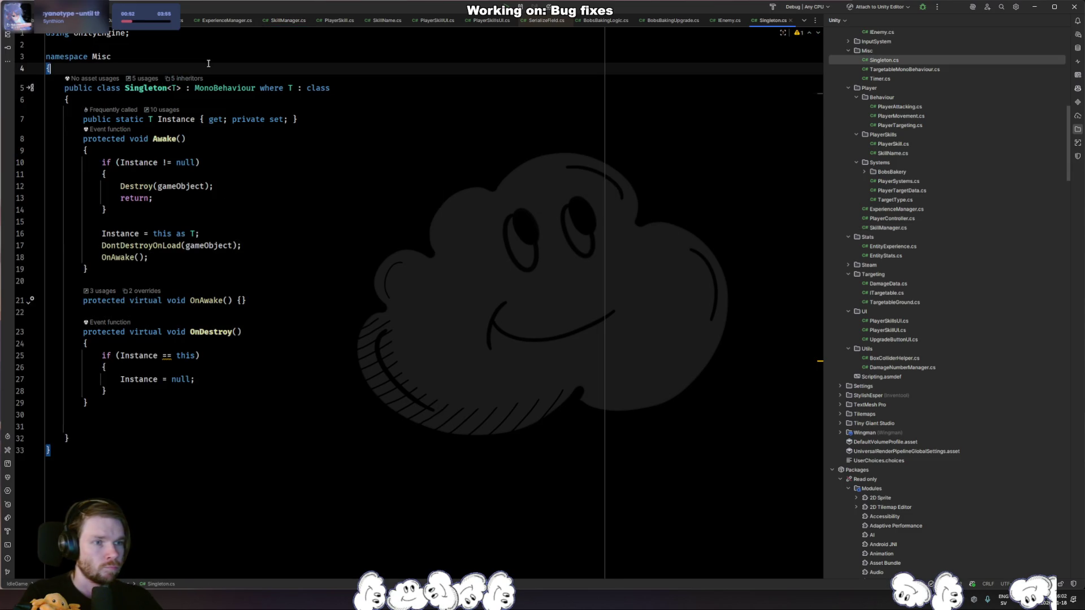
key("Return")
type("[Defa")
key("Return")
type("-1000")
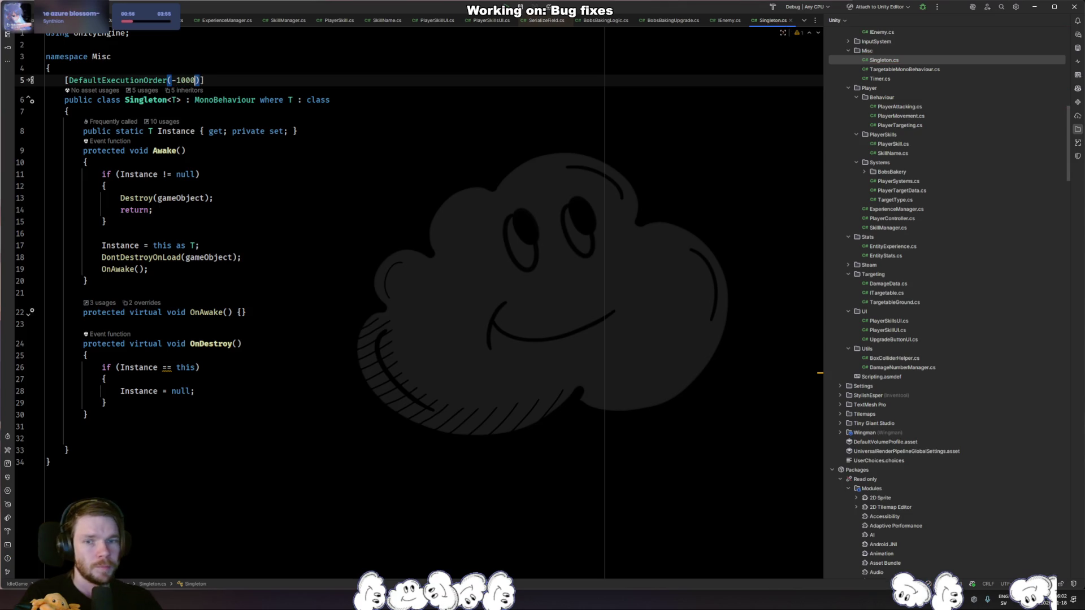
Rerun the game in Unity and open PlayerSkillsUI.cs at the still-failing line.
key("alt+Tab")
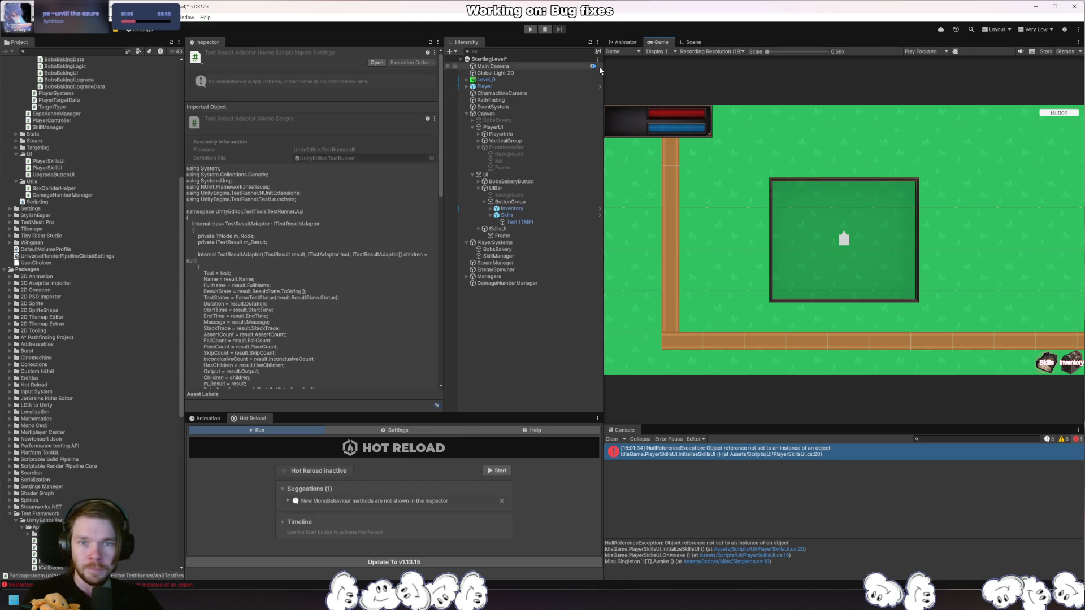
left_click(532, 30)
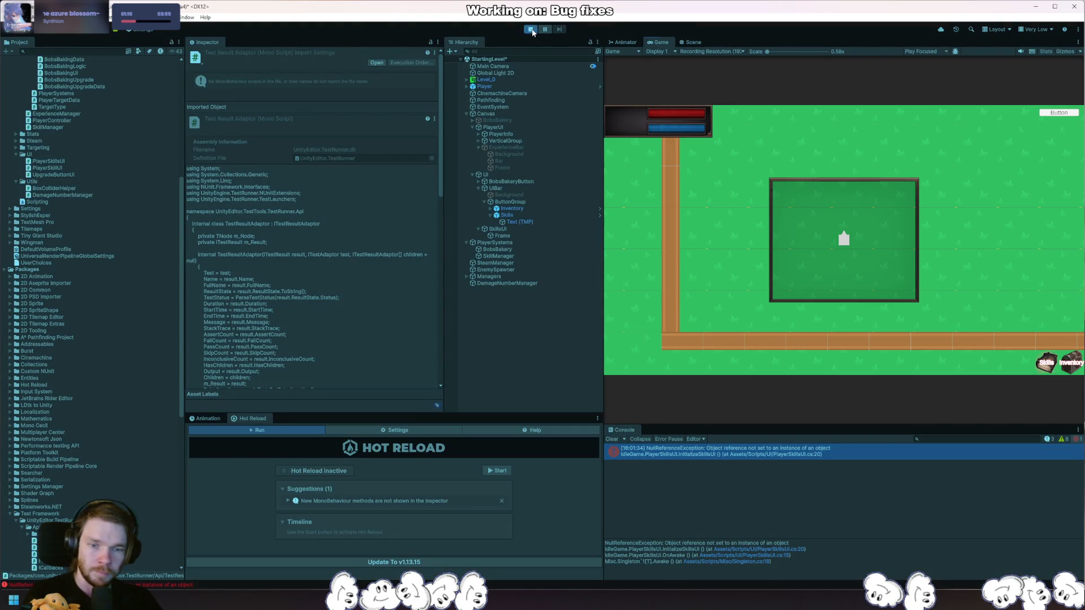
left_click(792, 550)
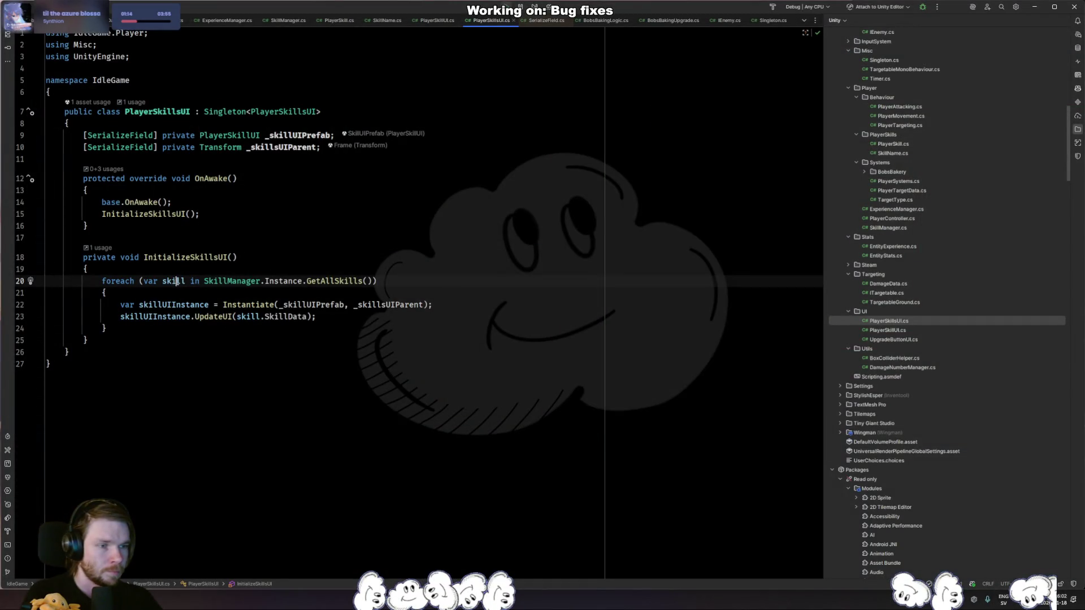
Set breakpoints on GetAllSkills' return and InitializeSkillsUI's foreach, attach the debugger, and start the game.
left_click(339, 281, "ctrl")
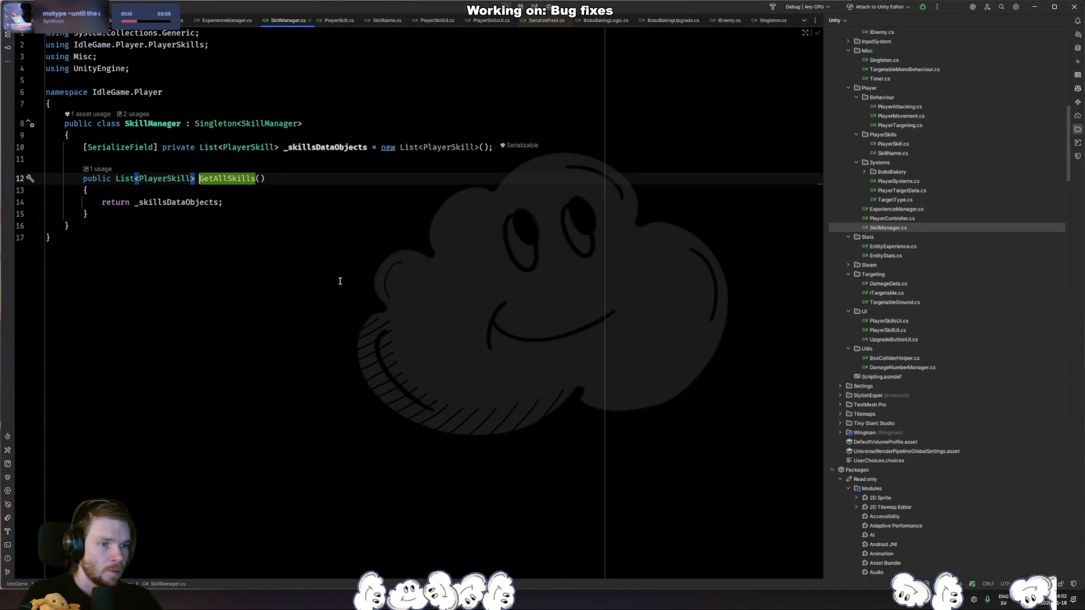
left_click(190, 202)
left_click(20, 203)
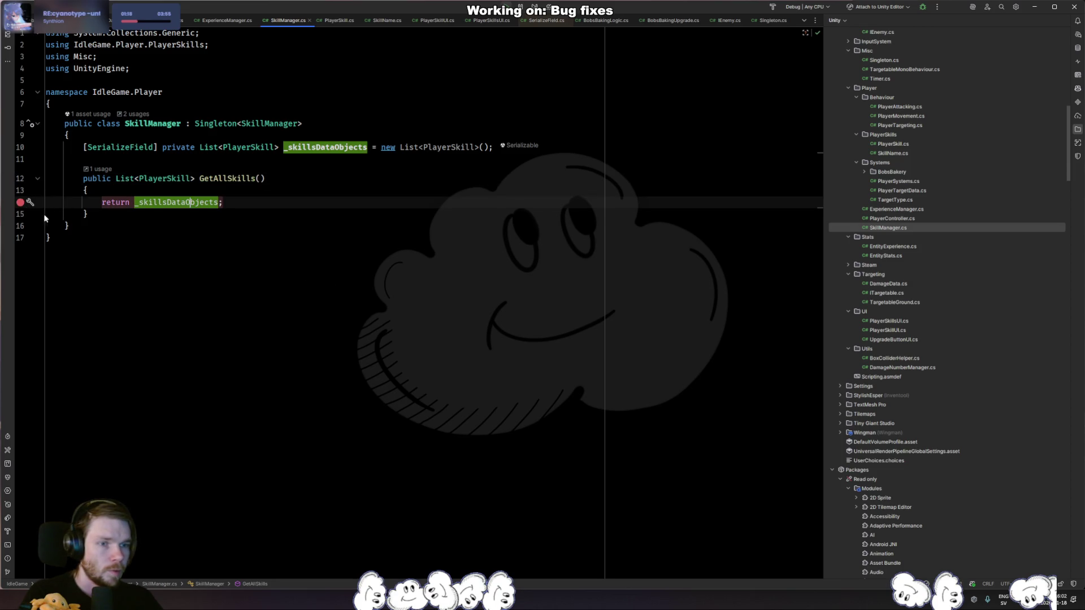
key("ctrl+minus")
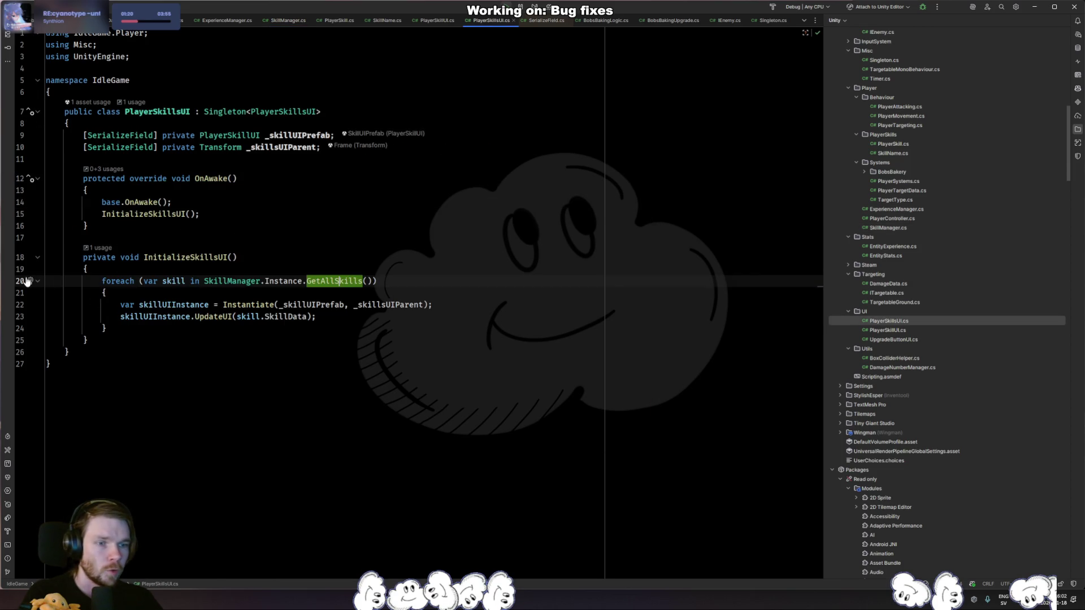
left_click(25, 281)
key("shift+F9")
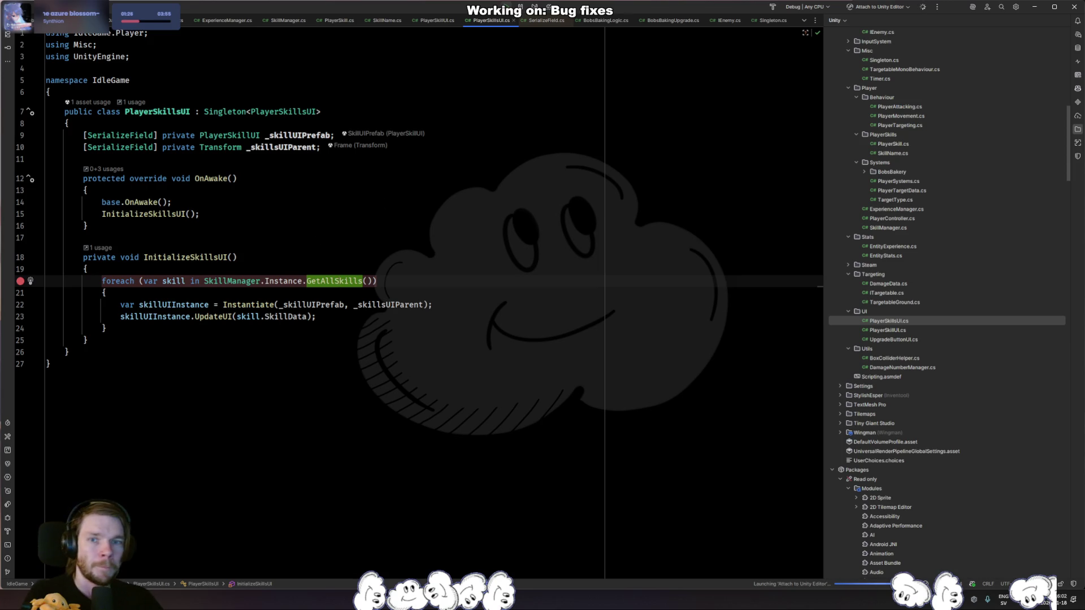
left_click(529, 29)
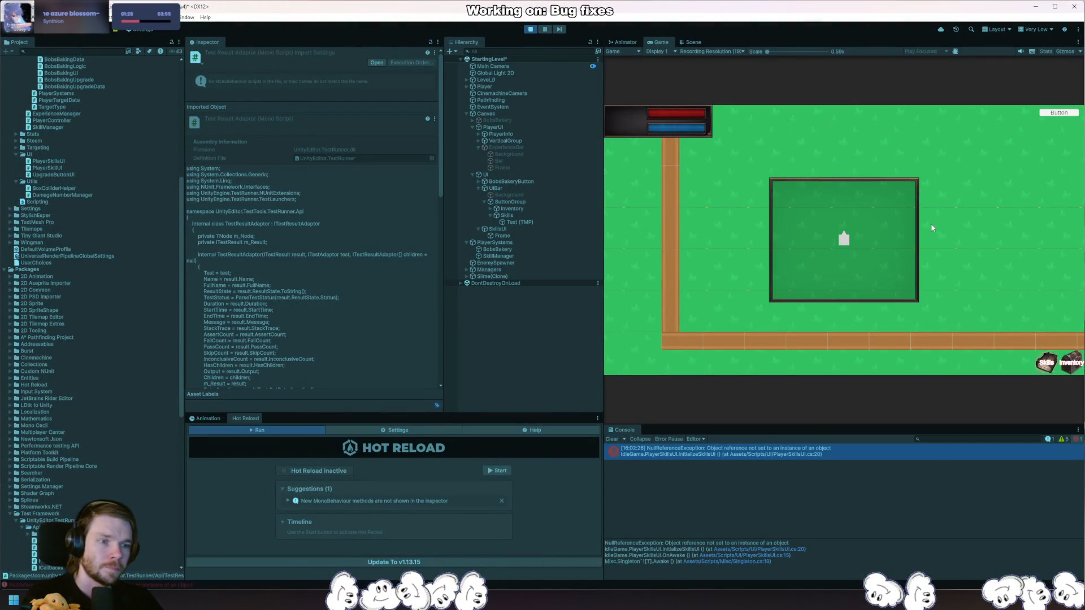
key("alt+Tab")
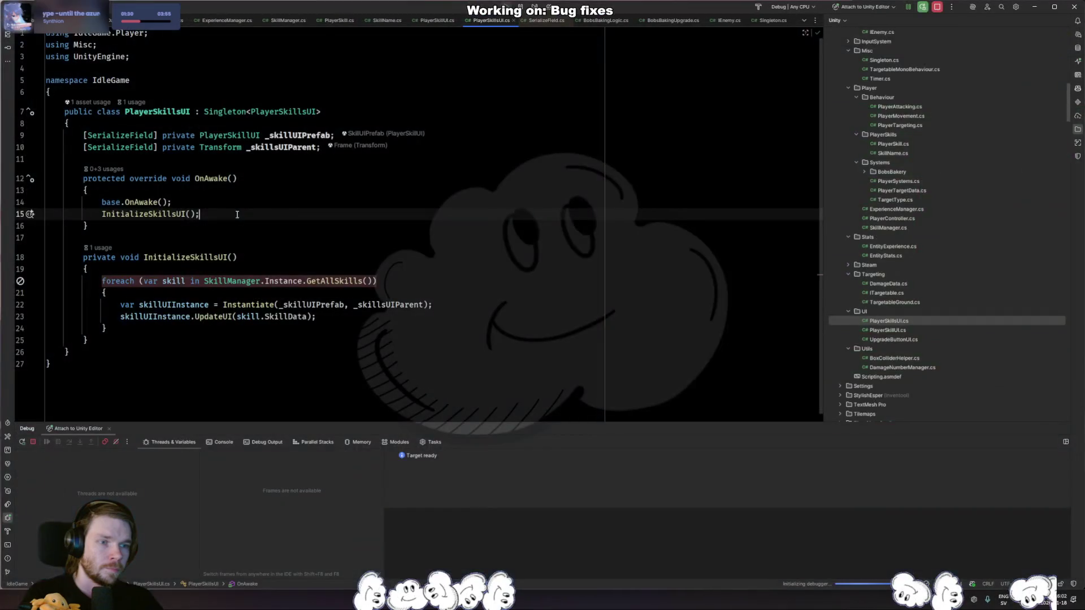
Move the InitializeSkillsUI call from OnAwake into a new Start method, delete OnAwake, and replay.
key("ctrl+x")
key("Down")
key("Return")
key("Return")
key("Up")
type("void st")
key("Return")
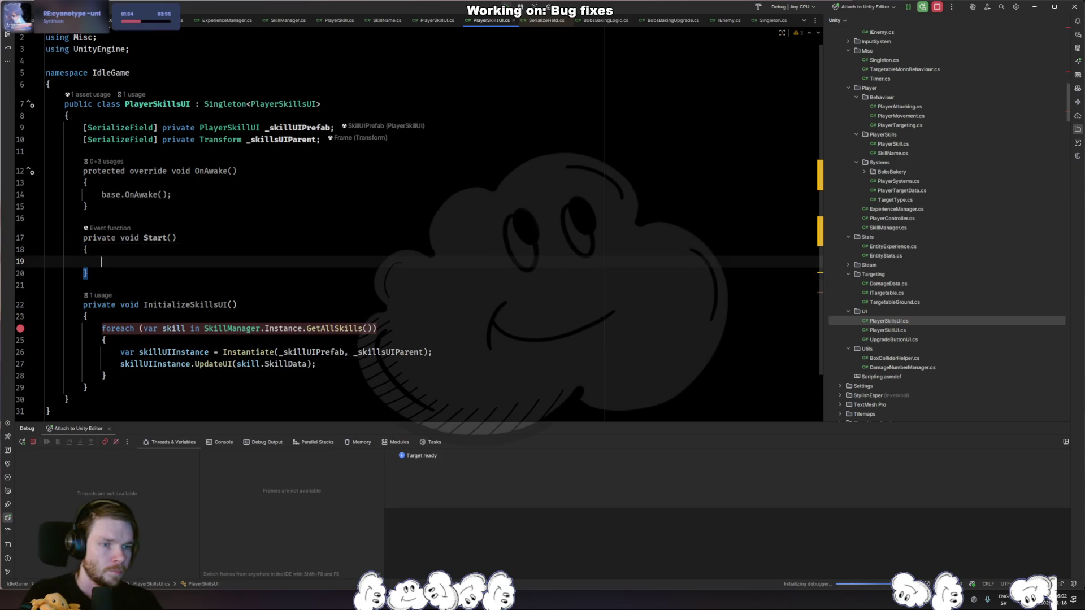
key("ctrl+v")
mouse_move(90, 206)
left_mouse_down()
mouse_move(51, 194)
mouse_move(205, 135)
left_mouse_up()
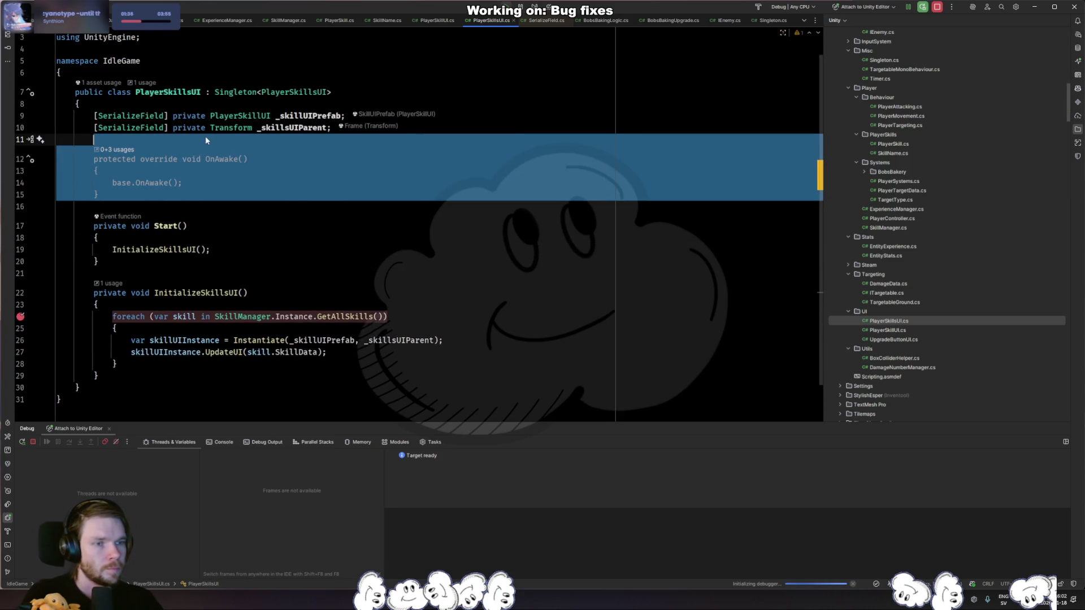
key("BackSpace")
key("Return")
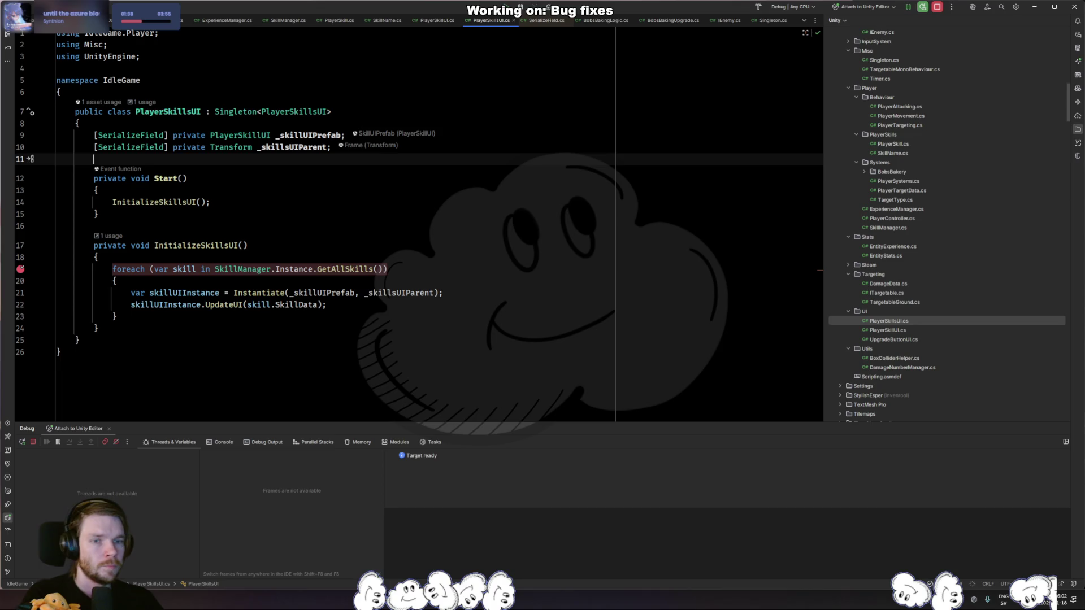
key("alt+Tab")
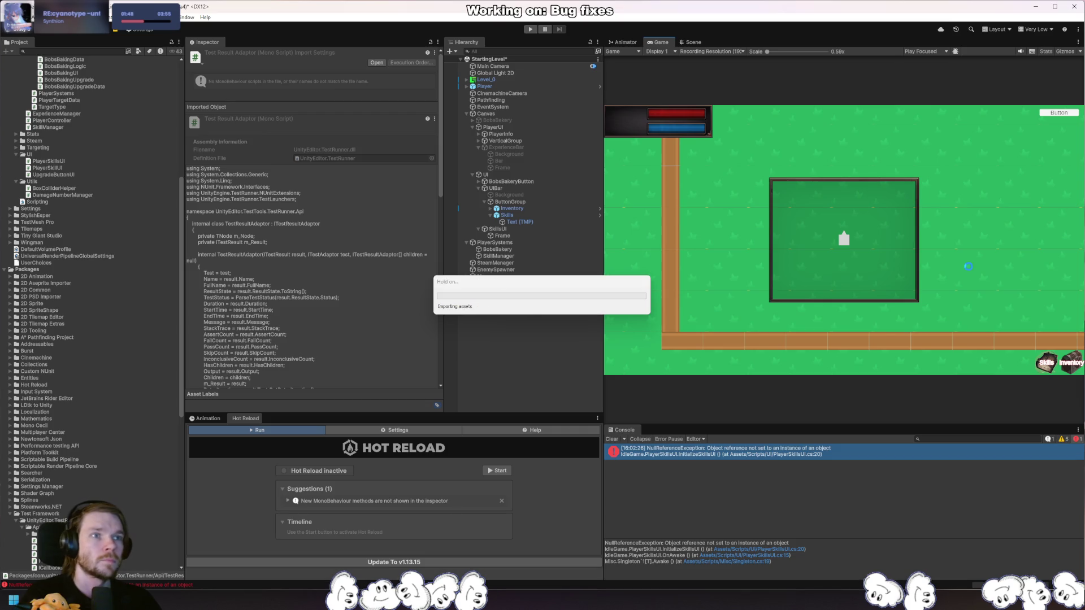
left_click(530, 29)
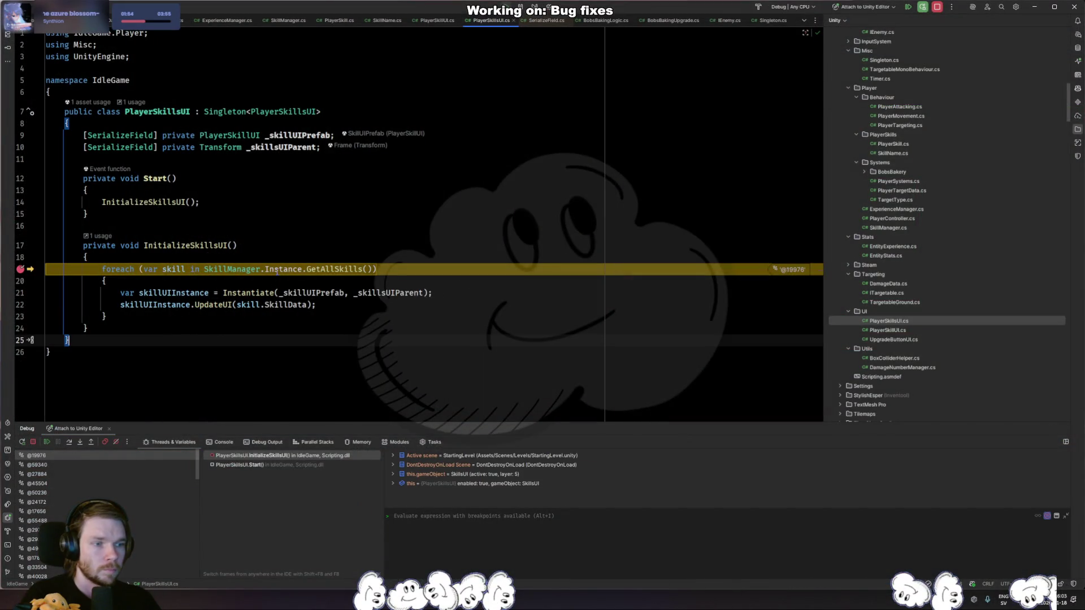
Step into GetAllSkills, check _skillsDataObjects holds 2 skills, and resume the game.
mouse_move(277, 272)
key("F7")
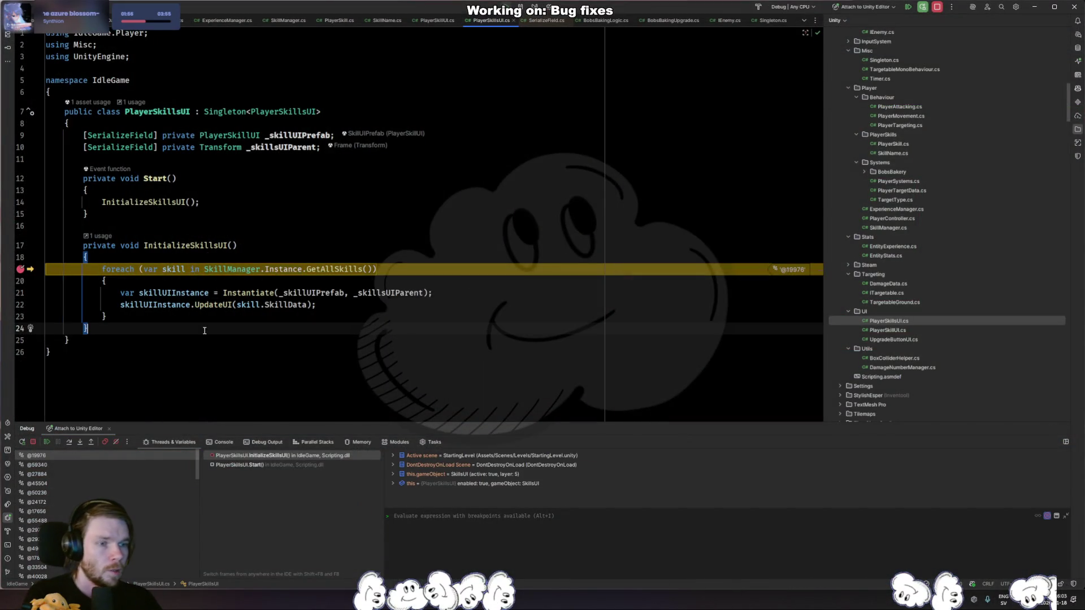
mouse_move(201, 202)
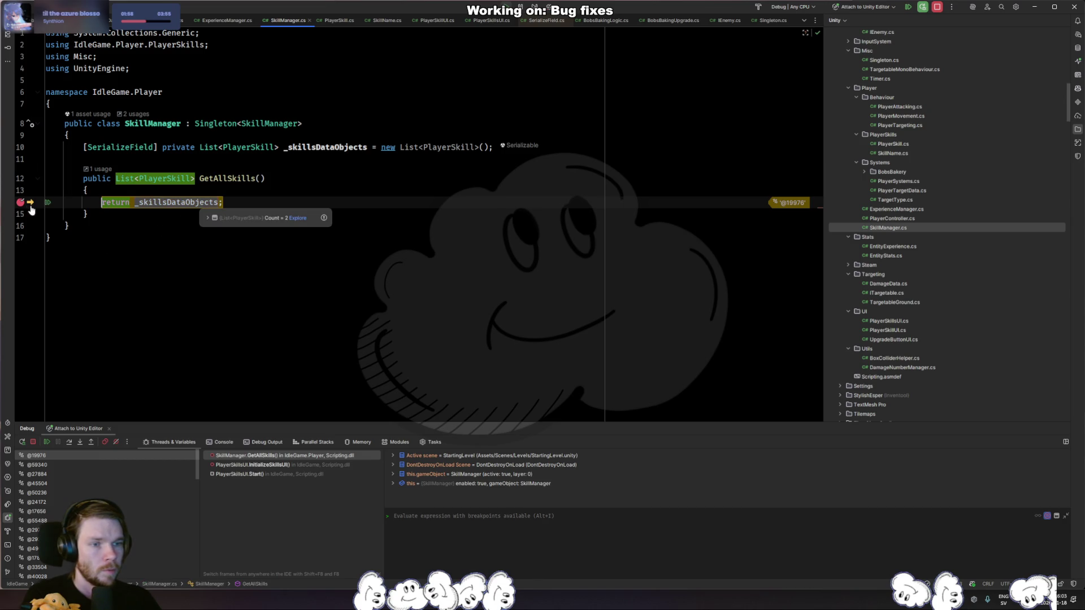
key("F9")
key("alt+Tab")
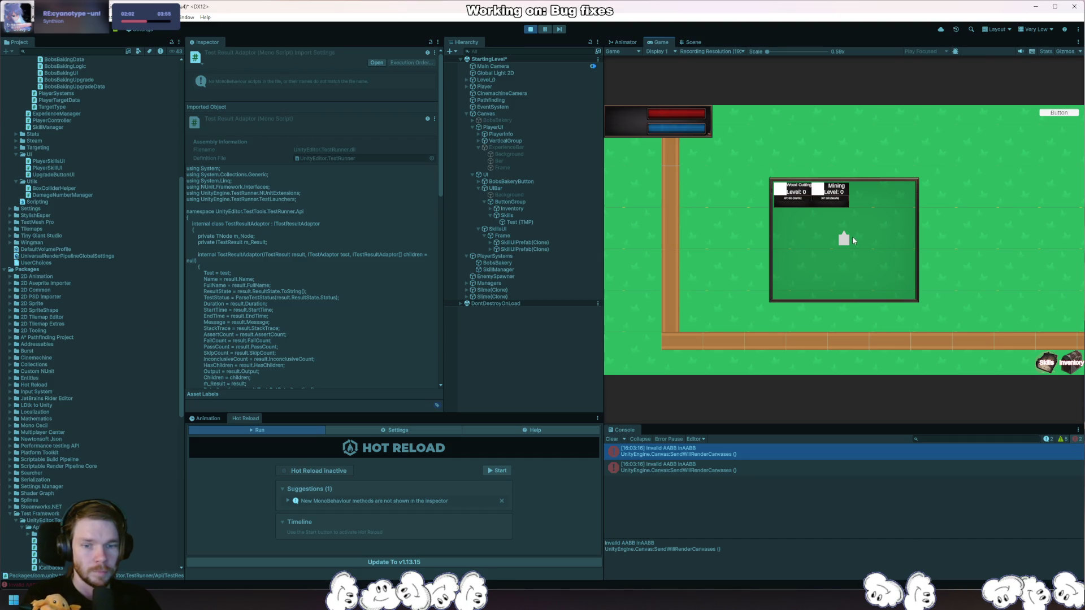
Check the Invalid AABB console errors and select both spawned SkillUIPrefab clones.
left_click(751, 469)
left_click(754, 453)
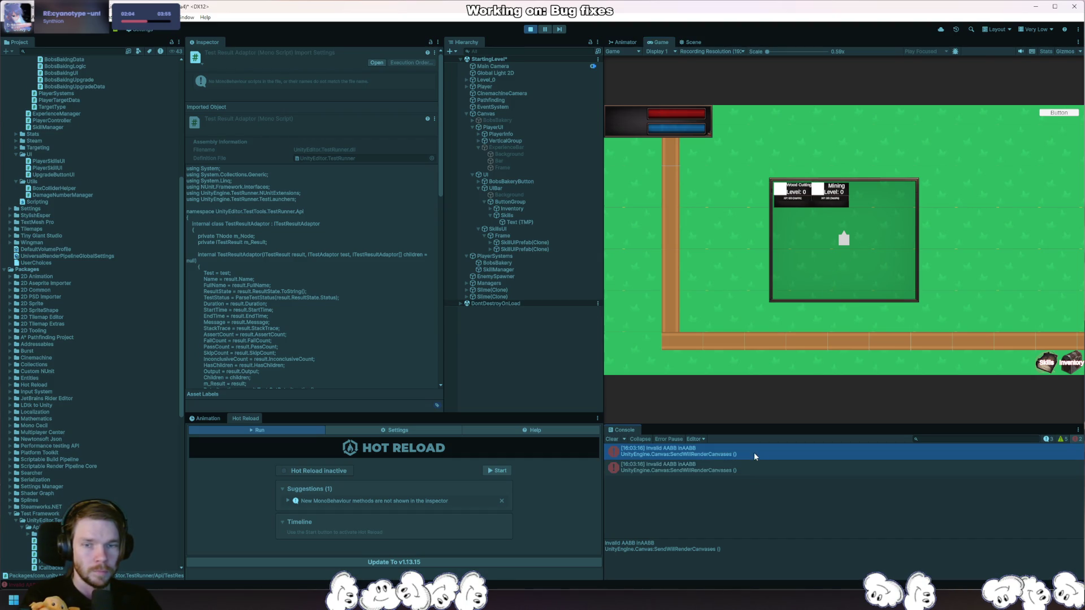
left_click(523, 243)
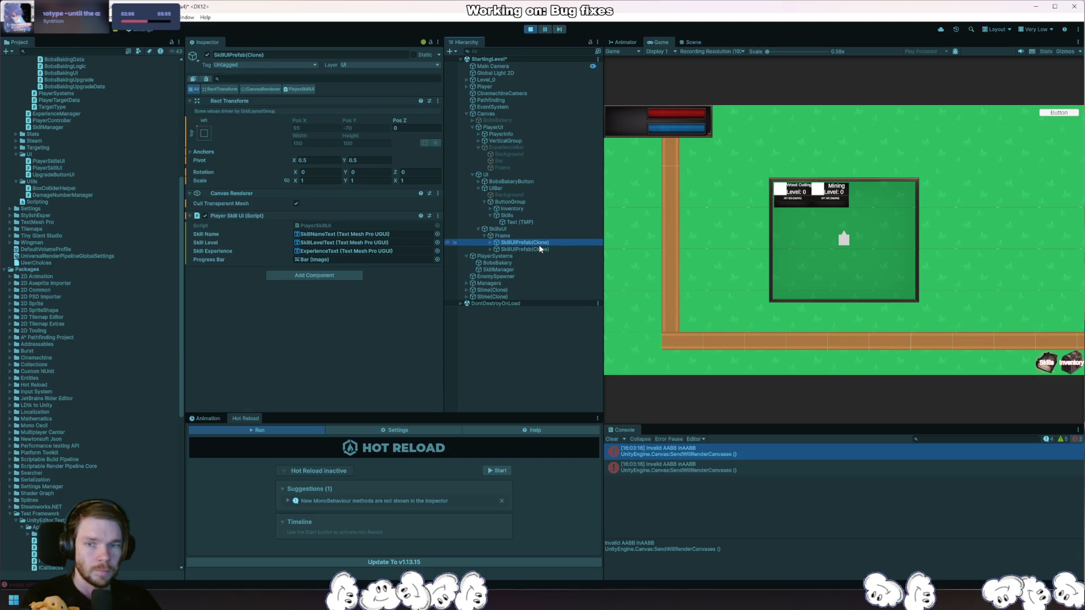
left_click(543, 250)
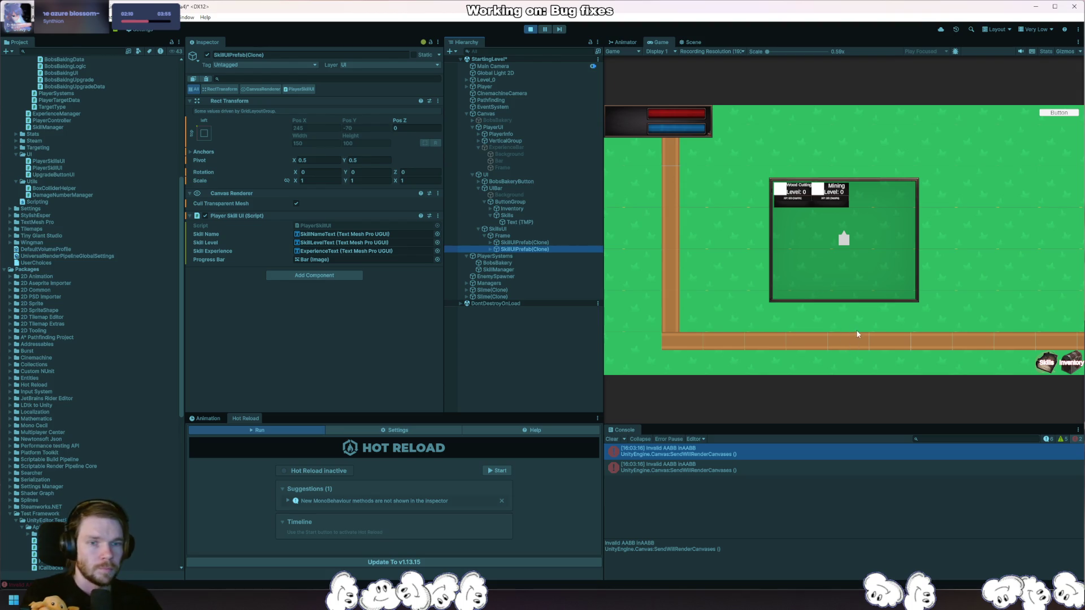
Frame the second panel's Background in the Scene view to read its 0/0 (NaN%) XP.
left_click(491, 249)
left_click(514, 256)
left_click(525, 256)
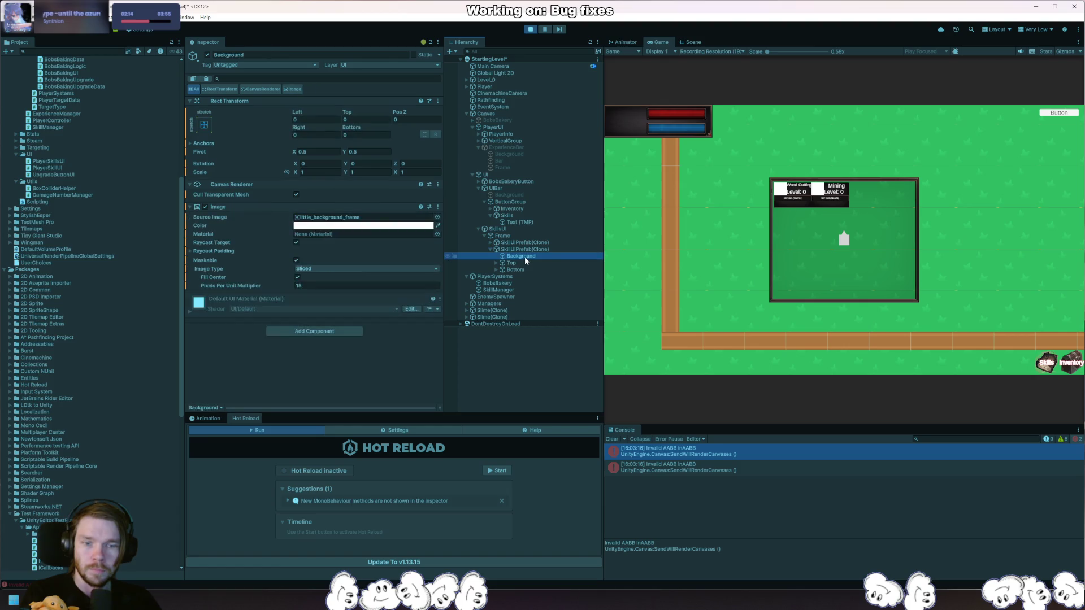
left_click(691, 41)
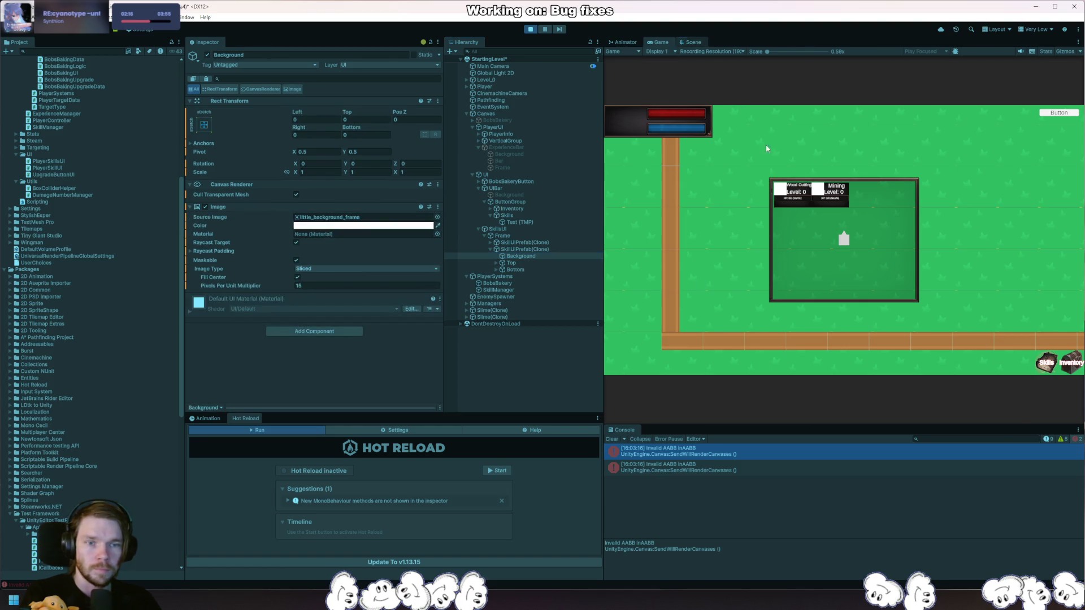
key("f")
scroll(829, 211, "down", 10)
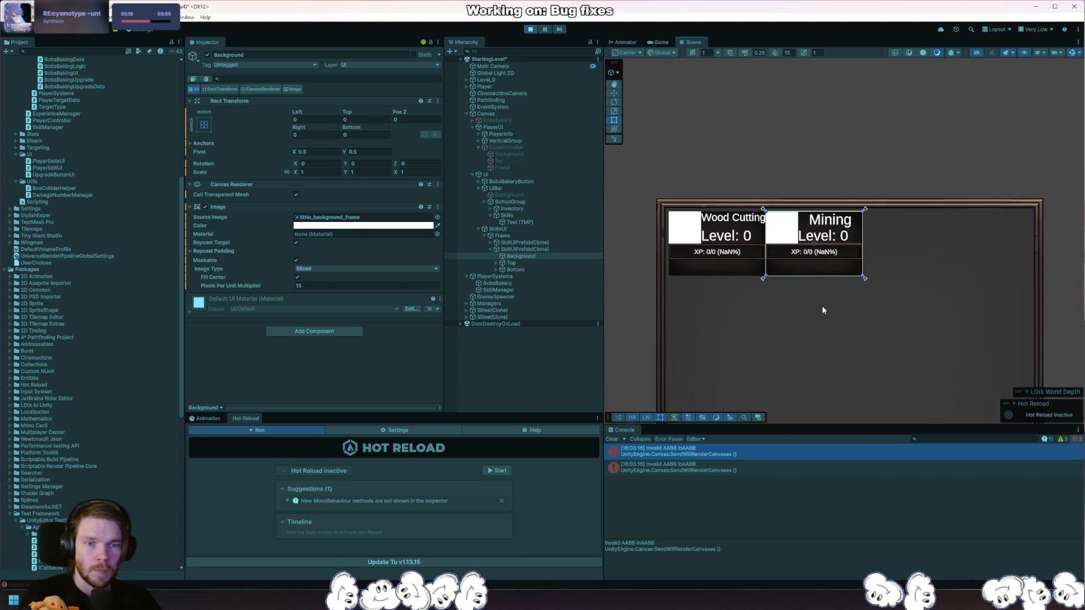
scroll(903, 282, "up", 3)
key("alt+Tab")
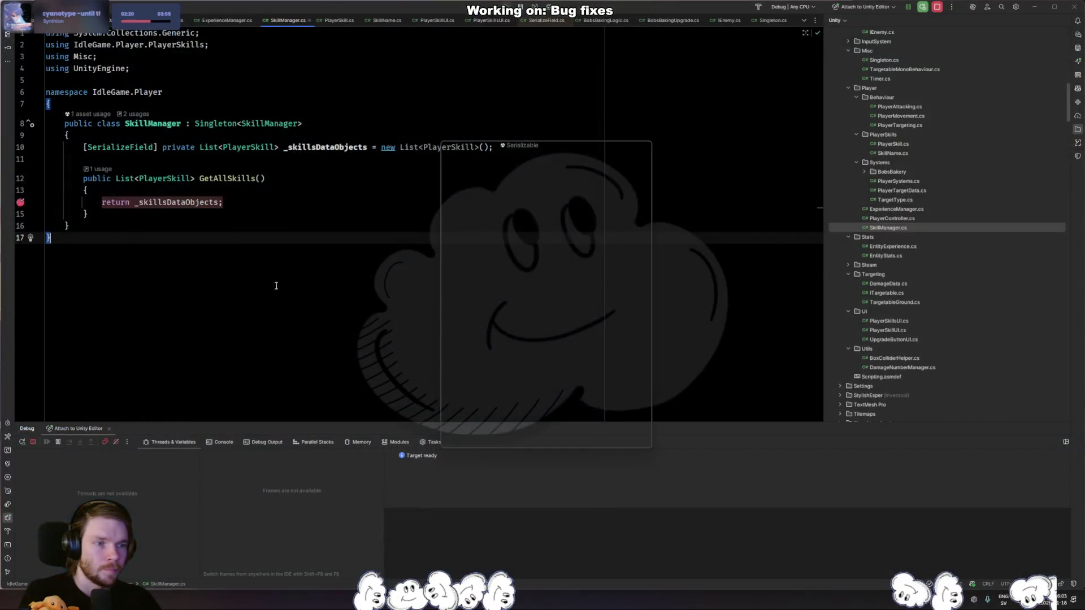
Switch to PlayerSkill.cs and scroll to the GetProgress method.
left_click(395, 313)
key("ctrl+Tab")
key("ctrl+Tab")
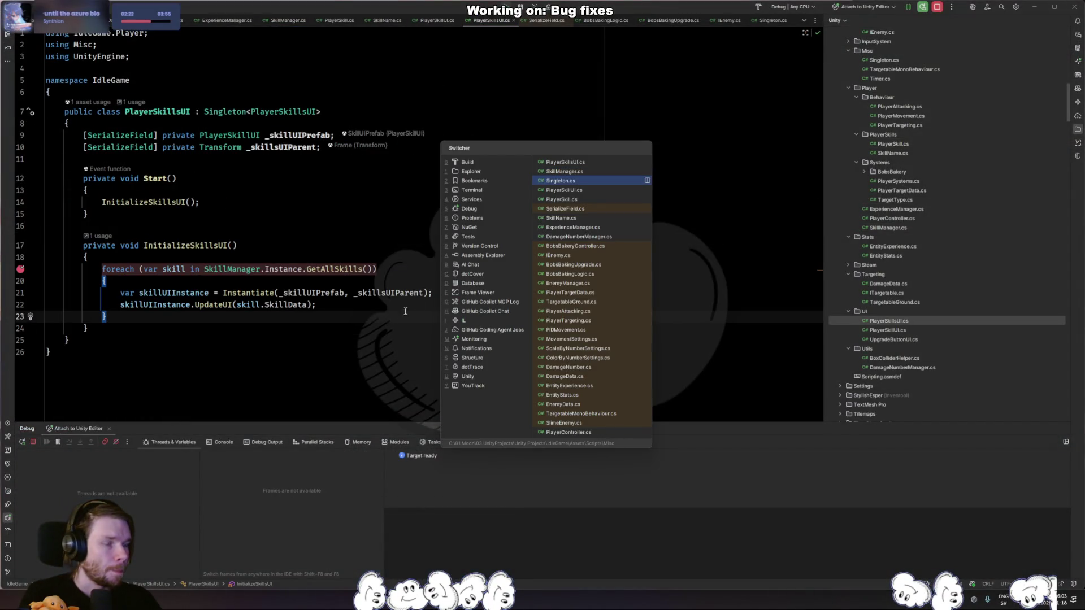
left_click(595, 199)
scroll(331, 295, "down", 5)
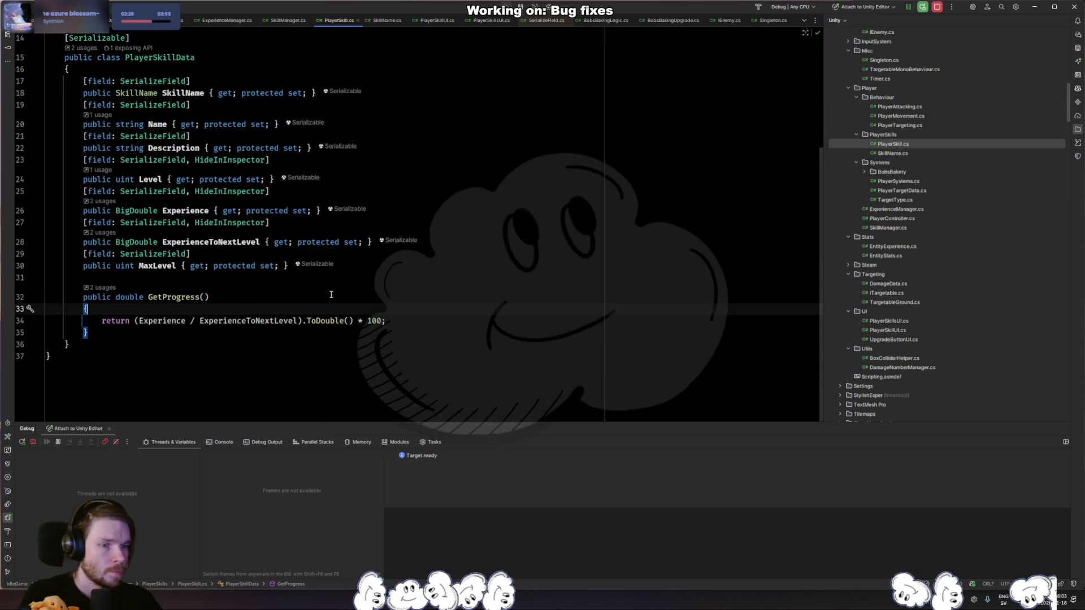
Move GetProgress's calculation into a new var progress variable.
key("Return")
type("var value ")
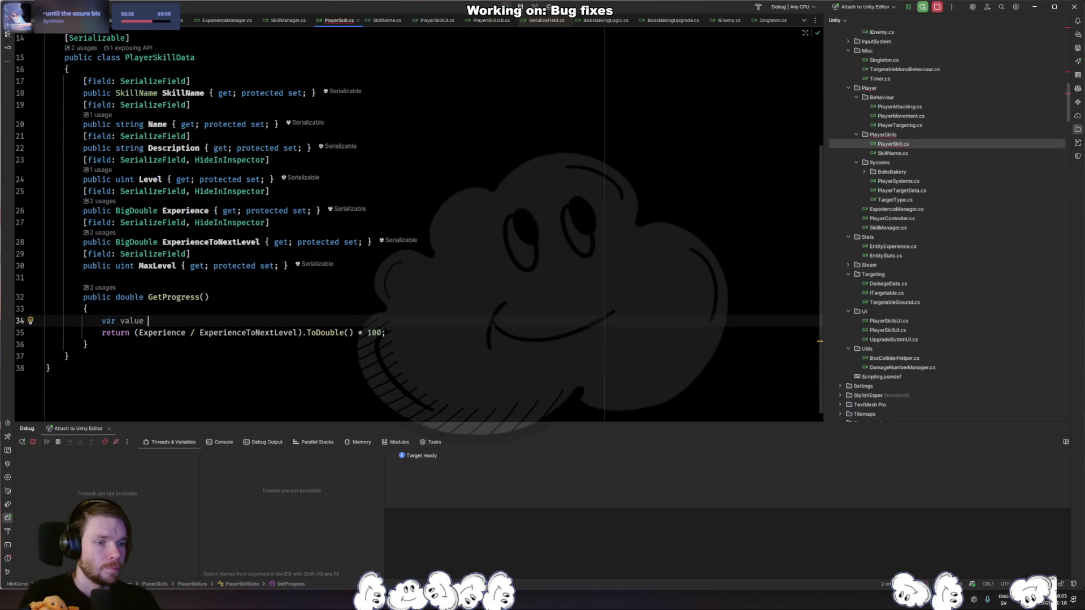
type("=")
key("Escape")
key("ctrl+BackSpace")
type("progress =")
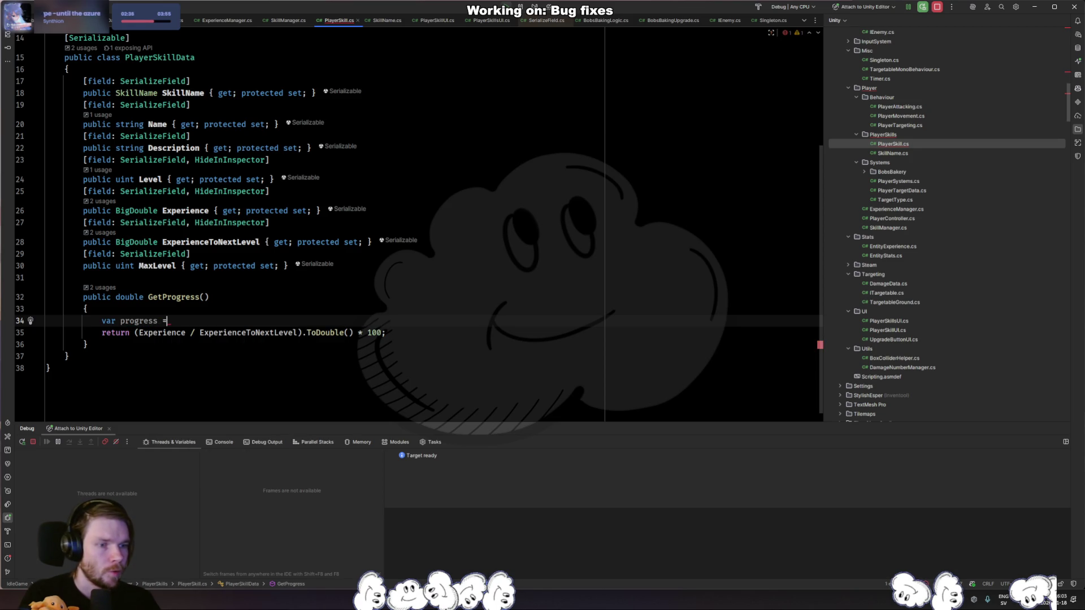
key("Escape")
left_click_drag(135, 334, 386, 333)
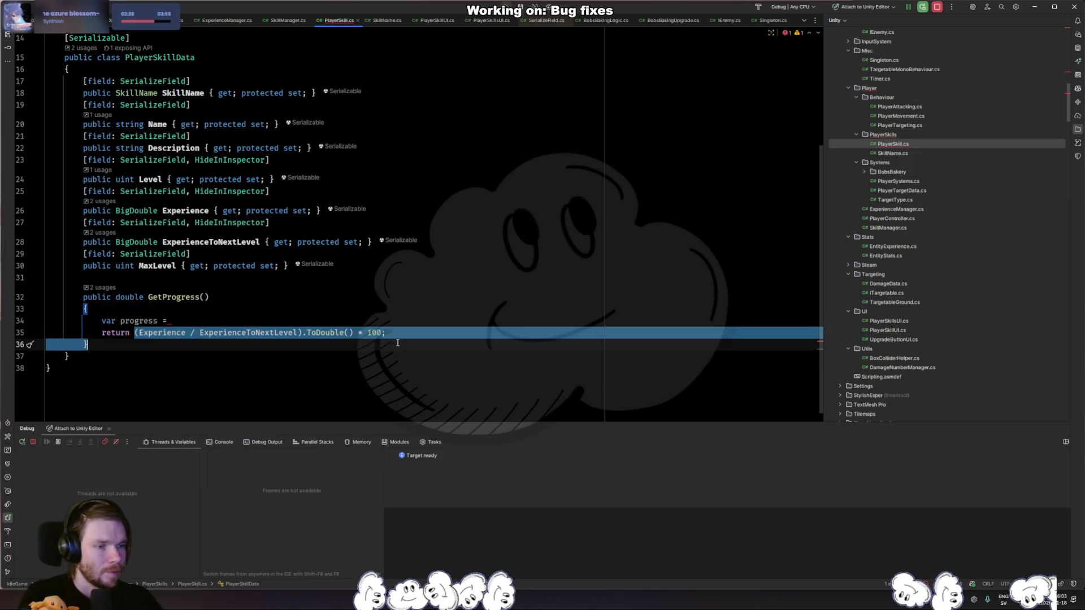
key("ctrl+x")
left_click(246, 323)
key("ctrl+v")
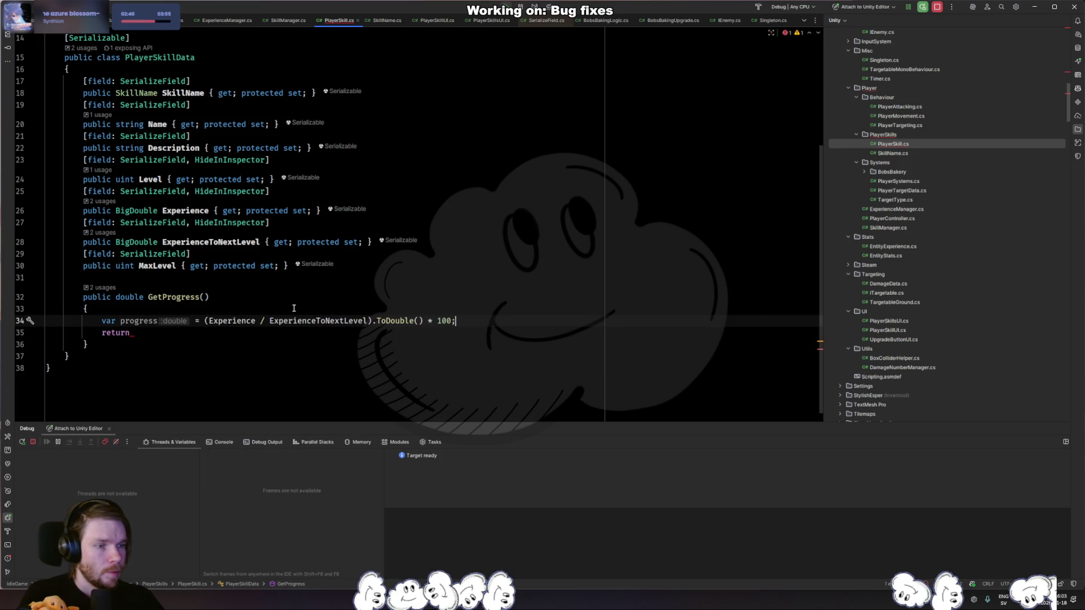
Add an IsNaN check that returns 0, and make the method return progress.
key("Return")
type("if (float.IsNaN(")
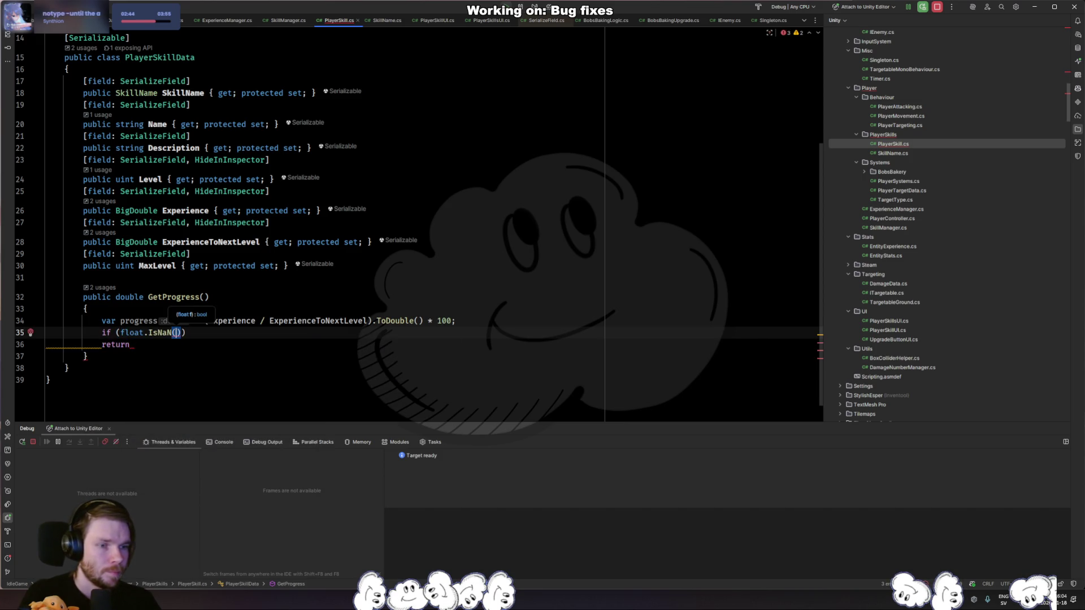
type("p")
key("Return")
key("End")
key("Return")
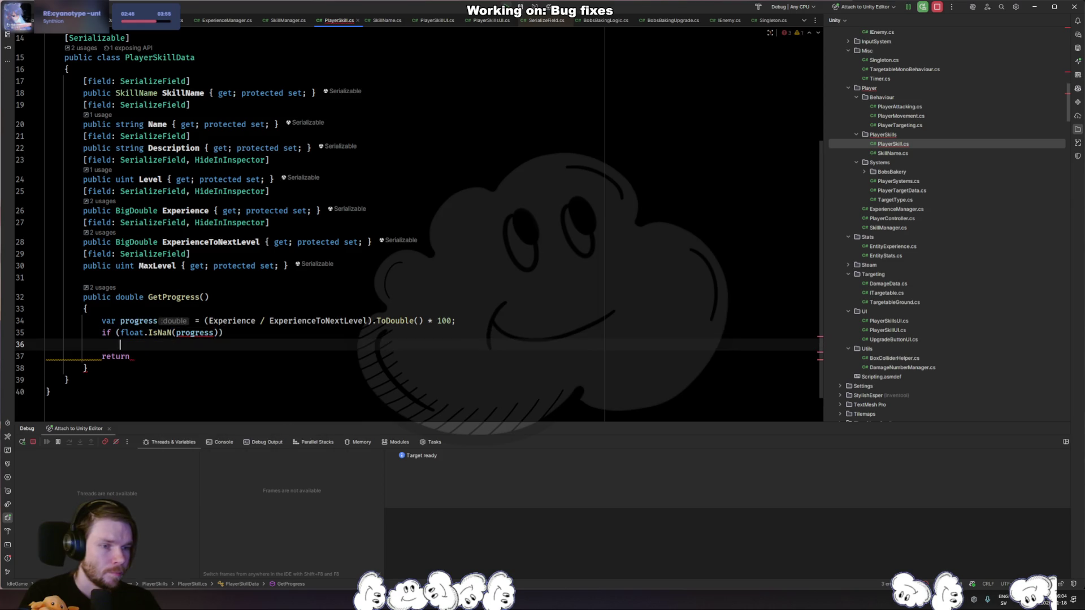
type("return 0")
key("Down")
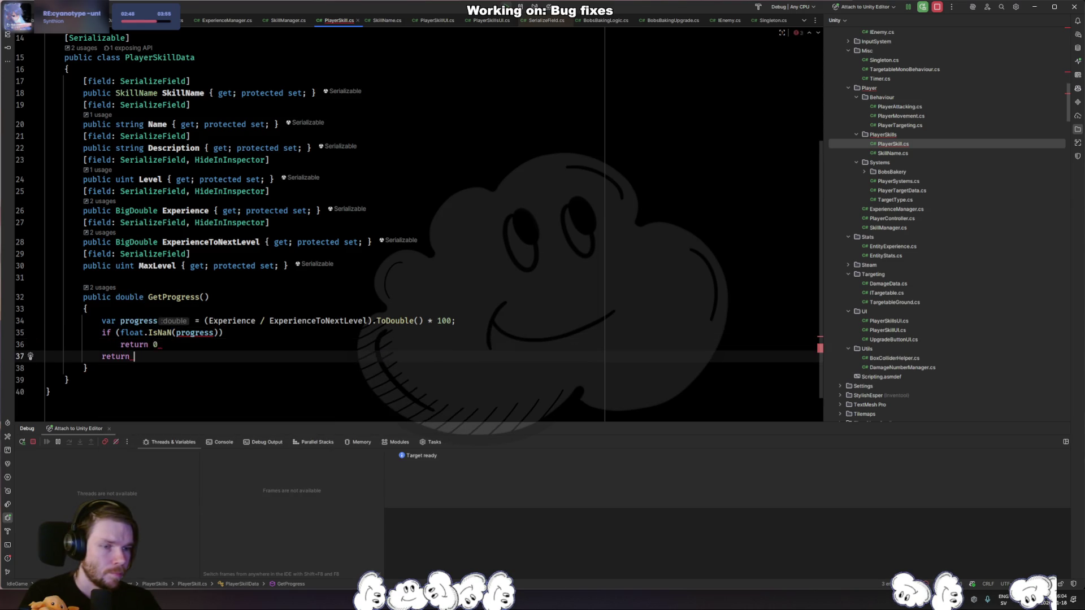
type("p")
key("Return")
type(";")
key("Up")
key("End")
type(";")
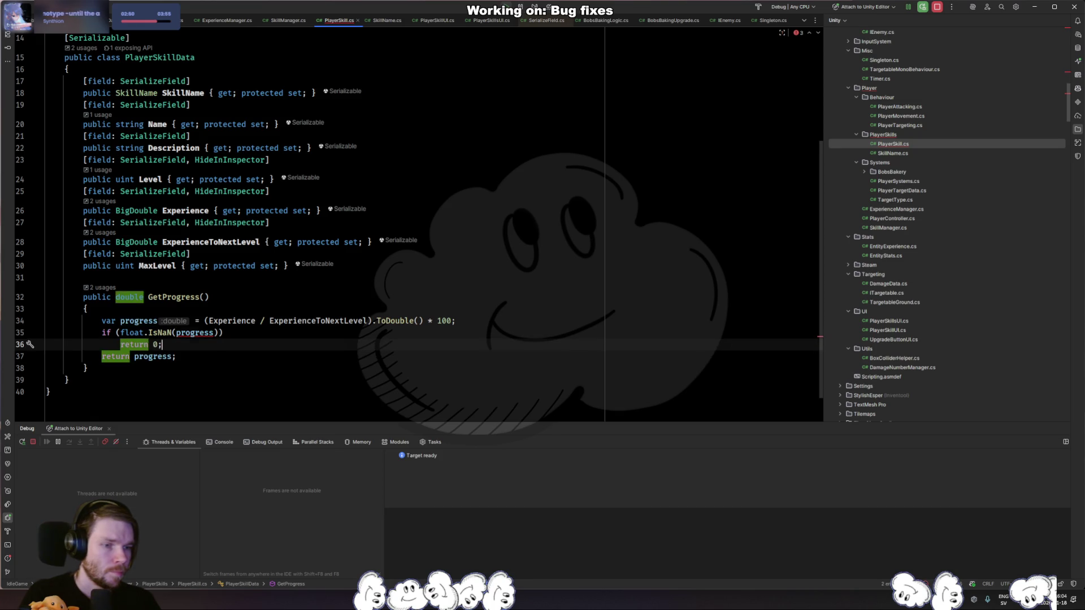
Correct the check to double.IsNaN(progress), then go back to Unity.
key("Up")
key("ctrl+Delete")
key("ctrl+space")
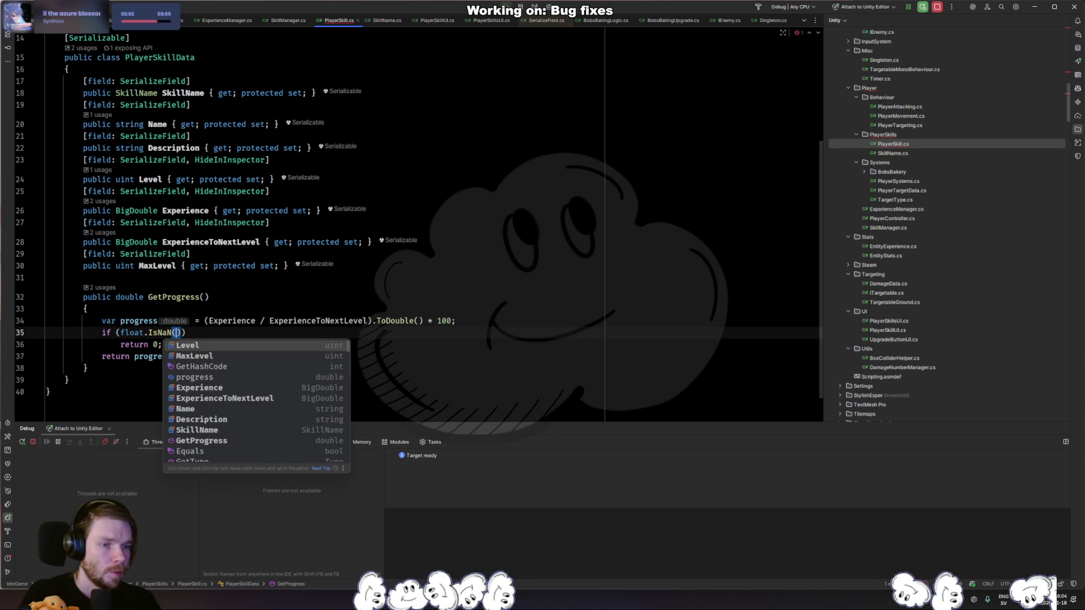
key("Down")
key("Down")
key("Down")
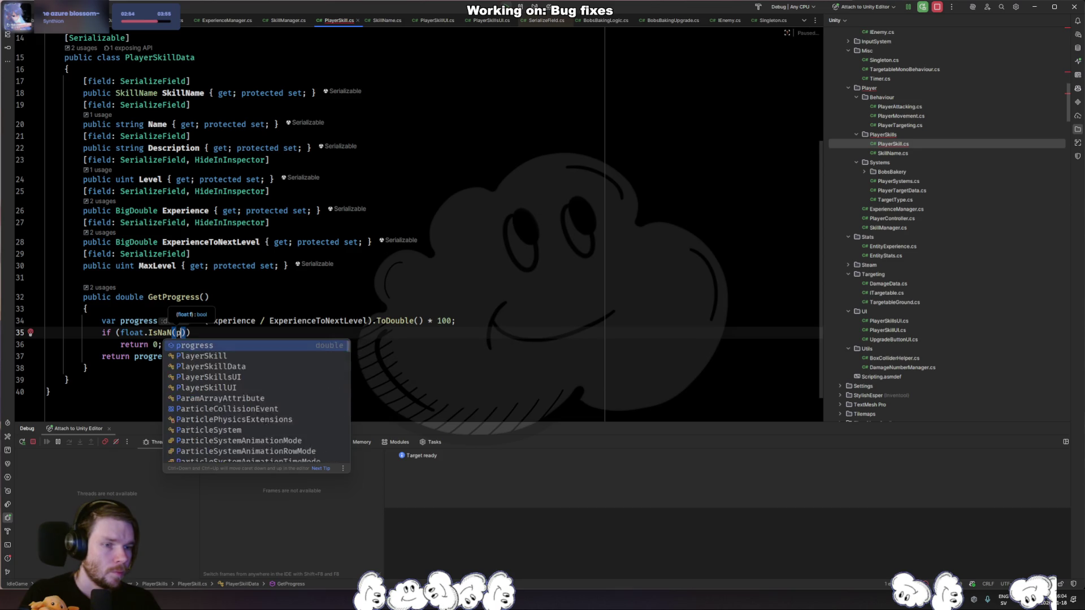
key("Return")
key("ctrl+Left")
key("ctrl+Left")
key("ctrl+Left")
key("Left")
key("ctrl+BackSpace")
type("d")
key("Return")
key("alt+Tab")
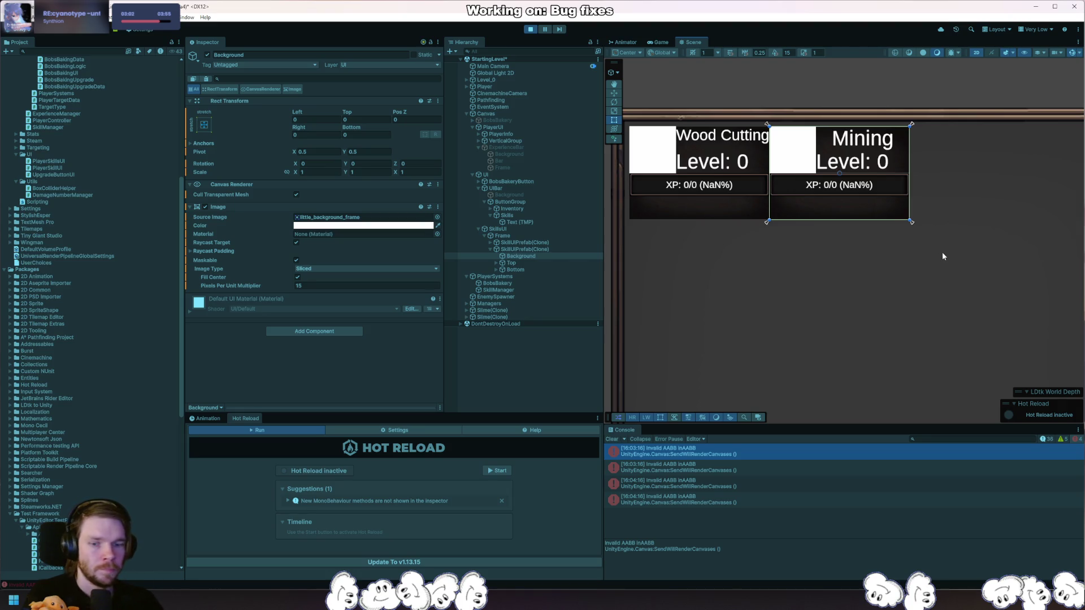
Restart play mode and step past the GetAllSkills call before resuming the game.
key("ctrl+p")
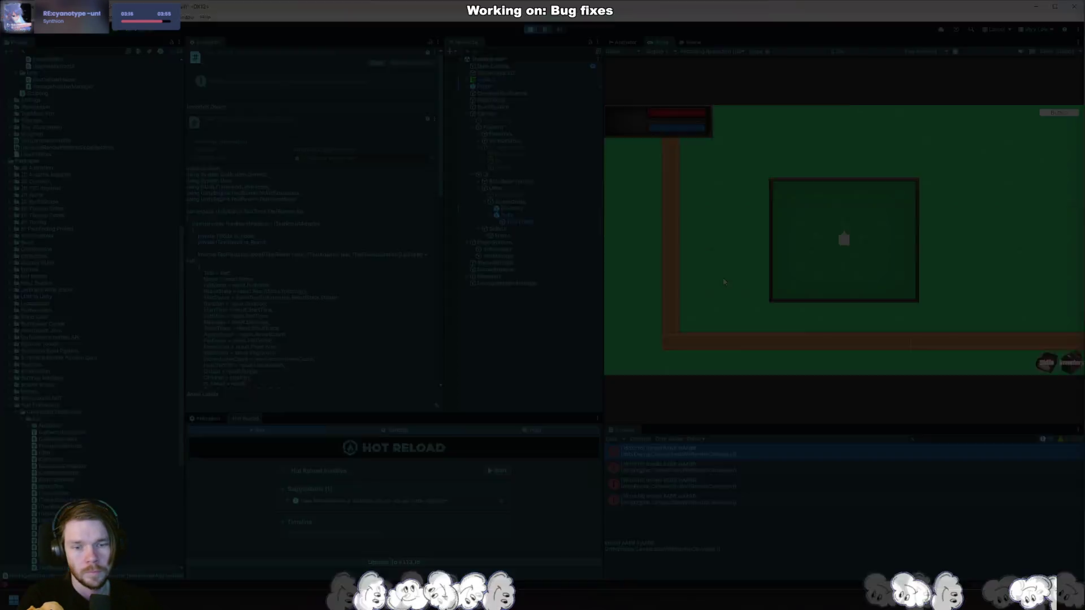
key("F7")
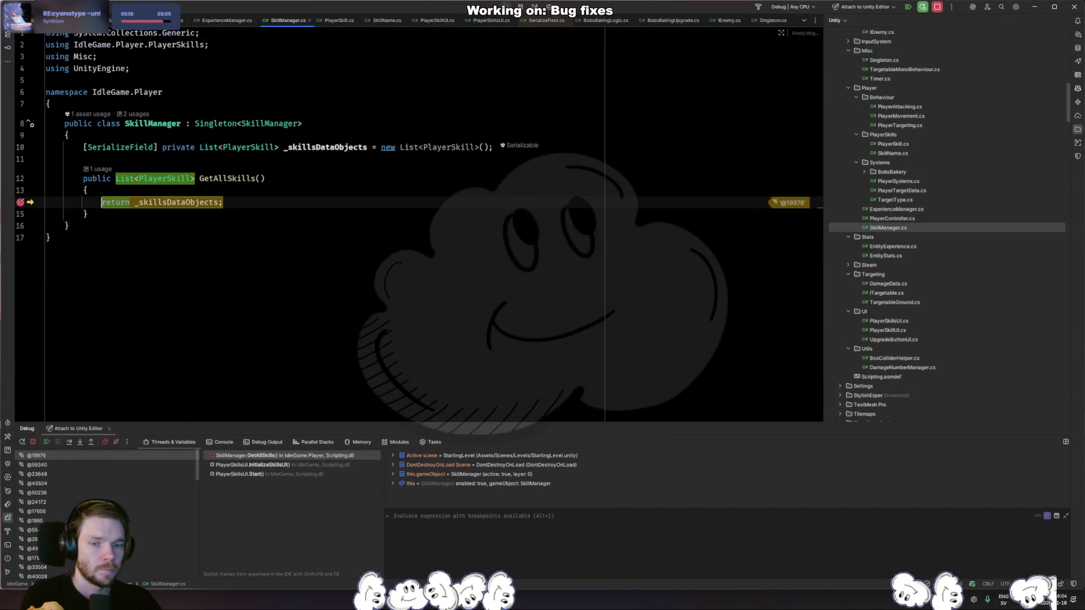
key("F9")
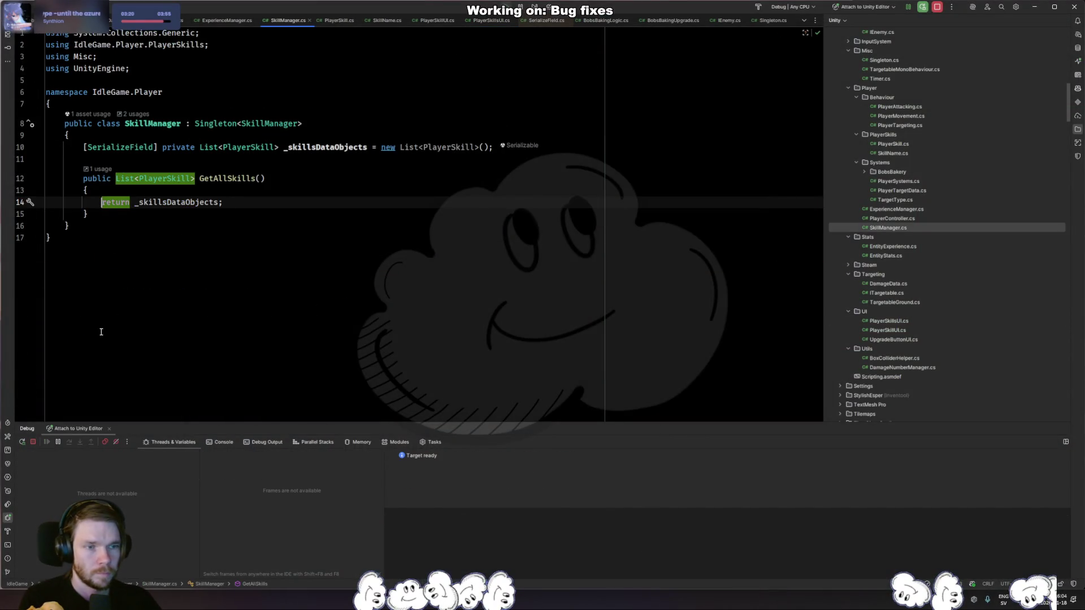
key("alt+Tab")
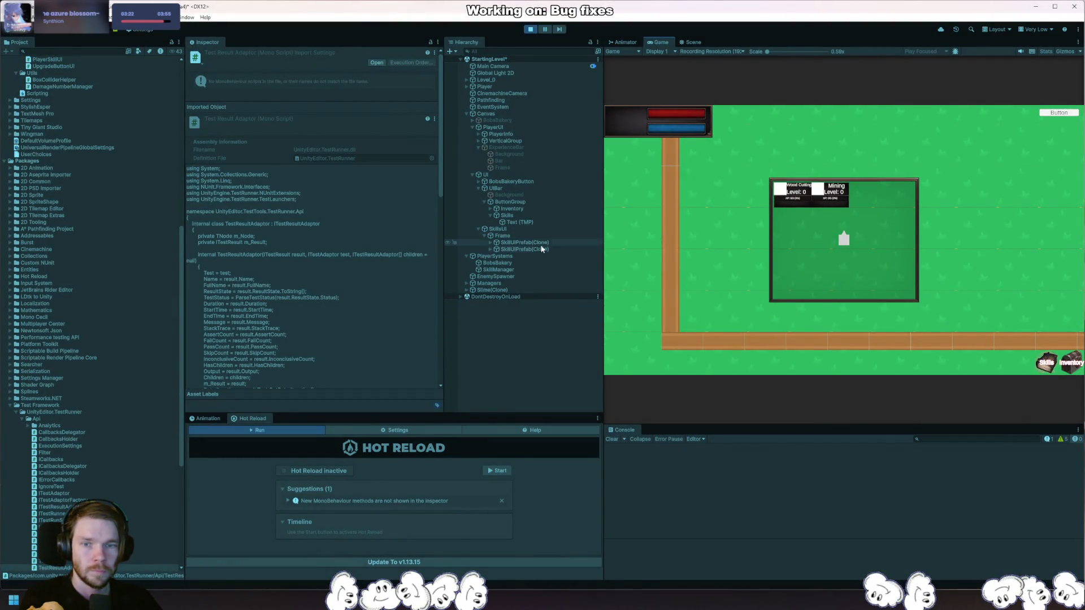
Move the player with D and W and confirm both skill panels read XP: 0/0 (0%).
left_click(539, 245)
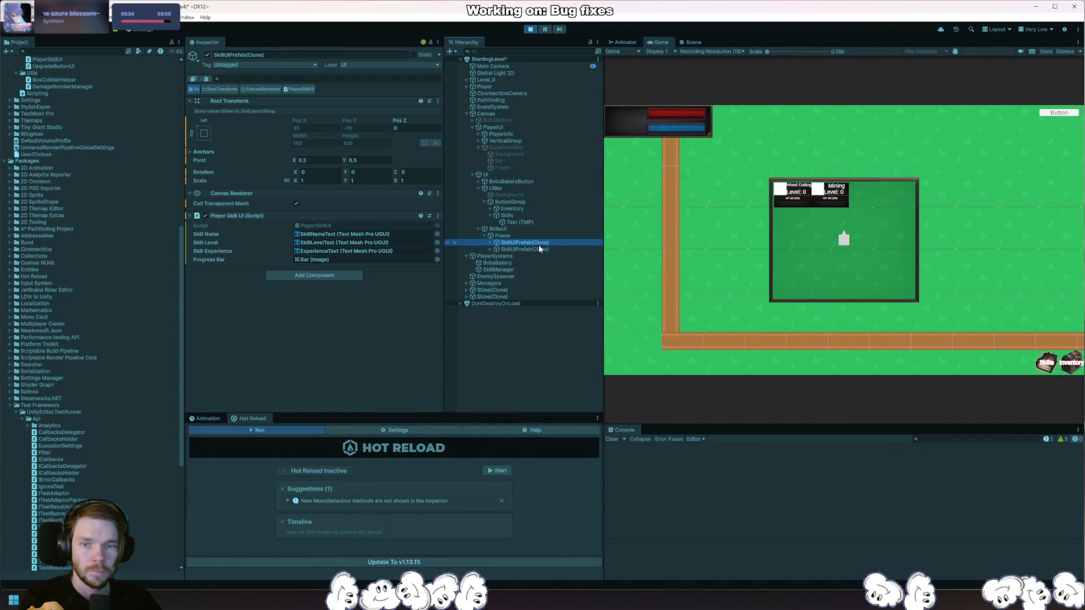
left_click(910, 239)
key("d")
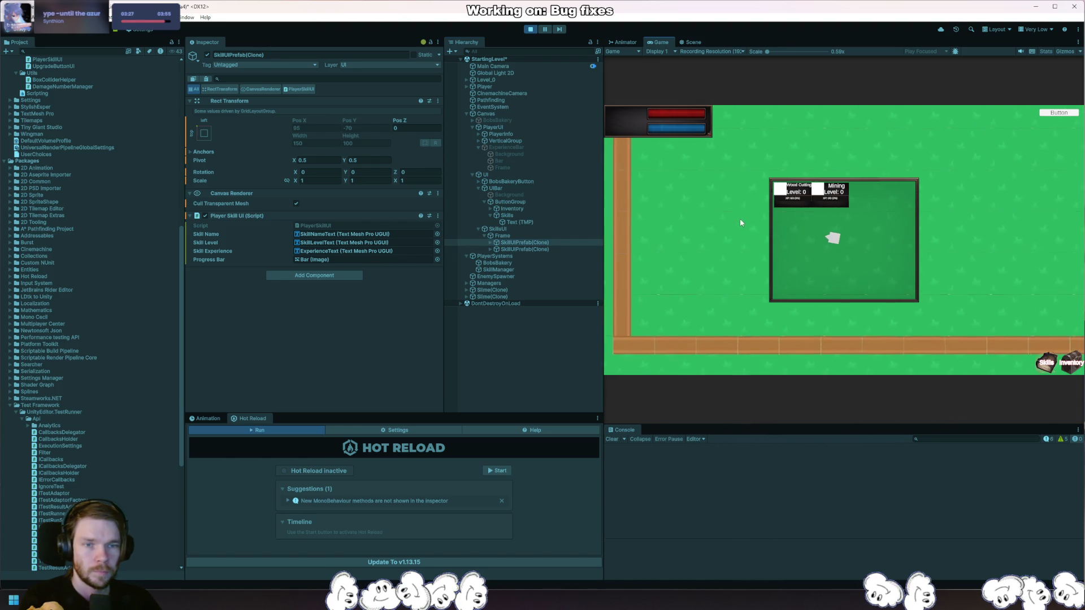
key("w")
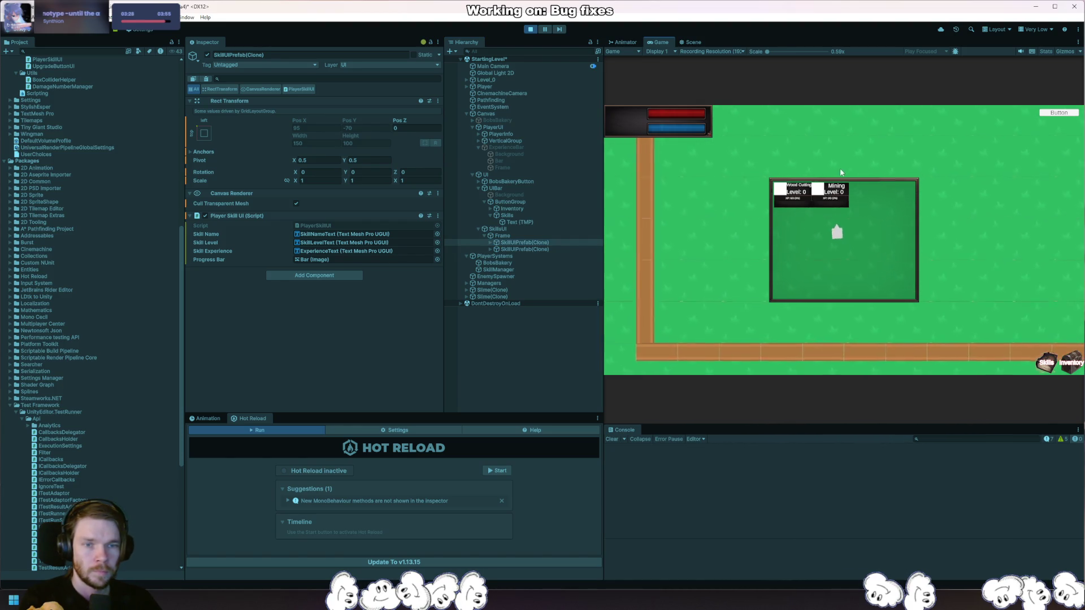
left_click(696, 44)
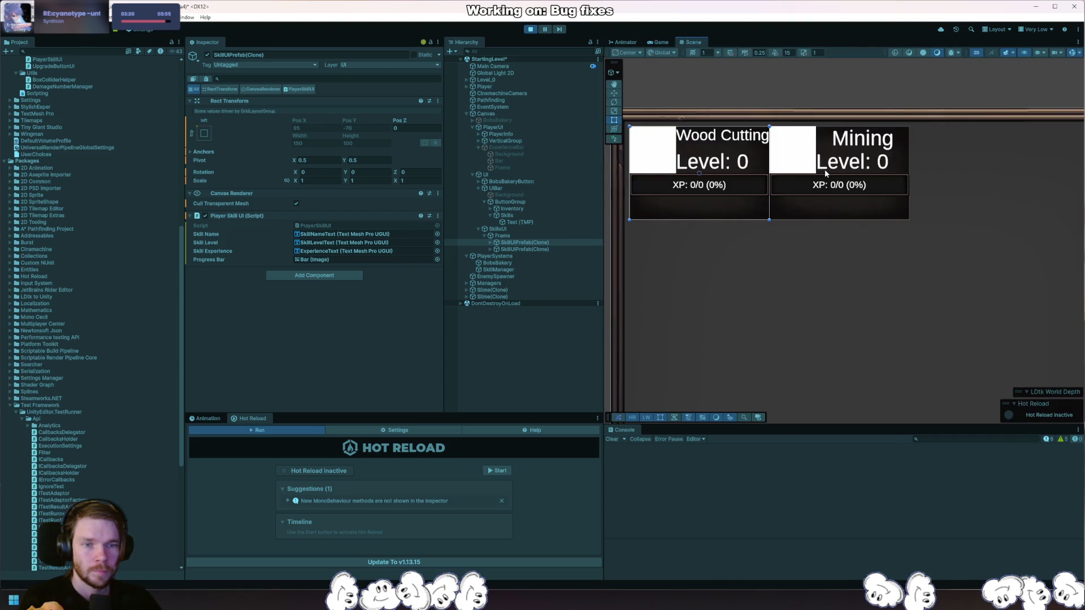
left_click(661, 42)
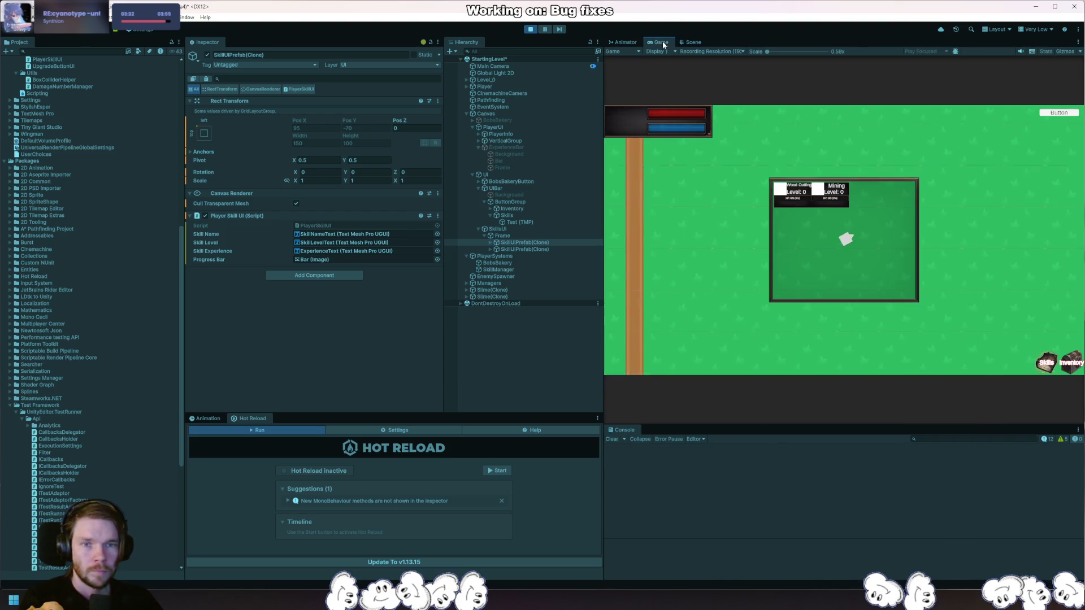
Stop the game and paste a duplicate of the serialized skills-list declaration in SkillManager.cs.
left_click(530, 29)
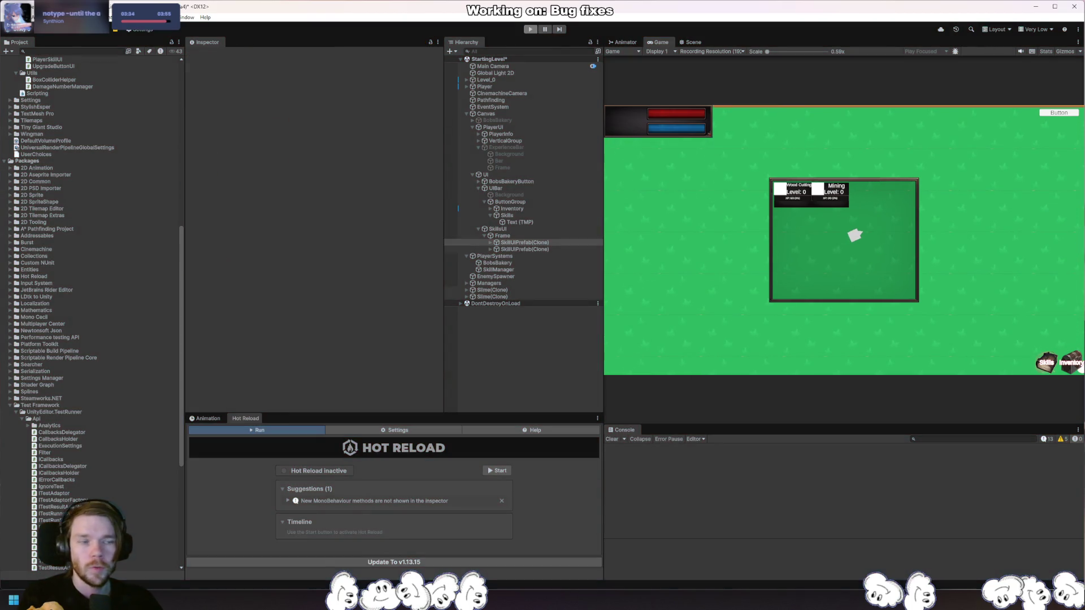
key("alt+Tab")
left_click(308, 170)
type("[SerializeField] private List<PlayerSkill> _skillsDataObjects = new List<PlayerSkill>();")
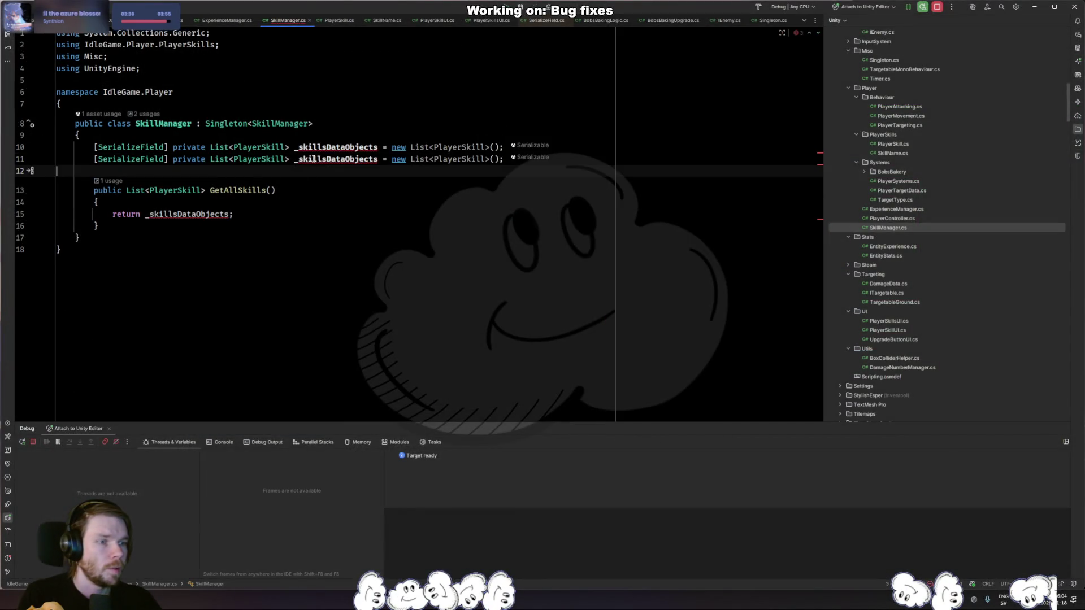
Strip SerializeField from the duplicated list line and rename the field to _skills.
left_click(171, 159)
left_click_drag(171, 159, 93, 159)
key("BackSpace")
key("ctrl+Right")
key("ctrl+Right")
key("ctrl+Right")
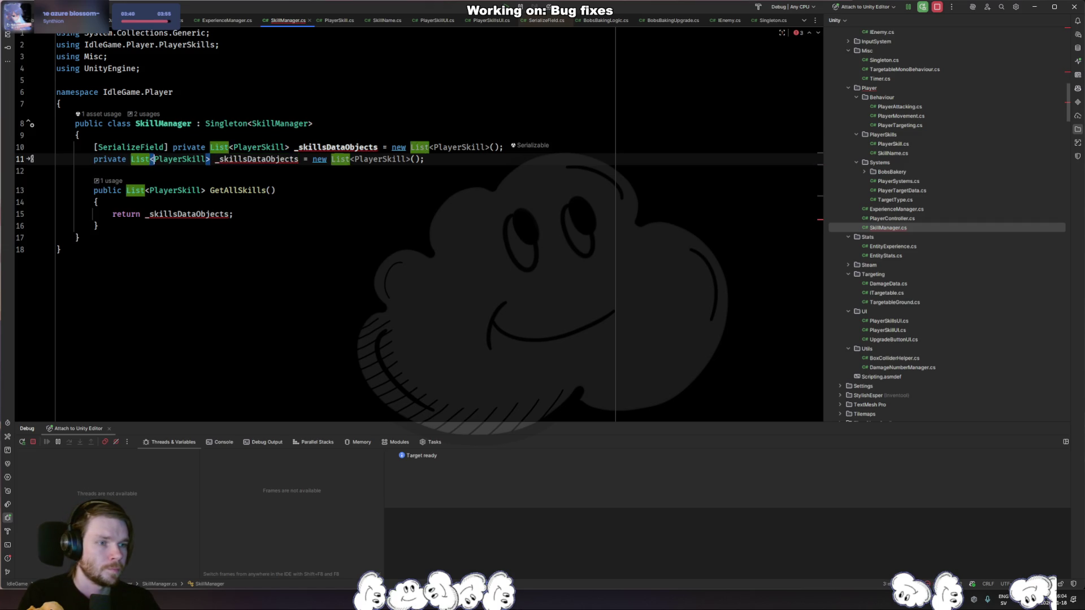
key("ctrl+Delete")
key("Return")
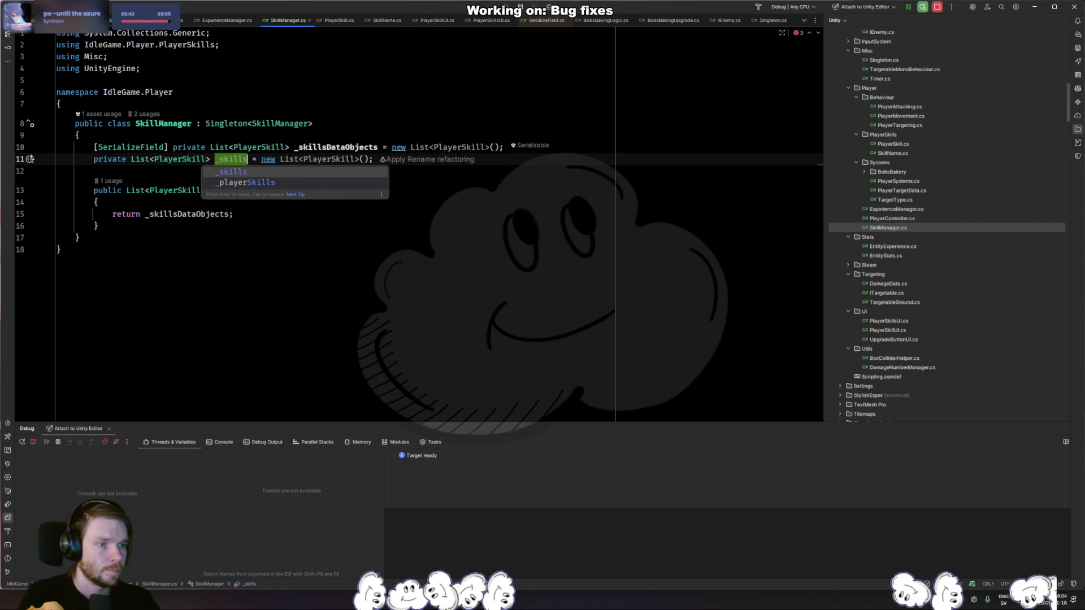
Add an OnAwake override with its base call above GetAllSkills.
left_click(247, 190)
key("Up")
key("Return")
key("Return")
key("Up")
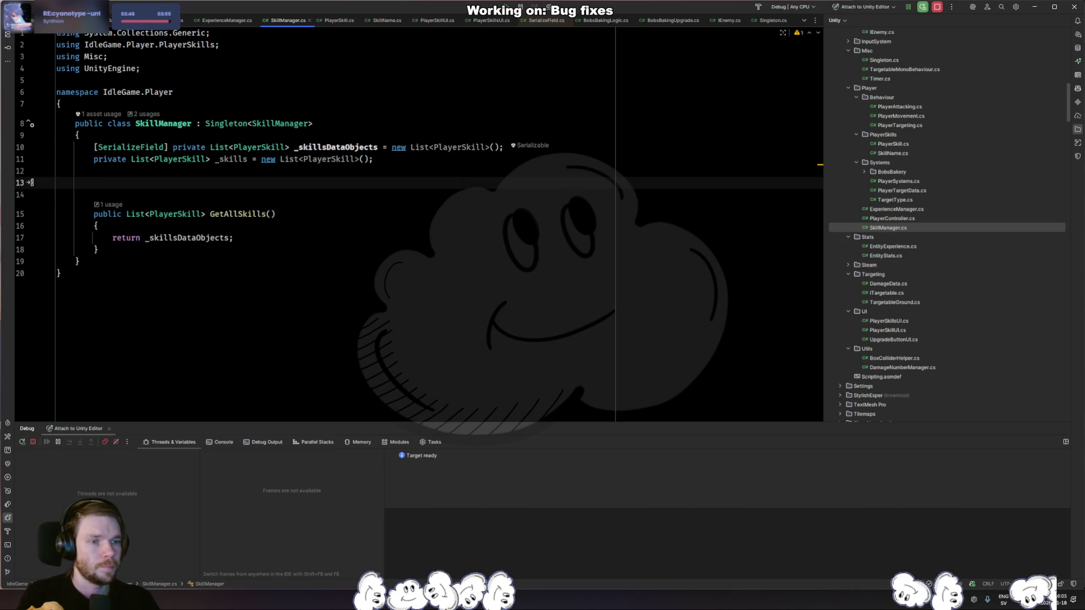
type("verr")
key("Return")
key("ctrl+z")
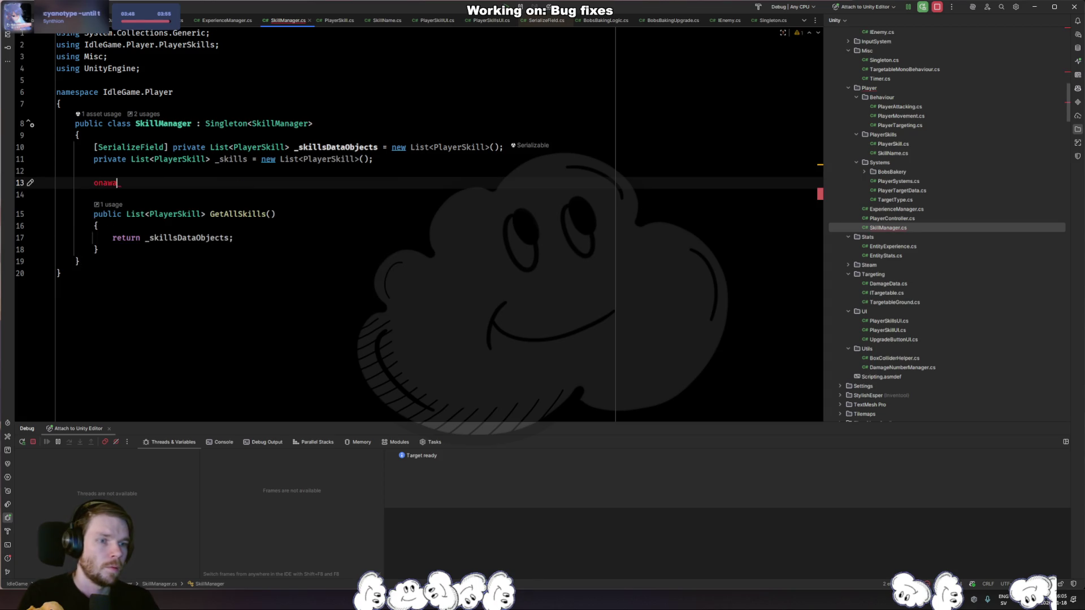
key("BackSpace")
key("BackSpace")
key("BackSpace")
type("err")
key("Return")
type("On")
key("Return")
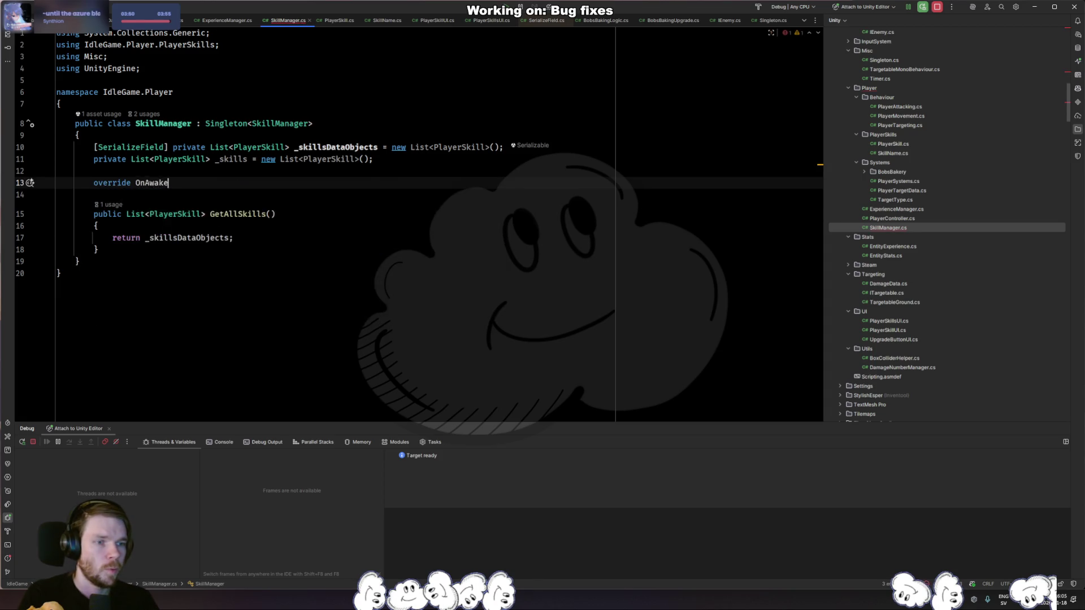
Add a foreach loop instantiating each skill data entry, without the Initialize call.
key("Return")
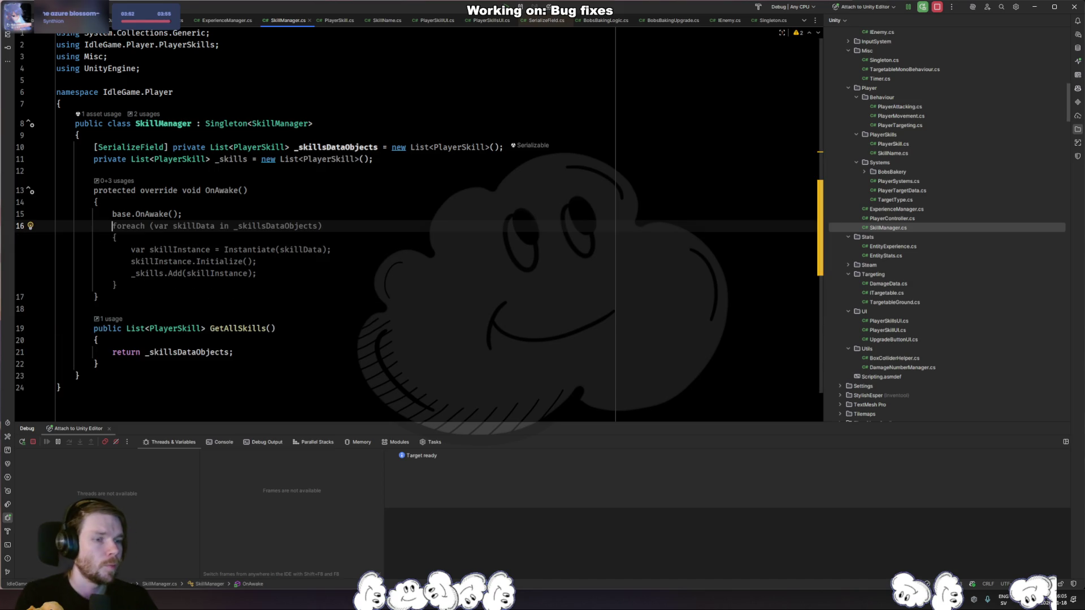
key("Tab")
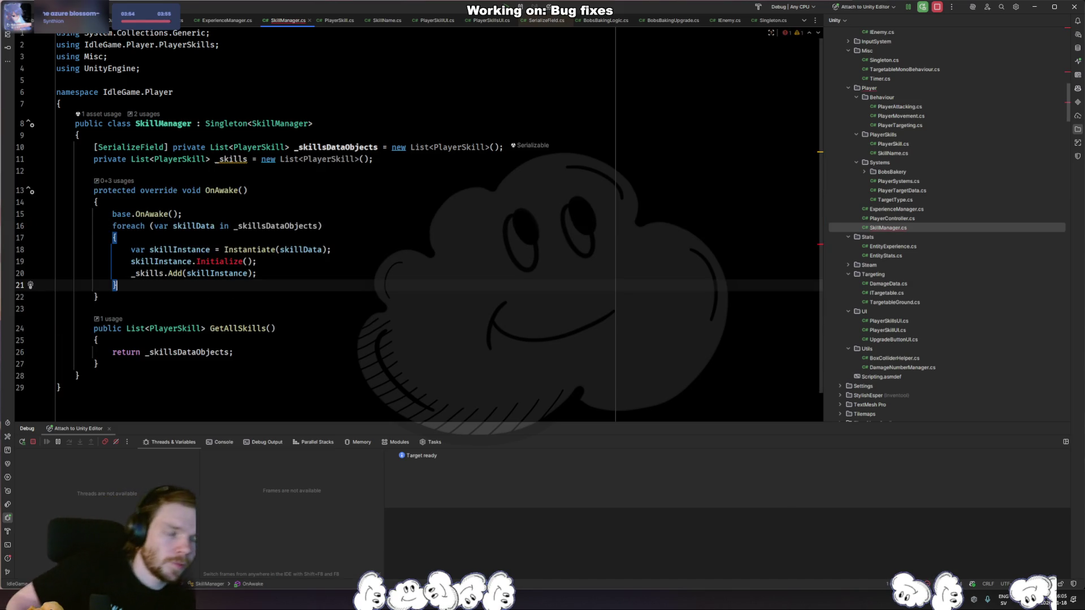
key("Up")
key("Up")
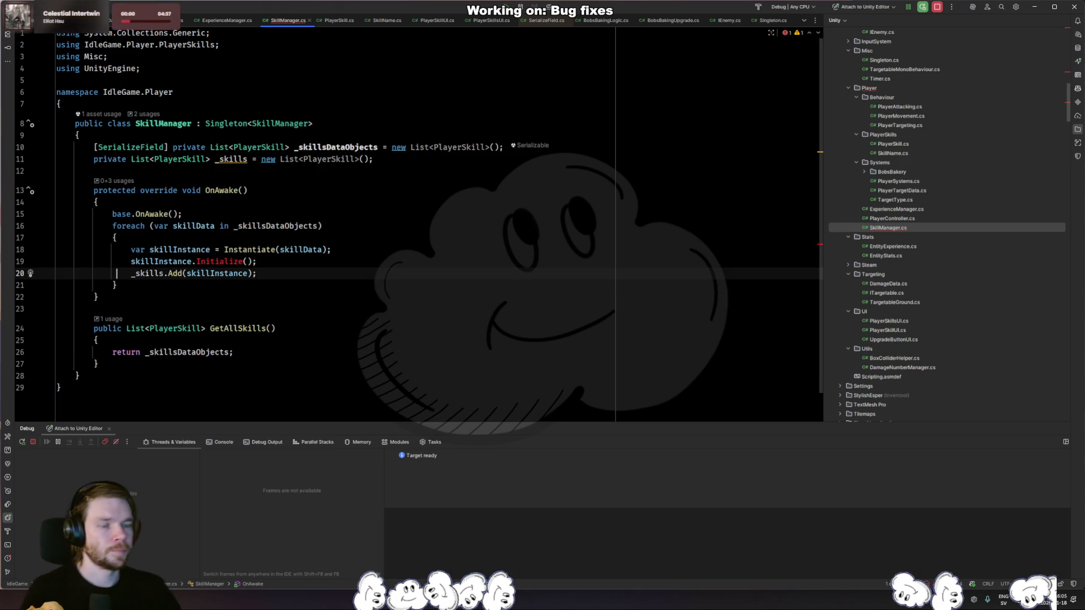
key("ctrl+y")
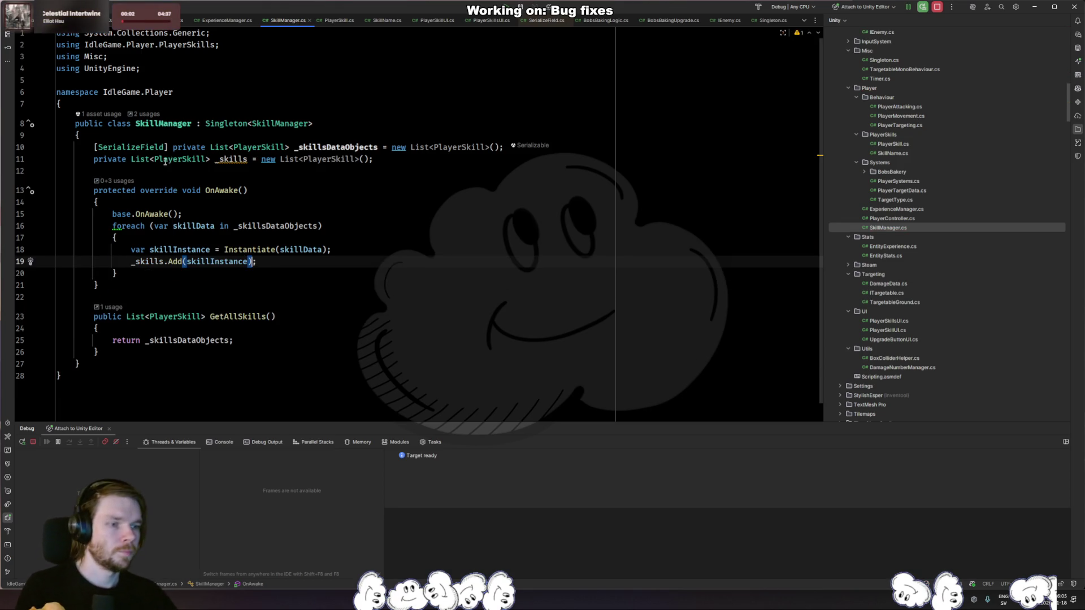
Make GetAllSkills return _skills and let Unity recompile the scripts.
double_click(215, 341)
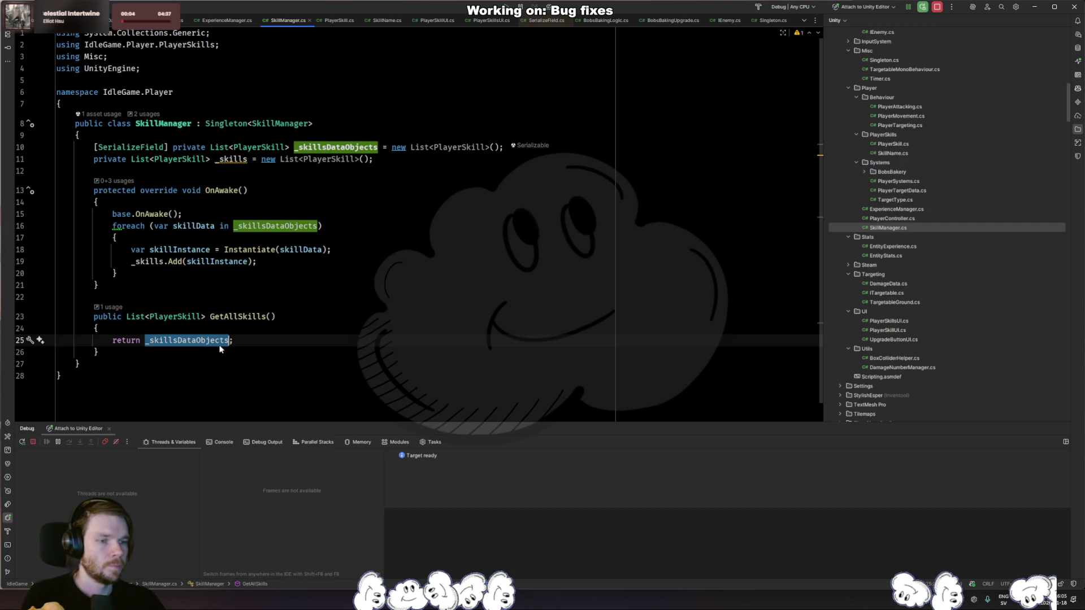
type("_s;")
key("Return")
key("alt+Tab")
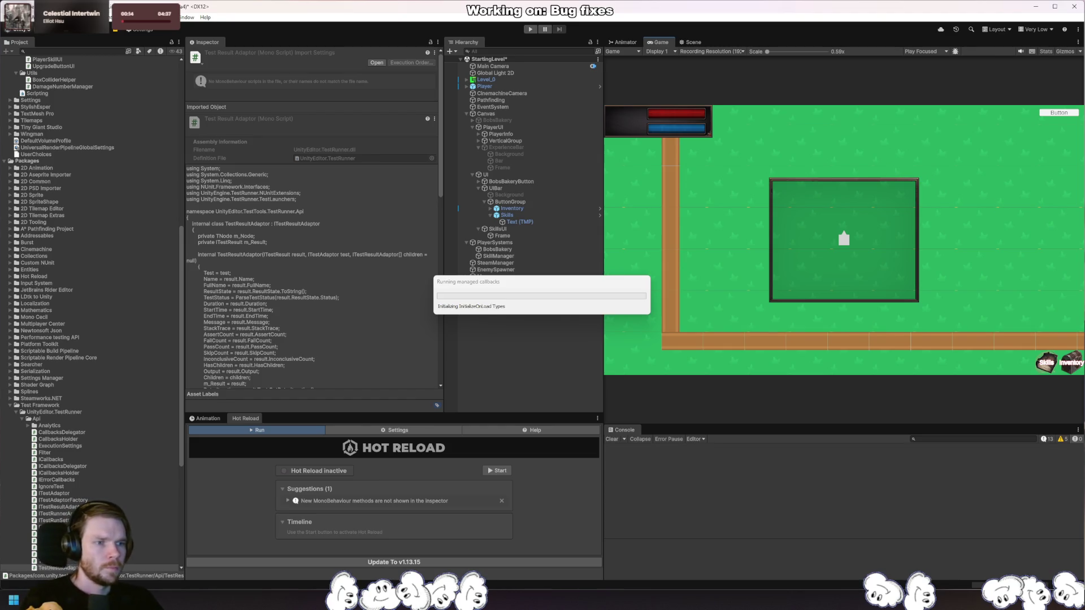
key("alt+Tab")
Change the _skills list's element type to PlayerSkillData in both declaration and initializer.
type("Data")
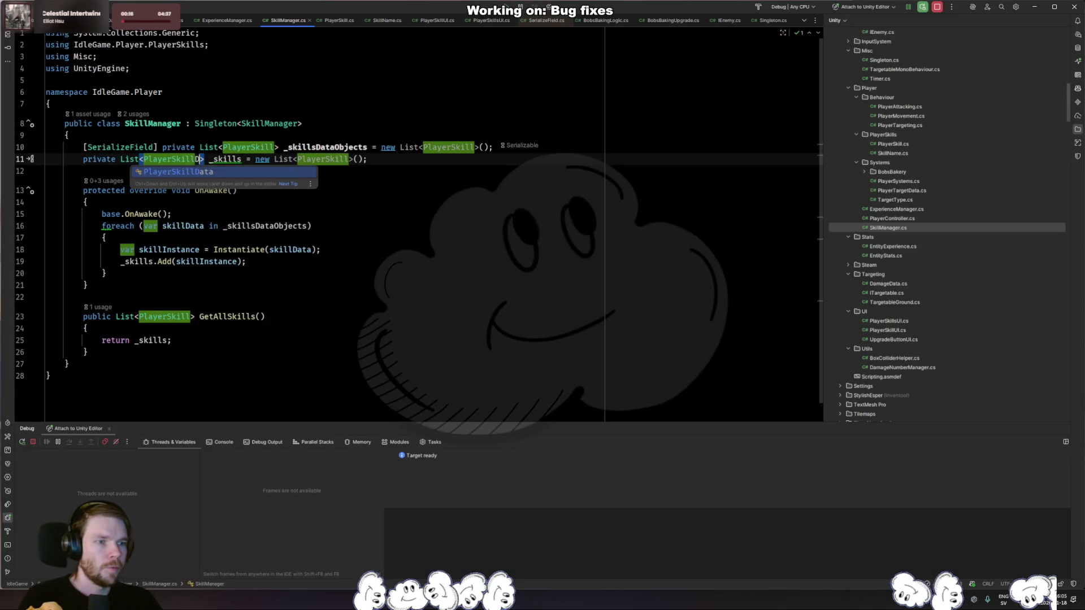
key("Escape")
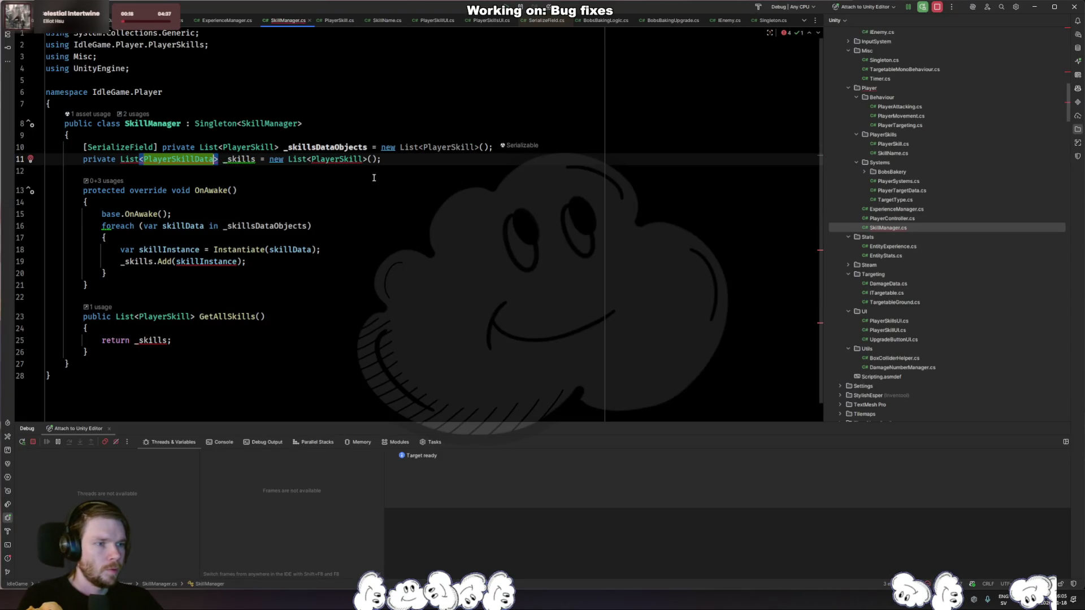
left_click(363, 159)
type("Data")
key("Escape")
Review the OnAwake loop, then jump to the PlayerSkillData class declaration.
key("Down")
key("Down")
key("Down")
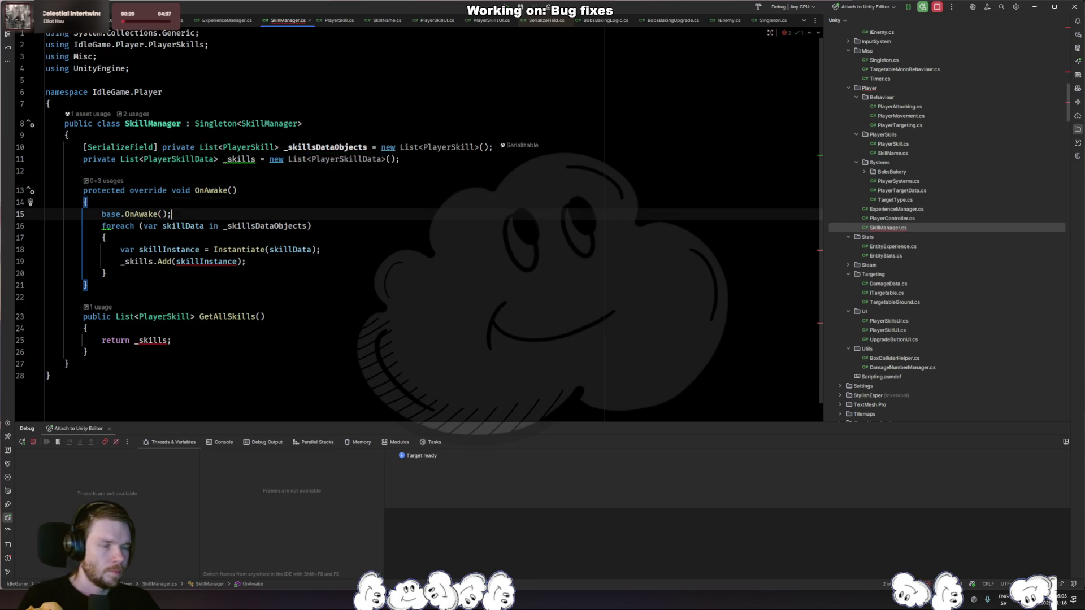
key("Down")
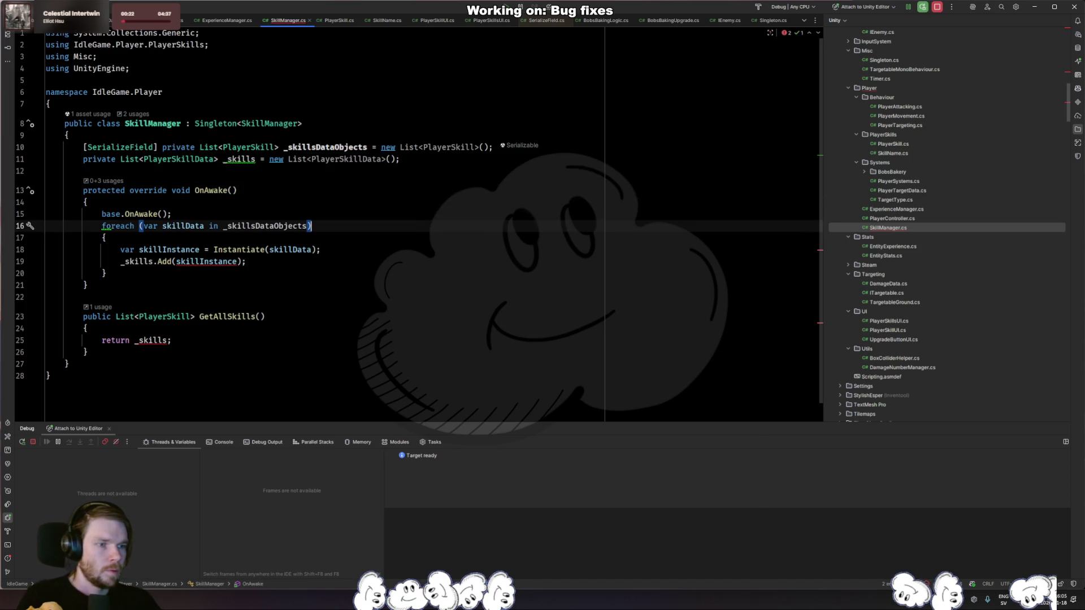
key("Down")
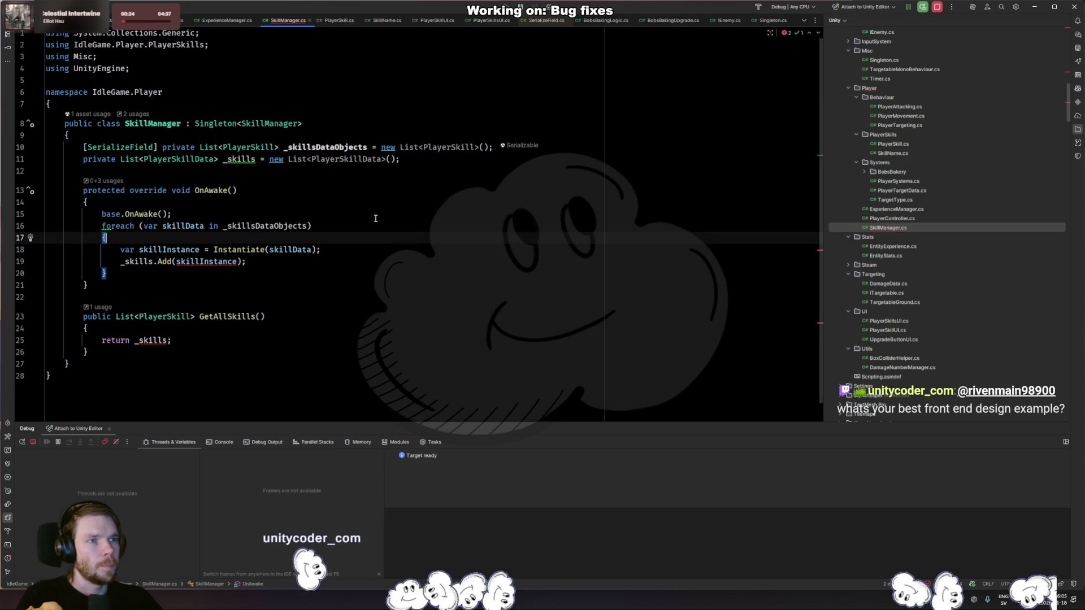
left_click(367, 249)
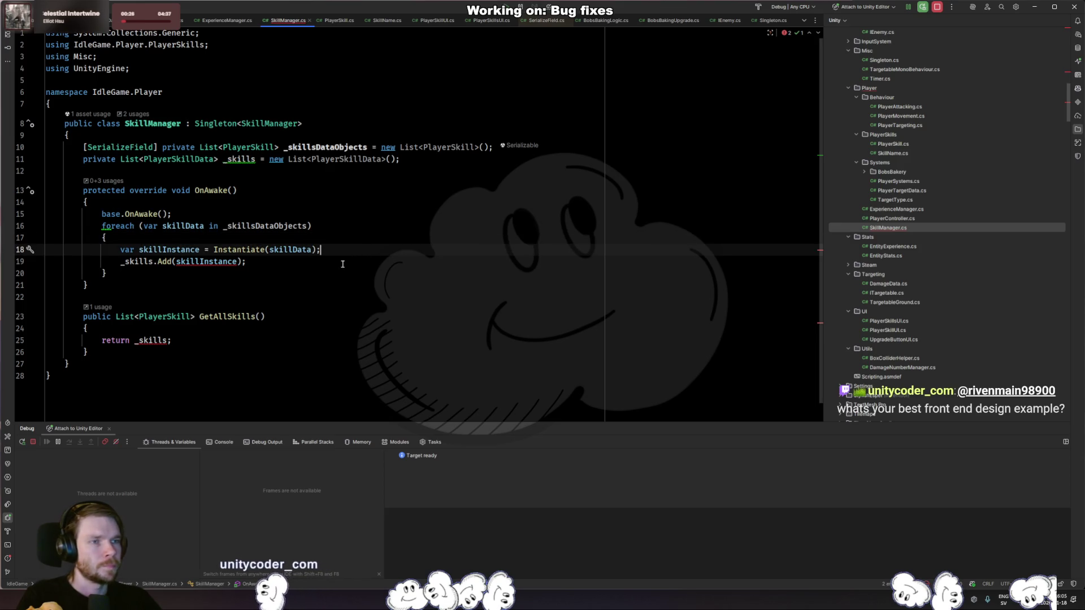
key("Down")
key("Down")
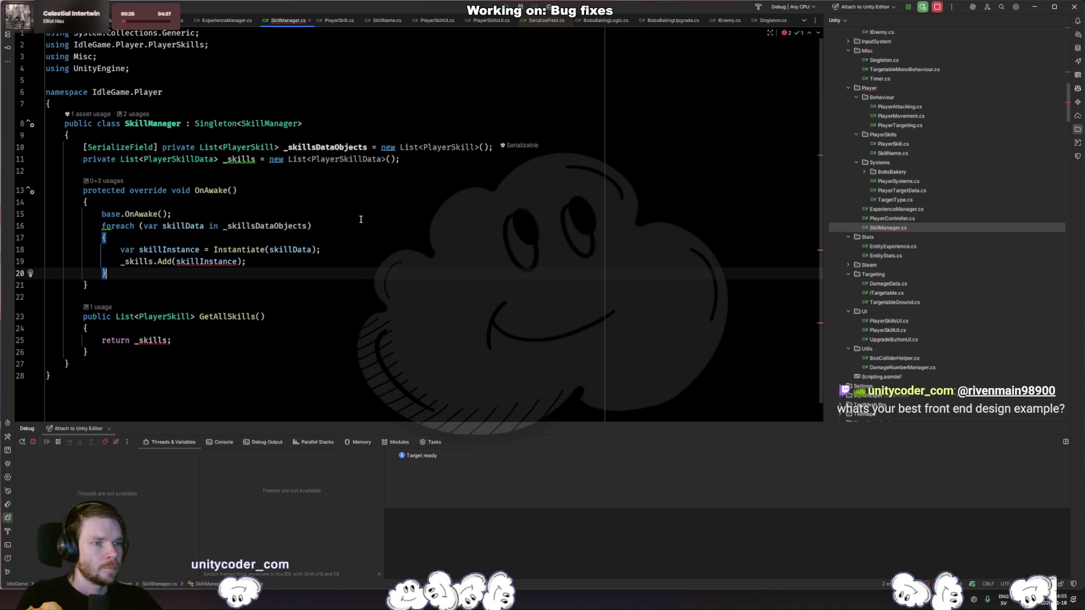
left_click(319, 214)
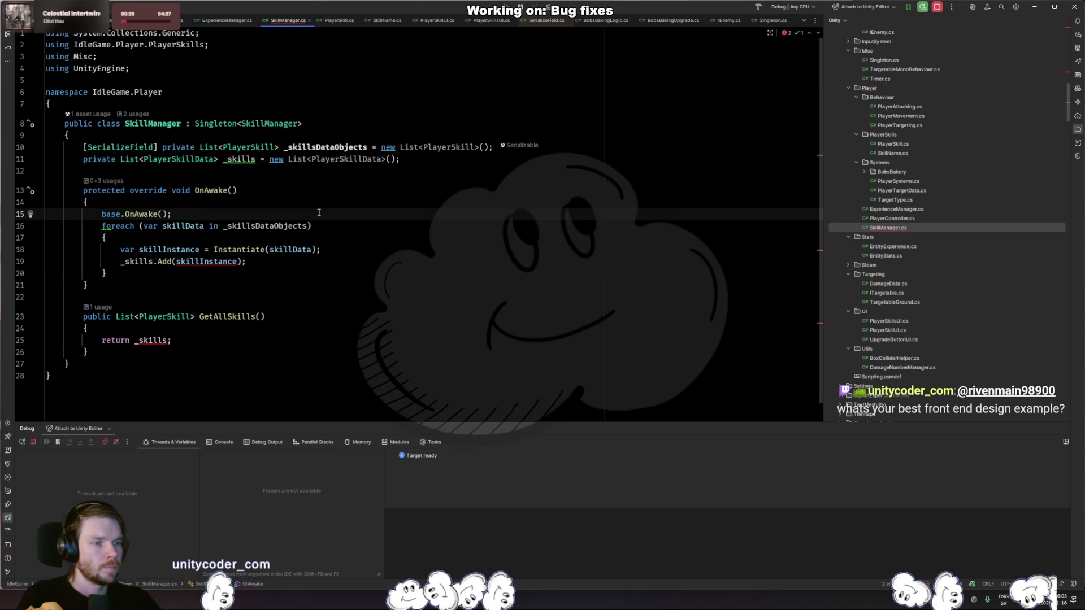
left_click(212, 160, "ctrl")
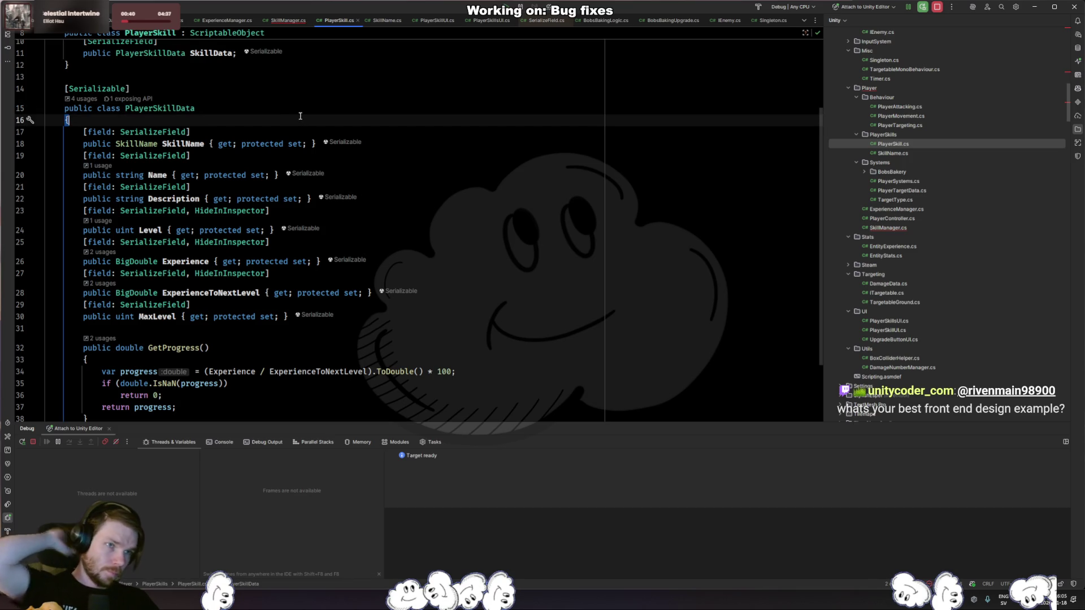
Make PlayerSkillData implement ICloneable and generate the missing Clone method.
type(": ICop")
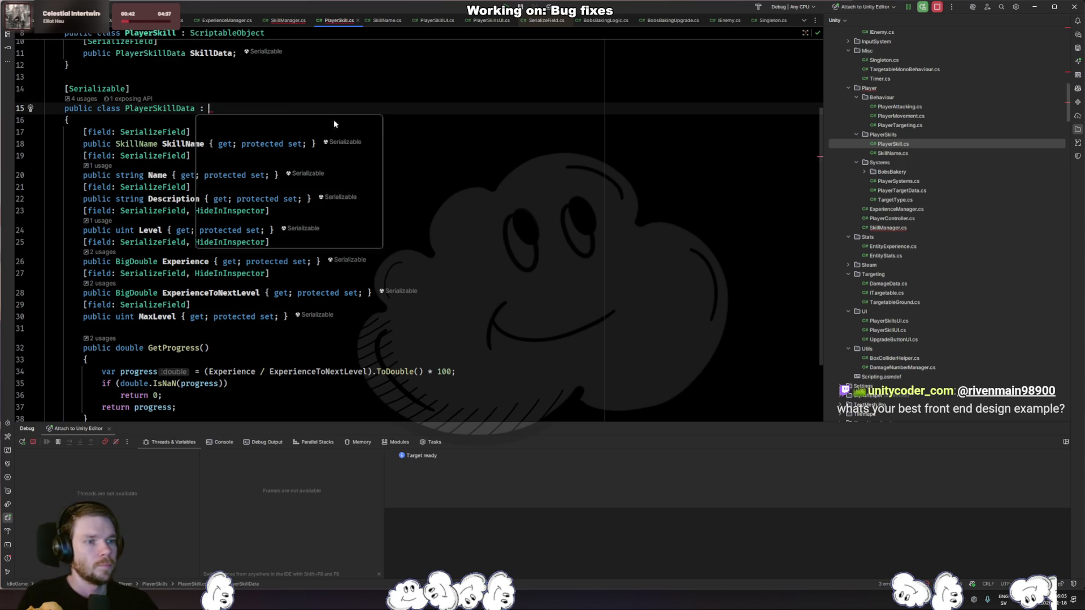
key("BackSpace")
type("ICloneable")
key("Return")
key("alt+Return")
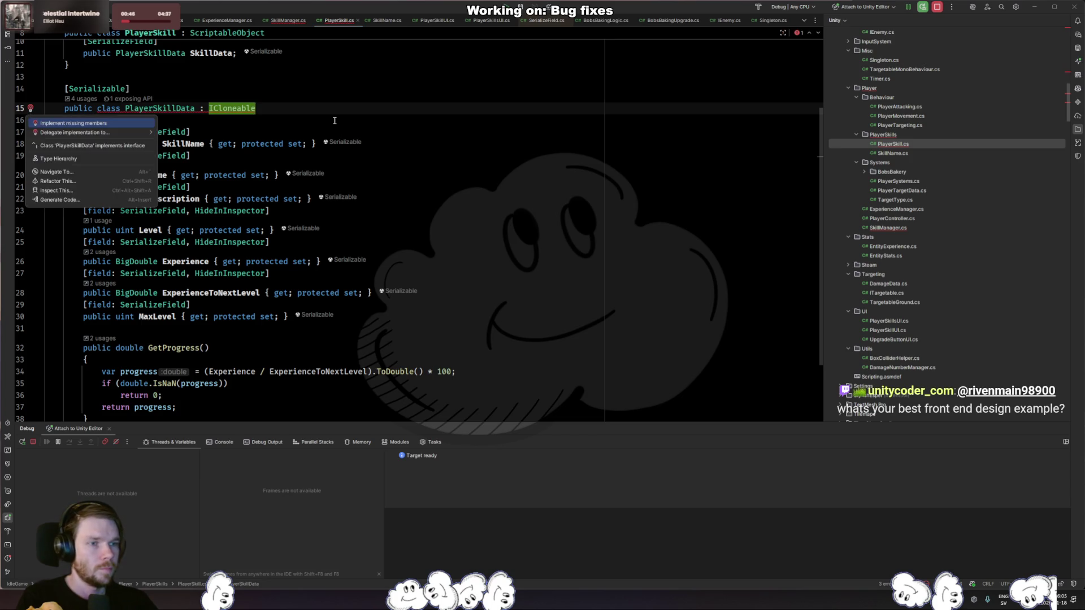
key("Return")
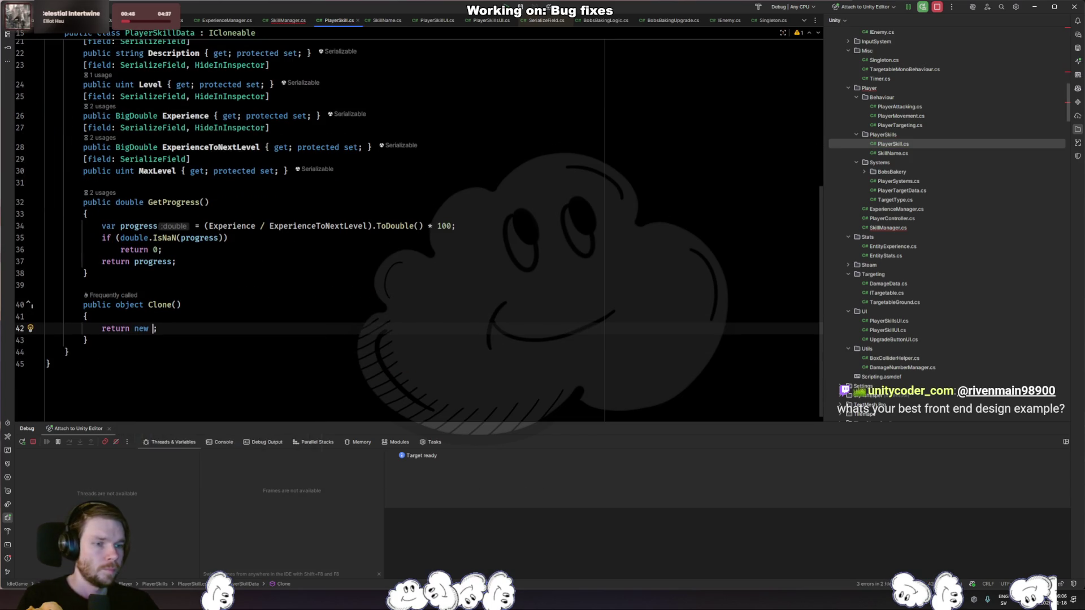
key("Escape")
Have Clone return new PlayerSkillData().
scroll(276, 175, "up", 3)
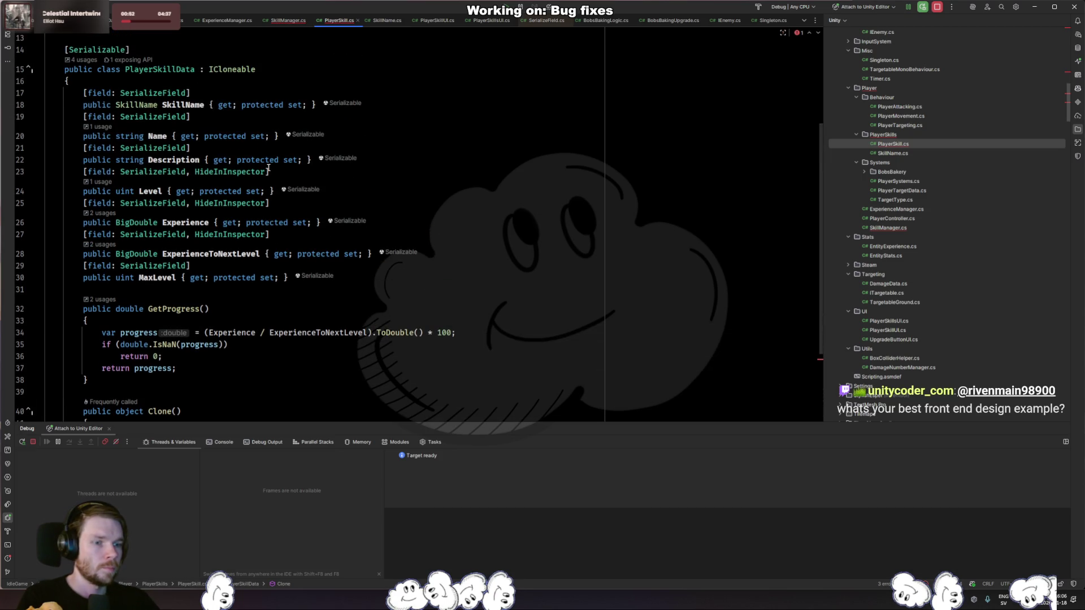
scroll(268, 168, "down", 3)
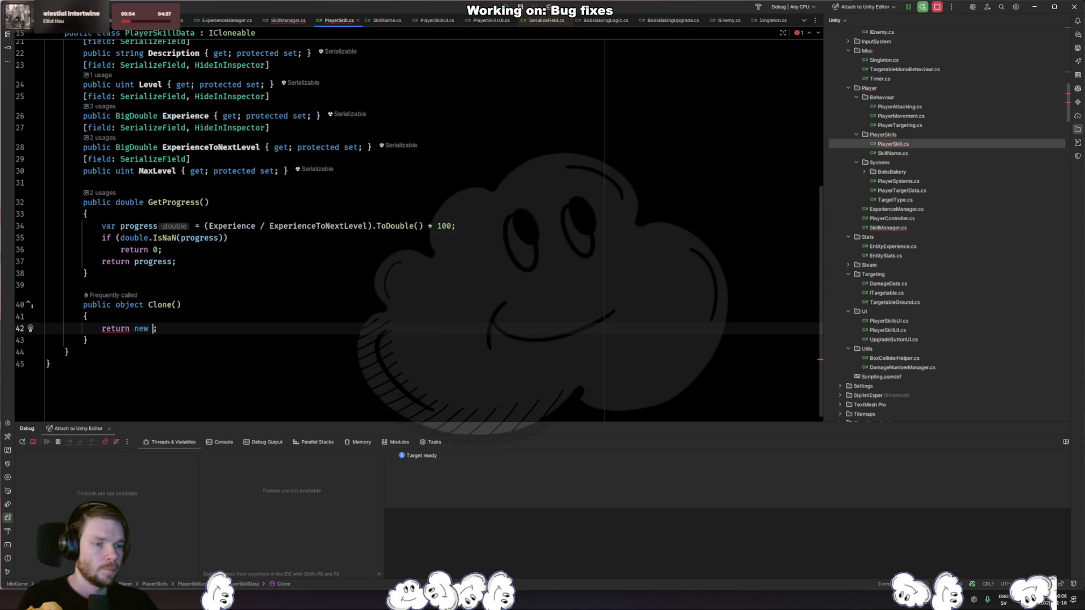
key("ctrl+space")
type("PlayerSki")
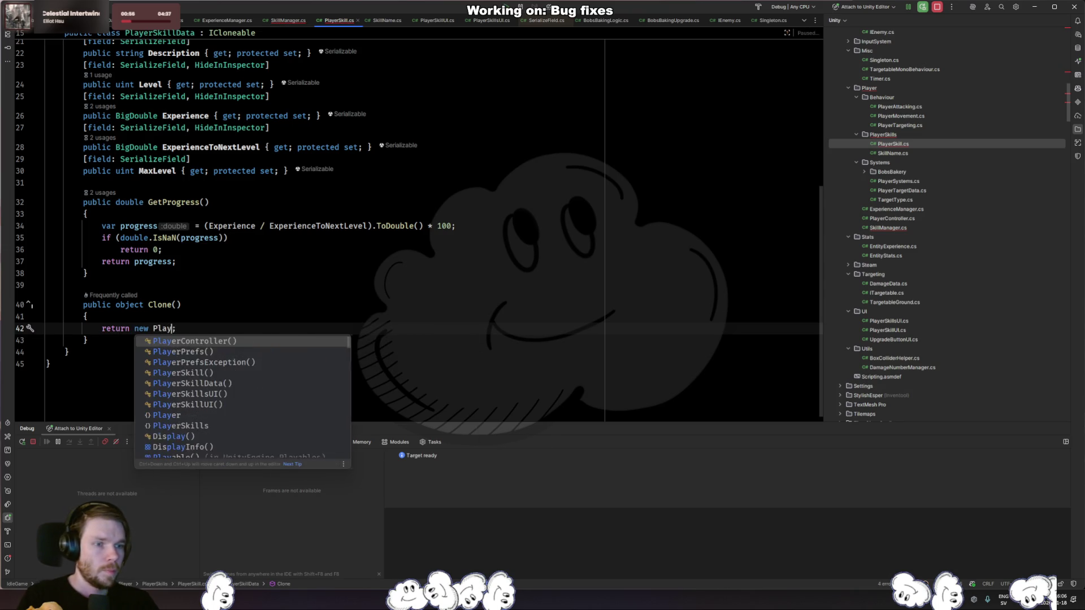
key("Down")
key("Return")
Replace Clone's object return type with PlayerSkillData.
left_click(172, 304)
key("ctrl+BackSpace")
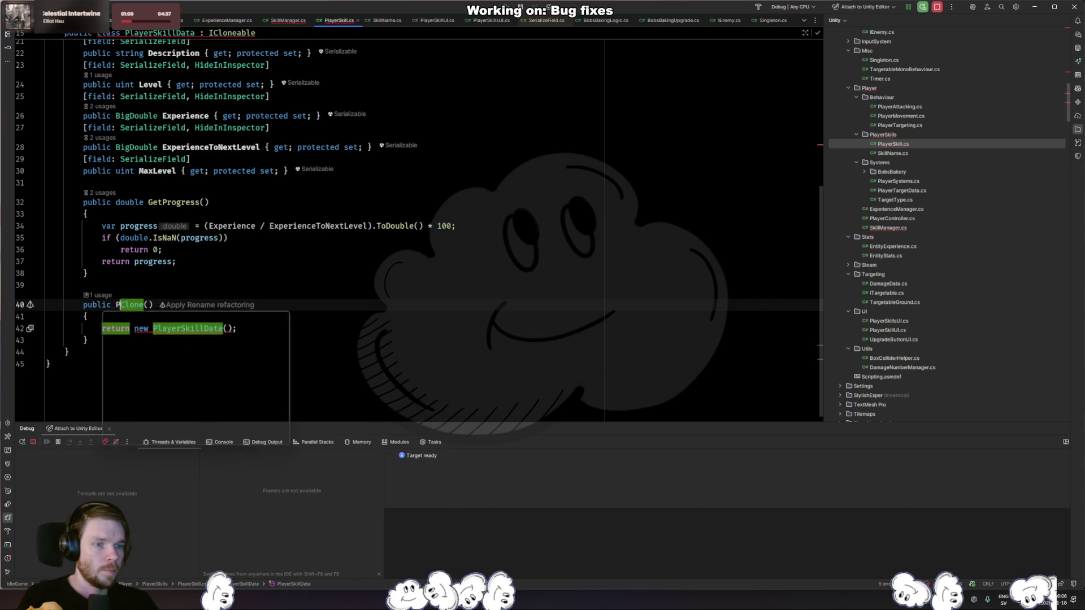
type("layerSKilldata")
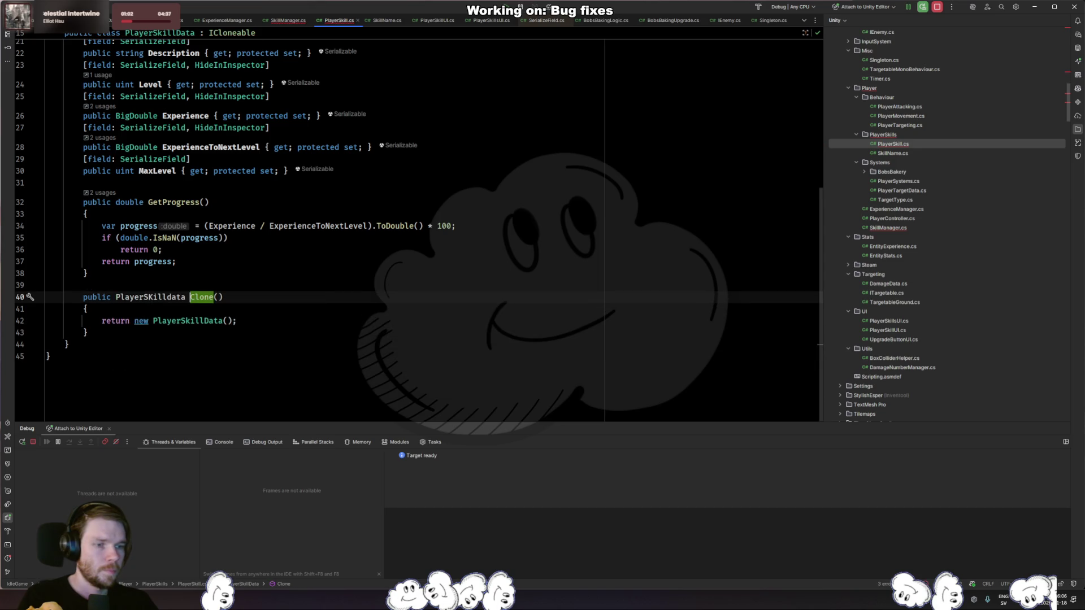
left_click(186, 297)
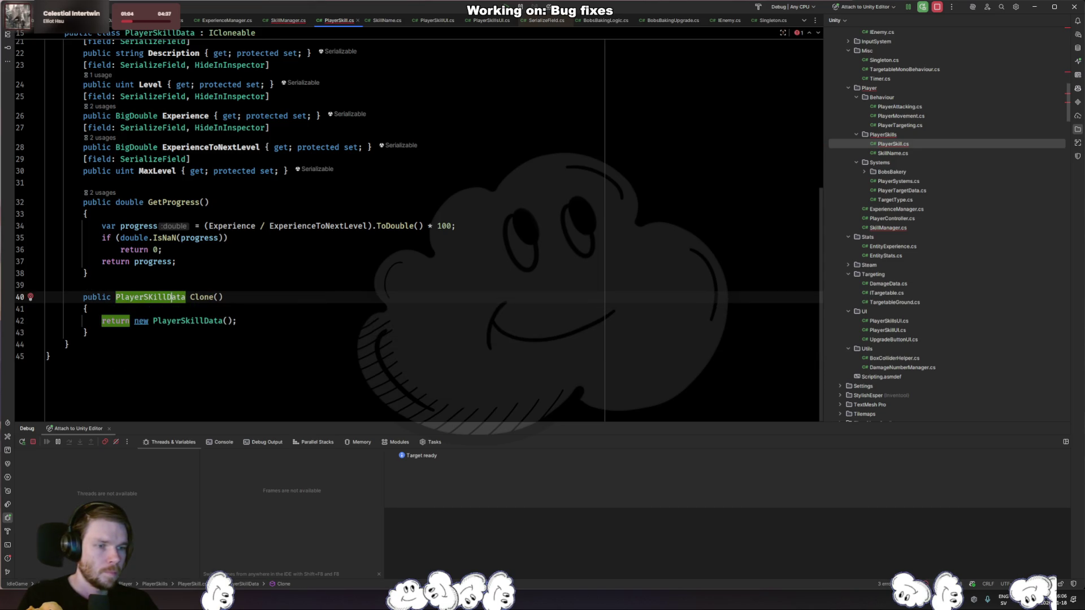
left_click(85, 309)
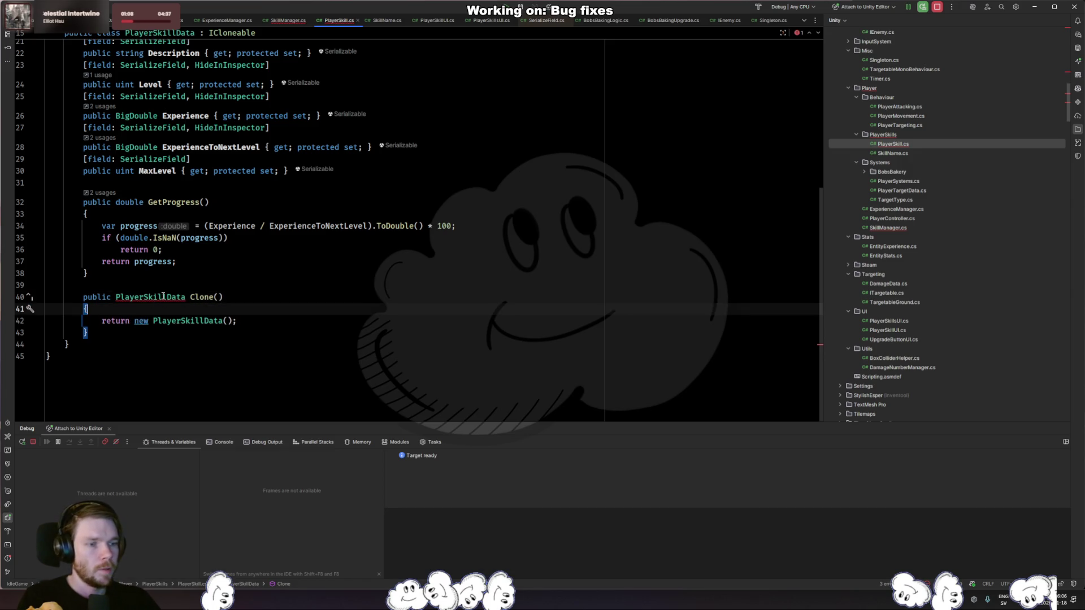
mouse_move(164, 297)
scroll(322, 169, "up", 5)
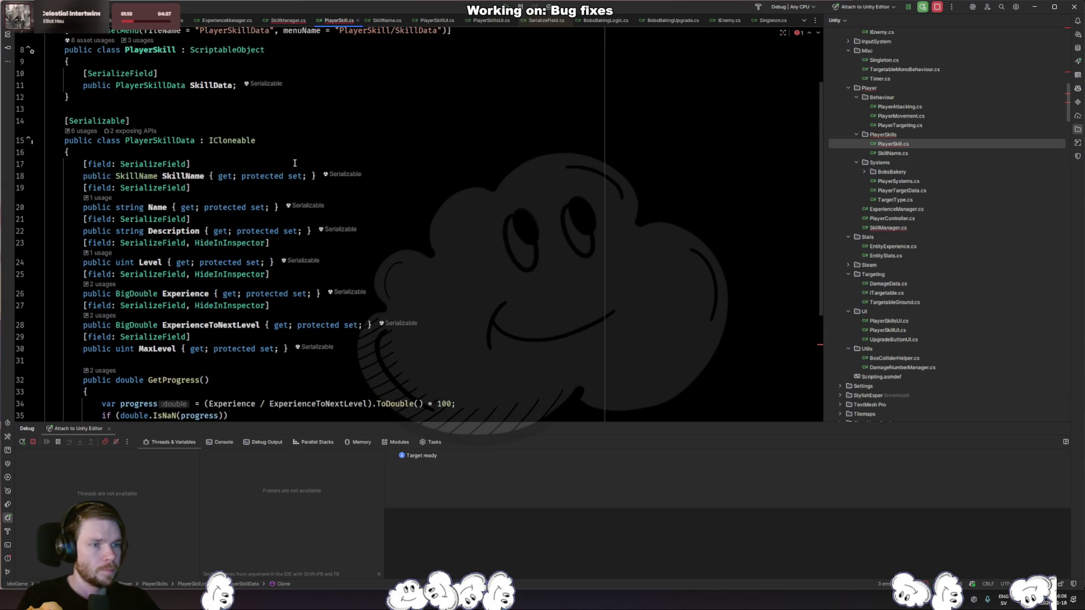
Try ICloneable<PlayerSkillData> on the class and view the decompiled ICloneable definition.
left_click(322, 145)
type("<PlayerS")
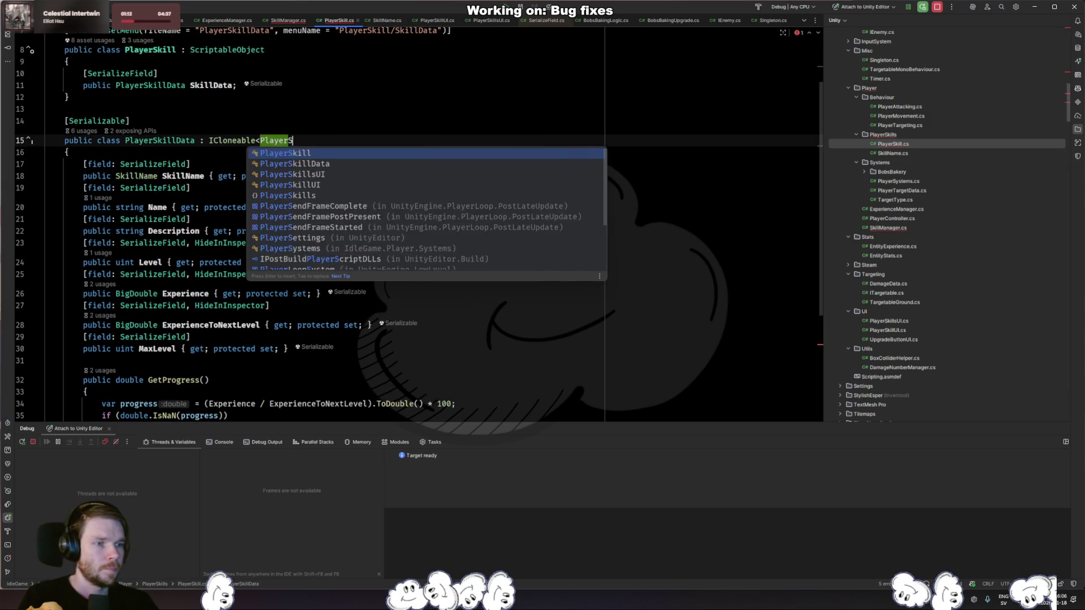
key("Return")
scroll(364, 169, "down", 3)
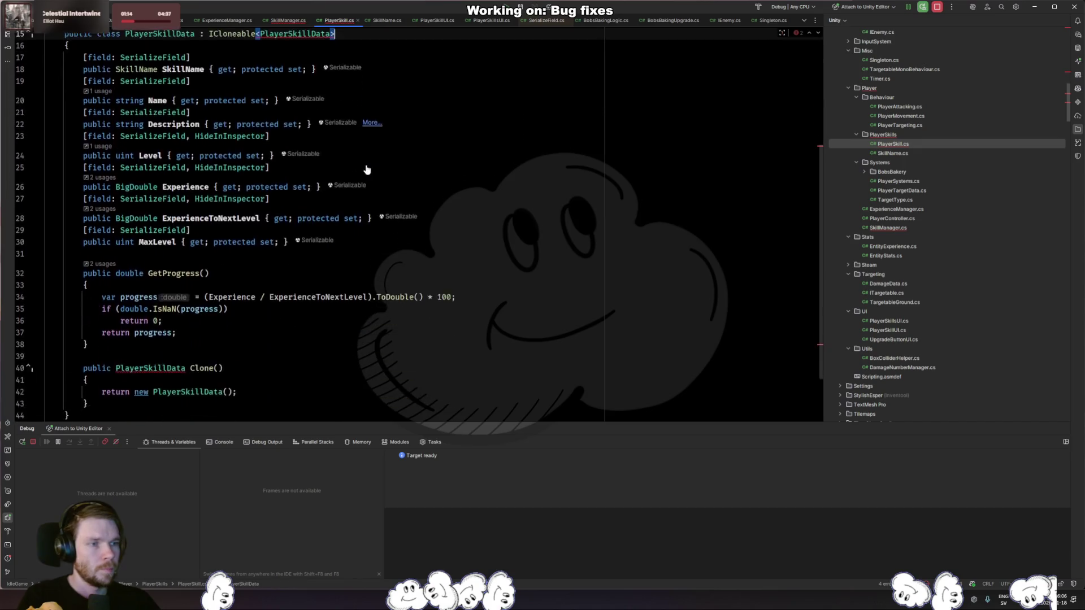
scroll(363, 169, "up", 4)
key("alt+Return")
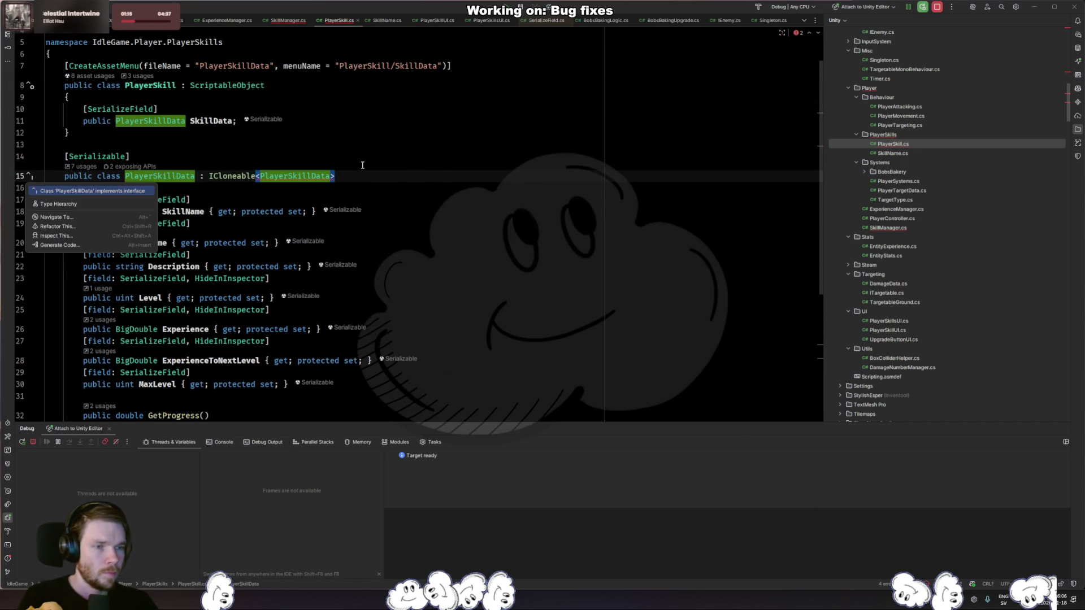
key("Return")
key("ctrl+Tab")
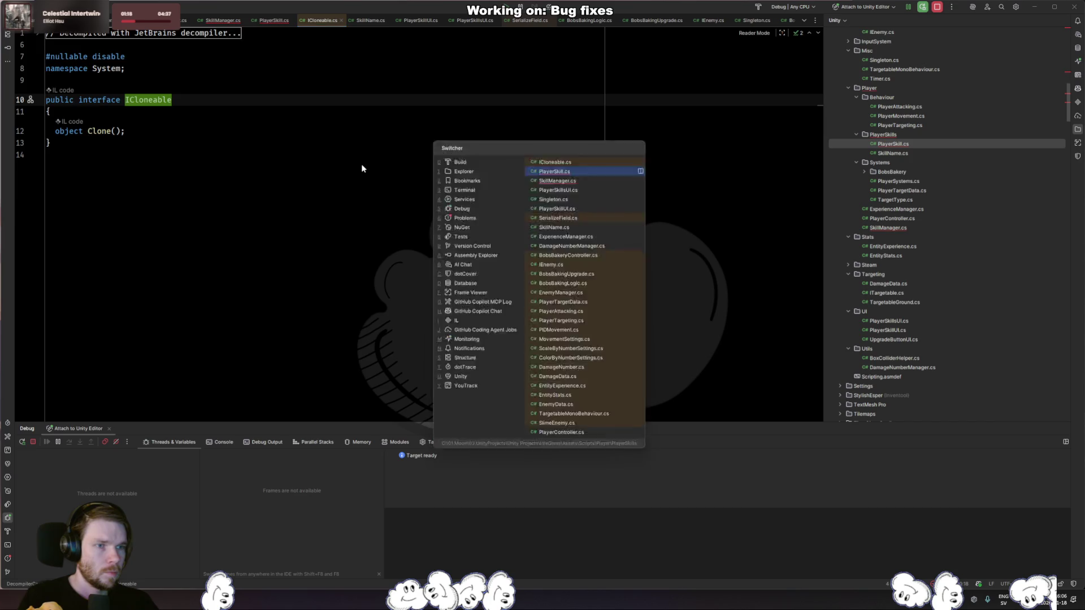
key("alt+Return")
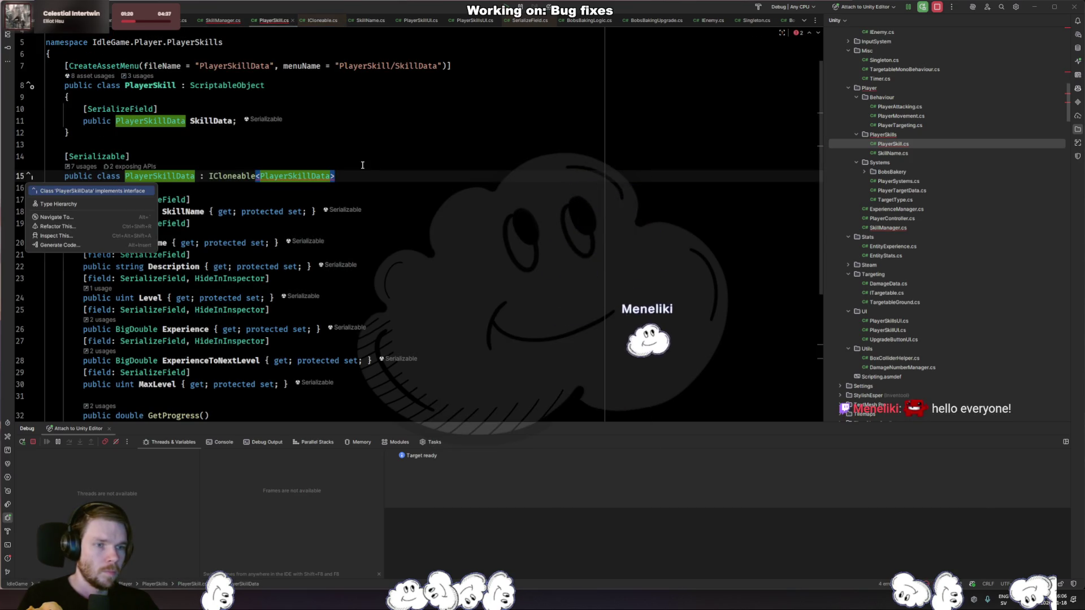
key("Escape")
Delete the Clone method from PlayerSkillData.
scroll(350, 198, "down", 5)
left_click_drag(34, 334, 90, 379)
key("Delete")
Remove the ICloneable interface from the PlayerSkillData class declaration.
scroll(297, 264, "up", 5)
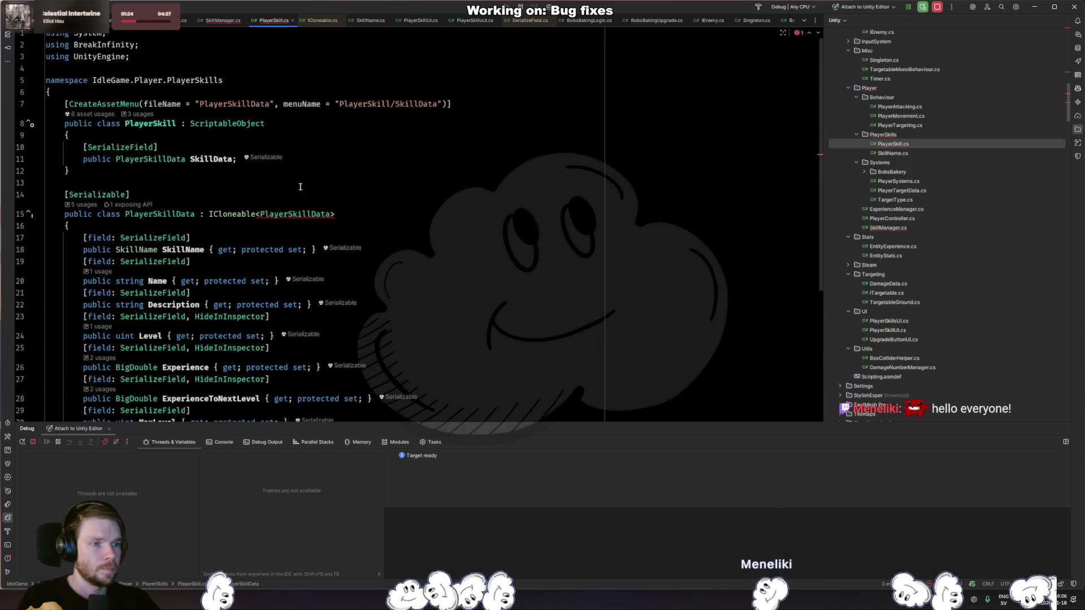
left_click(294, 218)
key("alt+Return")
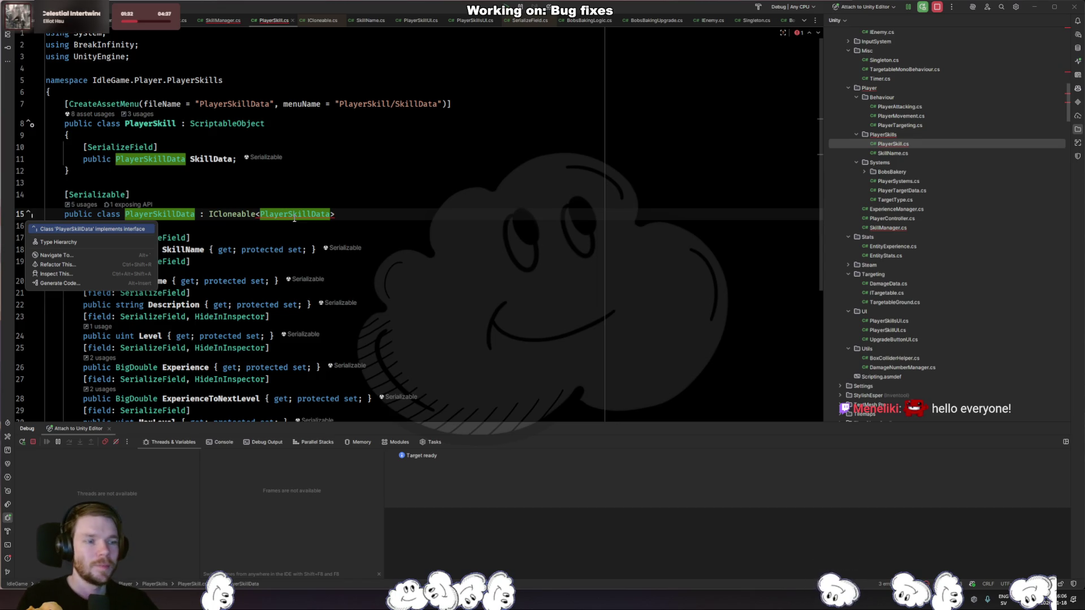
key("Escape")
key("ctrl+BackSpace")
type("IClo")
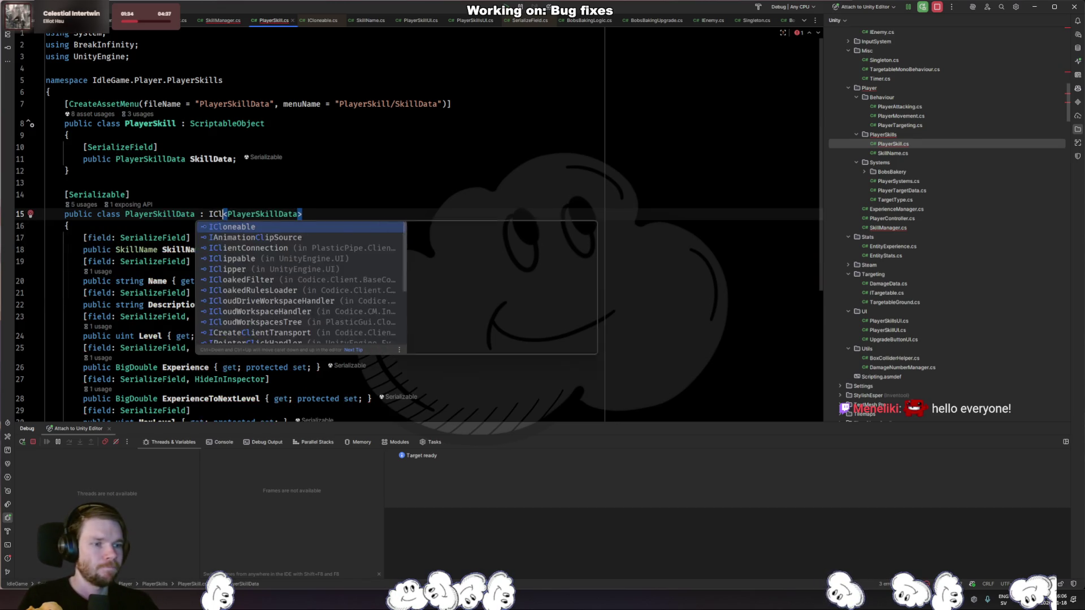
key("ctrl+BackSpace")
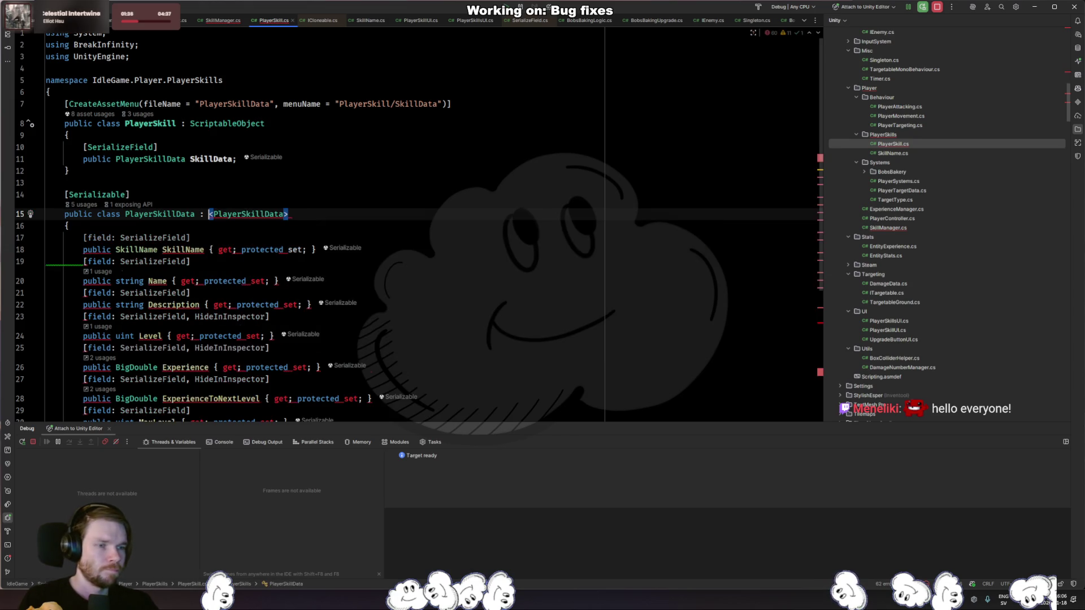
key("ctrl+Delete")
key("ctrl+BackSpace")
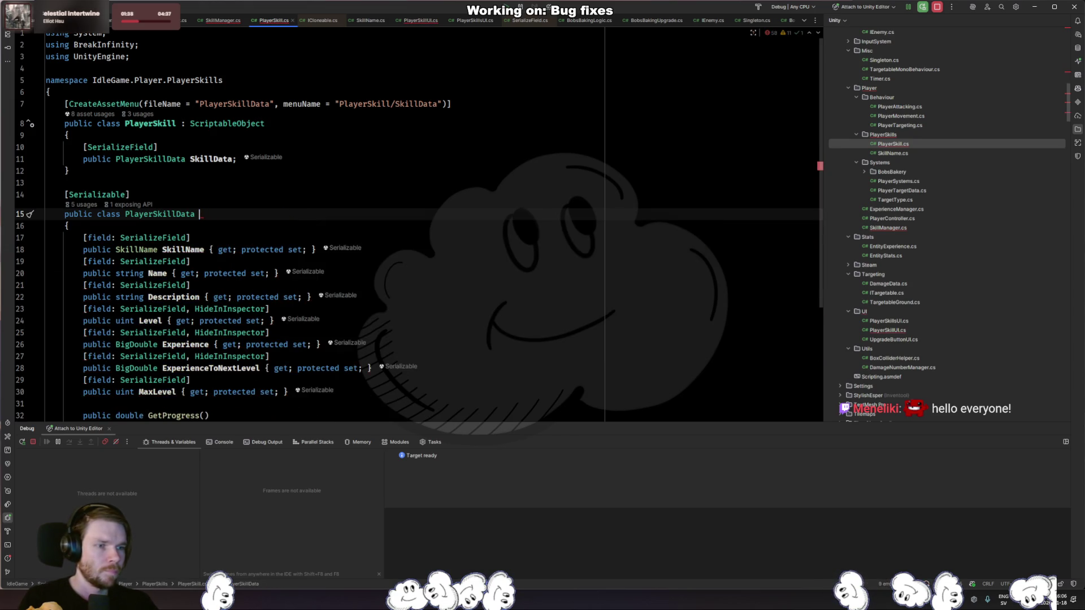
Declare 'public PlayerSkillData GetCopy()' below GetProgress.
scroll(291, 225, "down", 3)
scroll(291, 225, "down", 3)
left_click(170, 320)
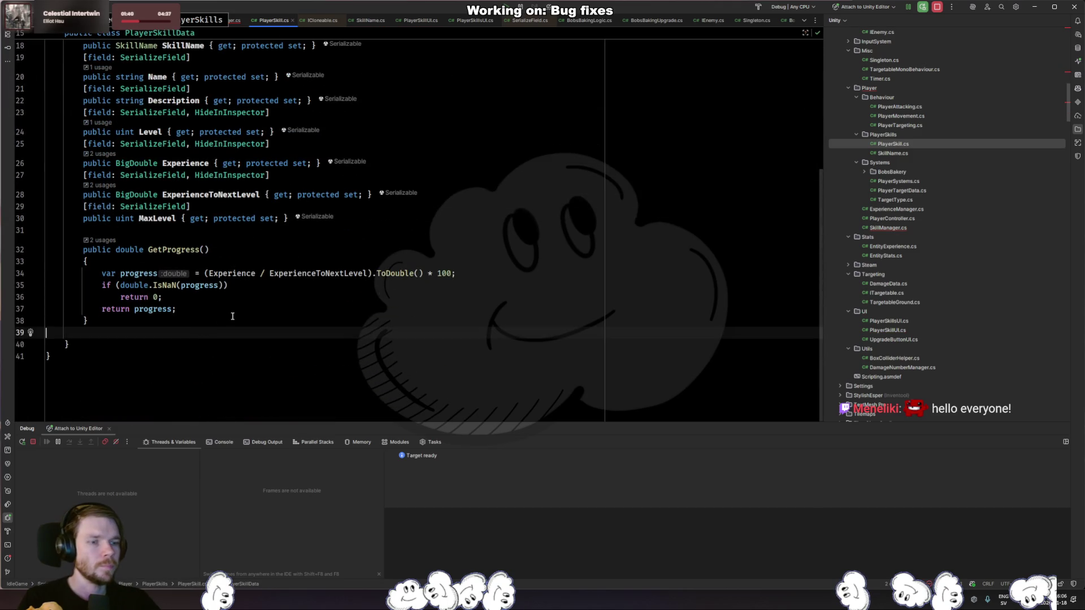
key("Return")
key("Return")
type("public viod GetCopy()")
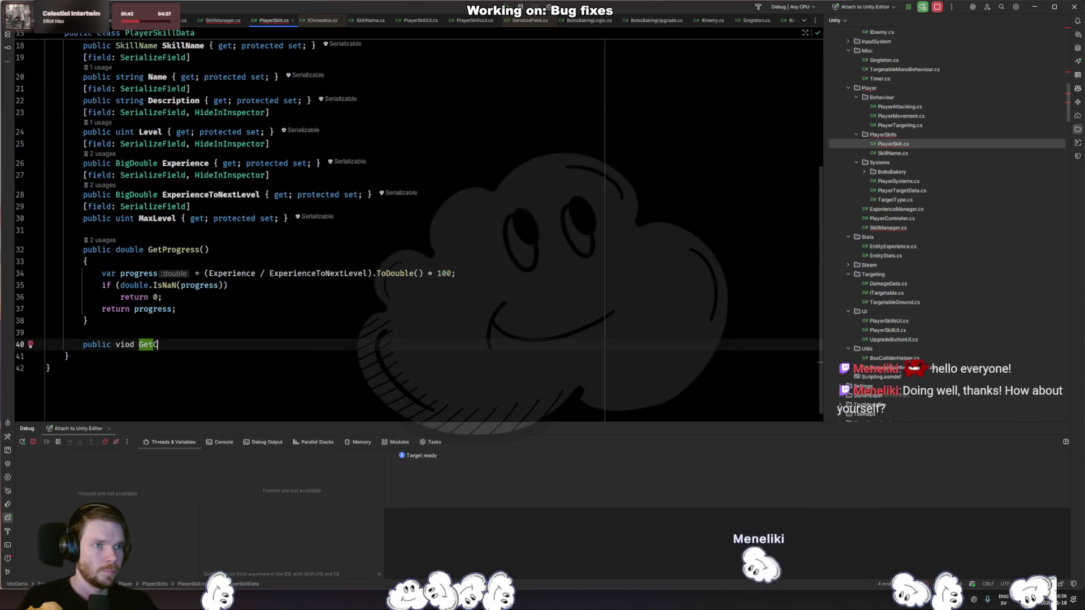
key("Return")
double_click(125, 344)
type("PlayerSkillD")
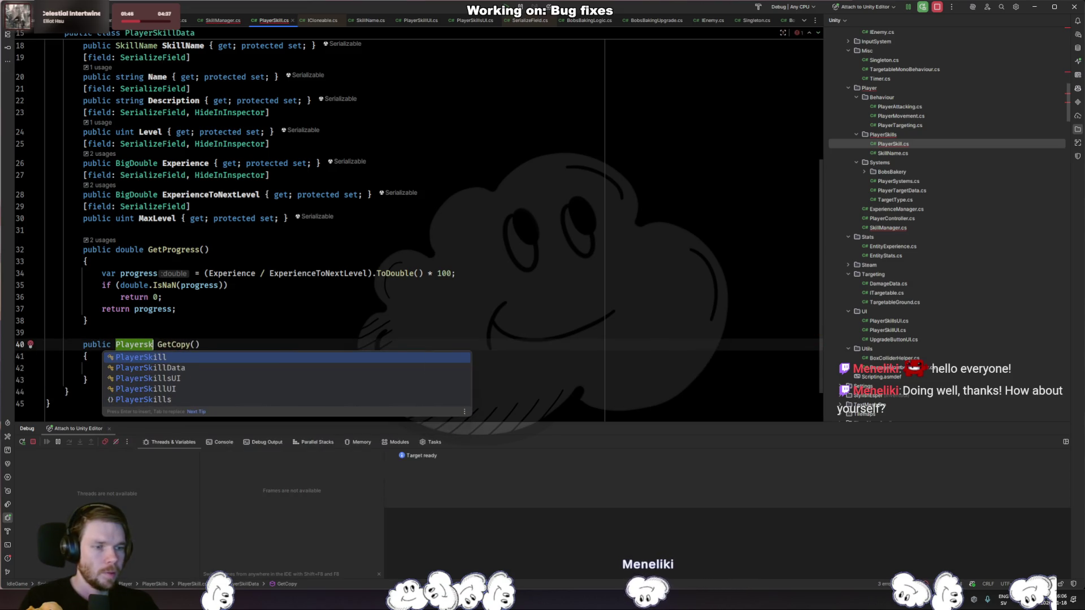
key("Return")
Return a new PlayerSkillData with an object initializer starting 'Experience = '.
scroll(418, 227, "down", 1)
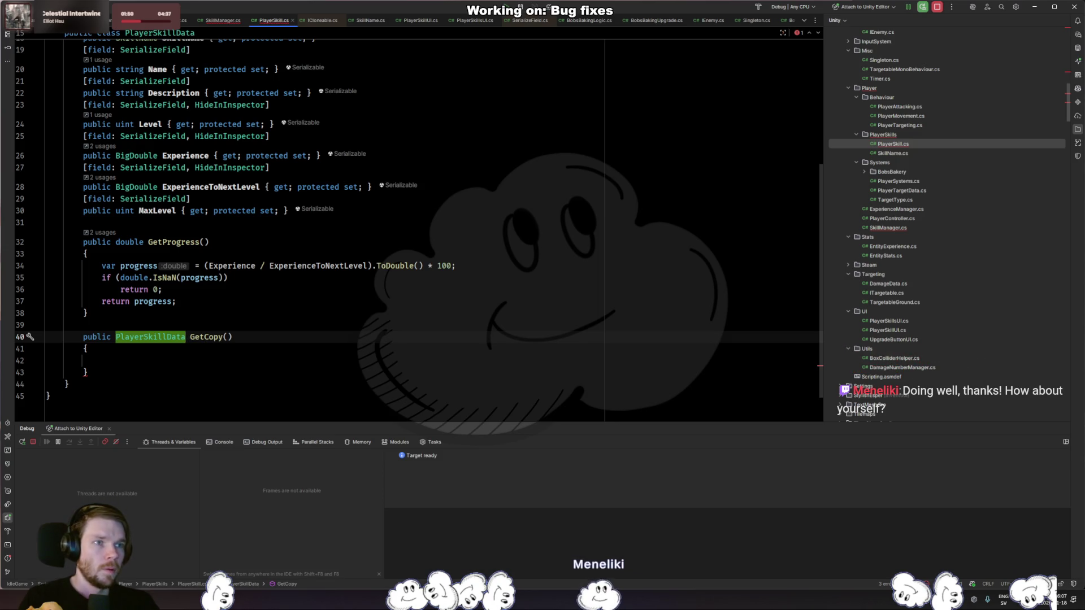
key("Return")
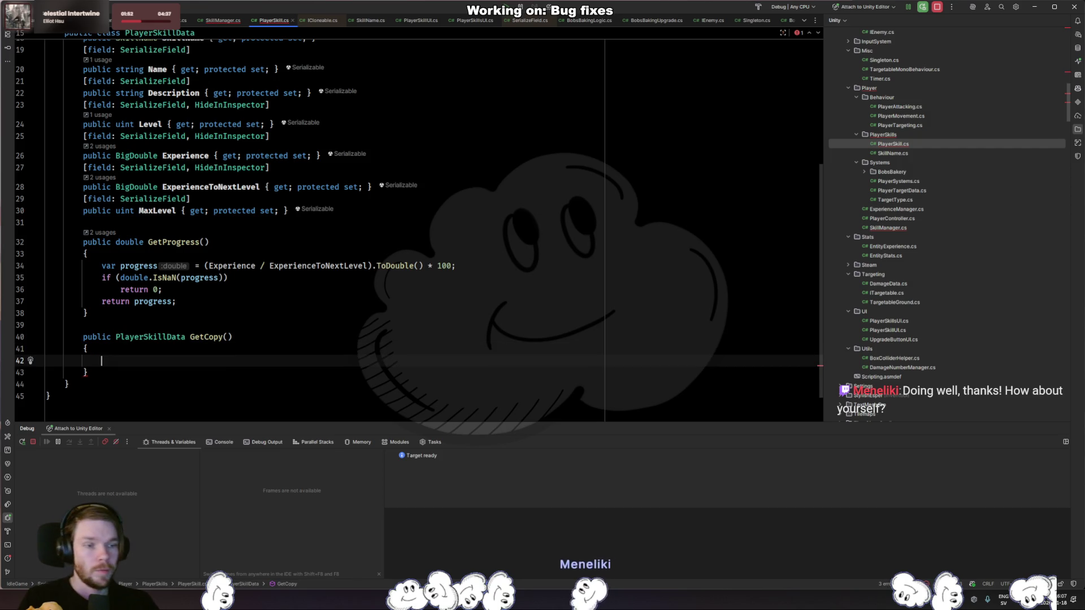
type("return new")
key("Return")
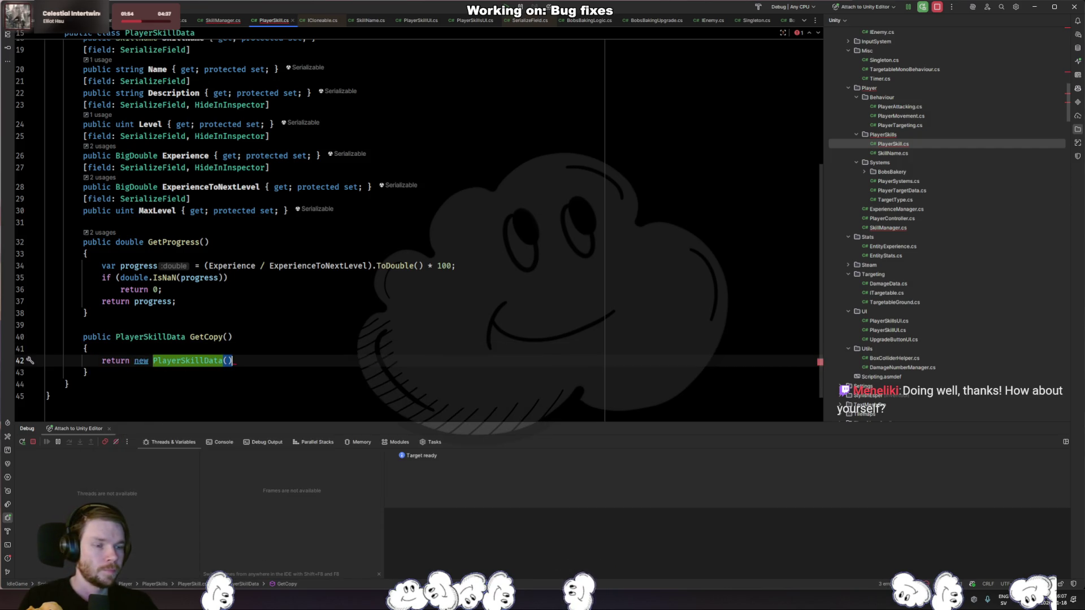
type("{")
key("Return")
key("ctrl+space")
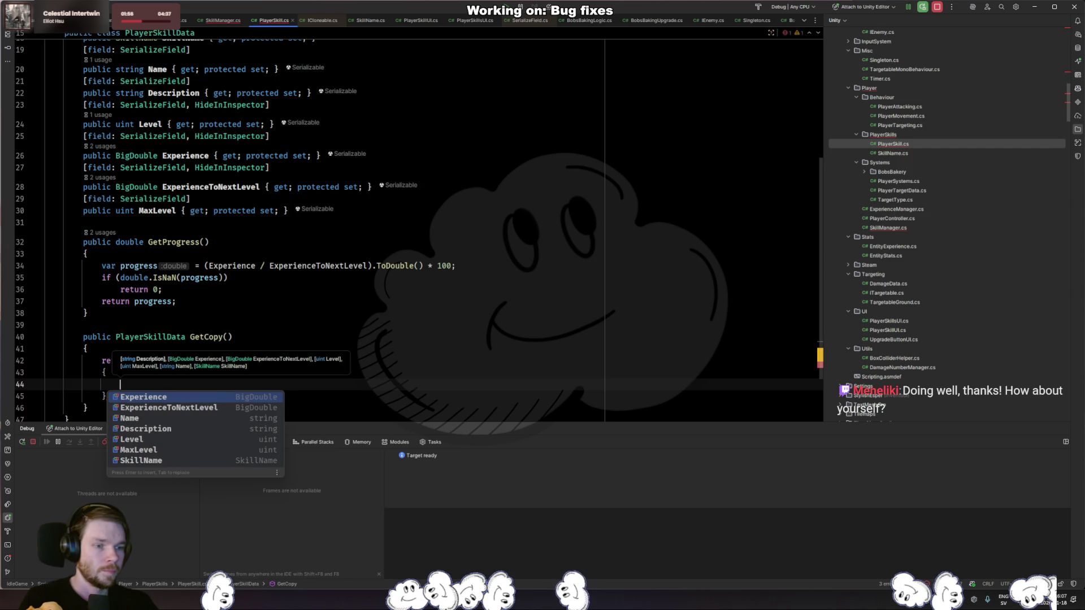
key("Return")
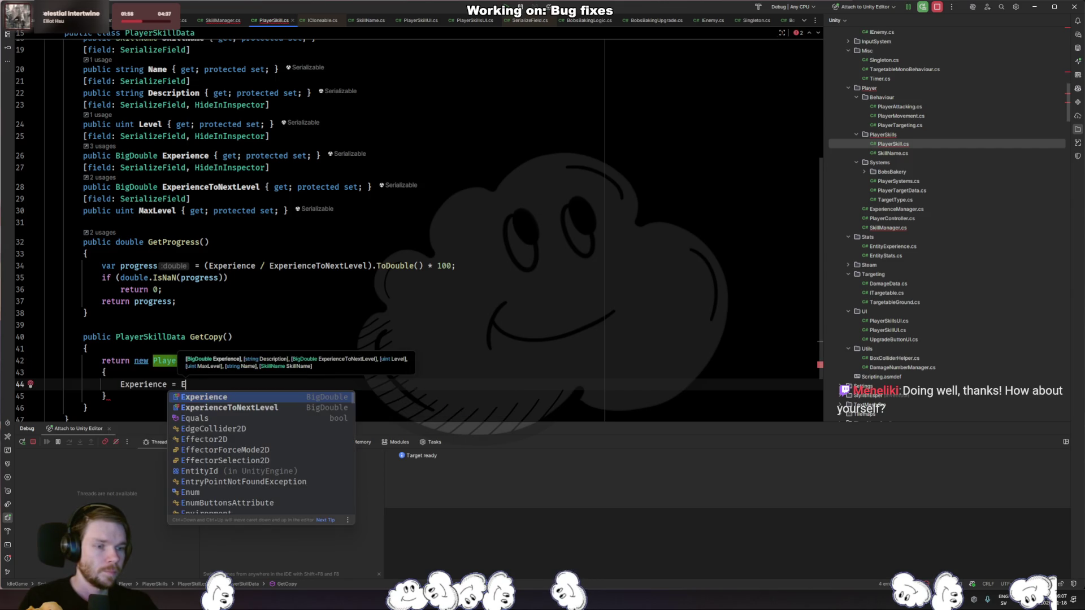